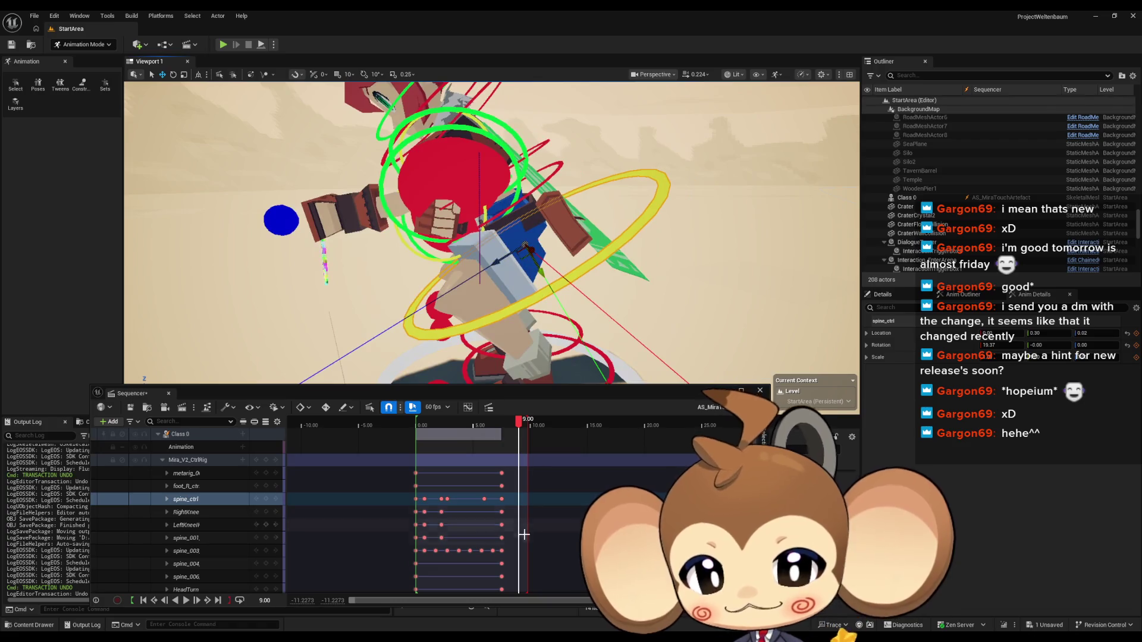
Step: Move the playhead just past 9.00 and shift Mira's upper body with the spine control
{"action": "left_click", "coordinate": [520, 426]}
{"action": "left_click_drag", "start_coordinate": [519, 425], "coordinate": [521, 426]}
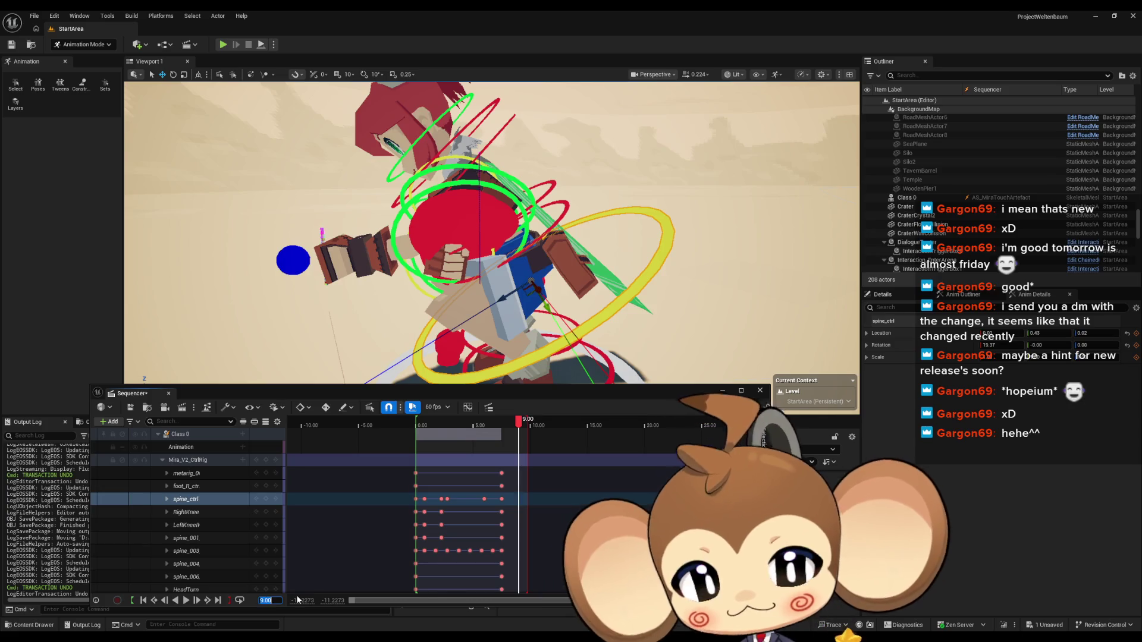
{"action": "scroll", "coordinate": [491, 232], "scroll_direction": "down", "scroll_amount": 5}
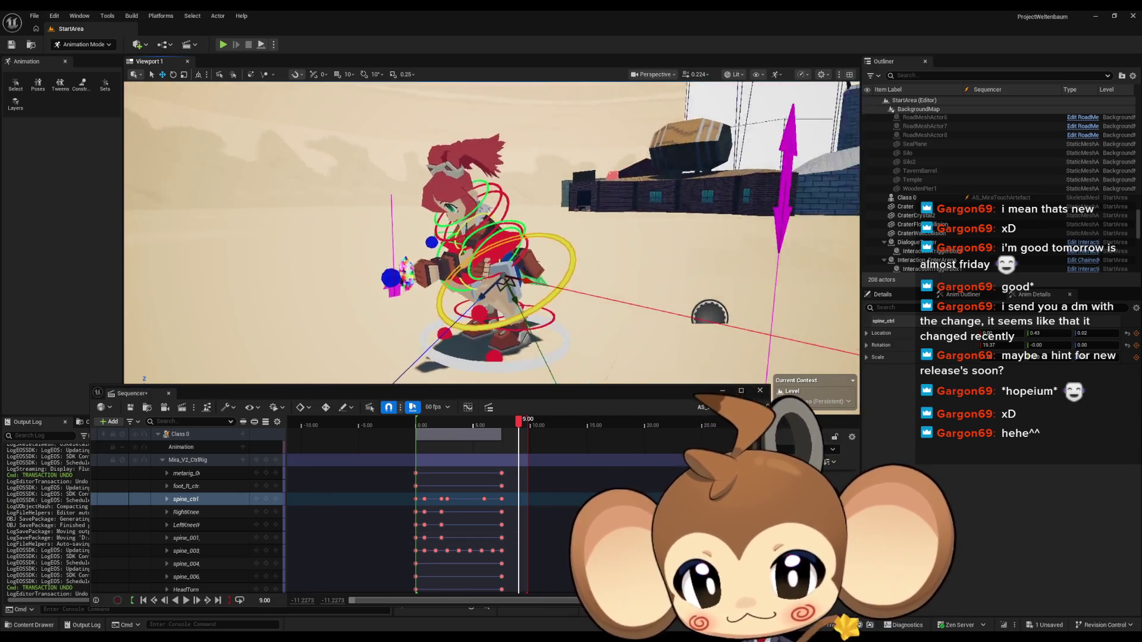
{"action": "scroll", "coordinate": [491, 232], "scroll_direction": "up", "scroll_amount": 5}
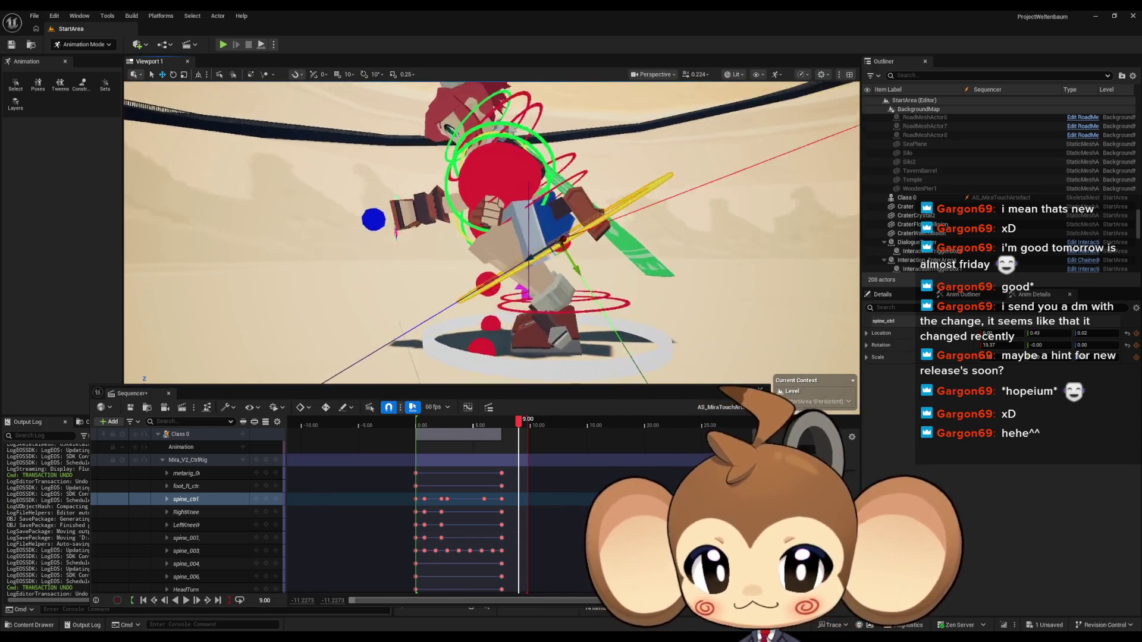
{"action": "left_click_drag", "start_coordinate": [491, 232], "coordinate": [416, 232]}
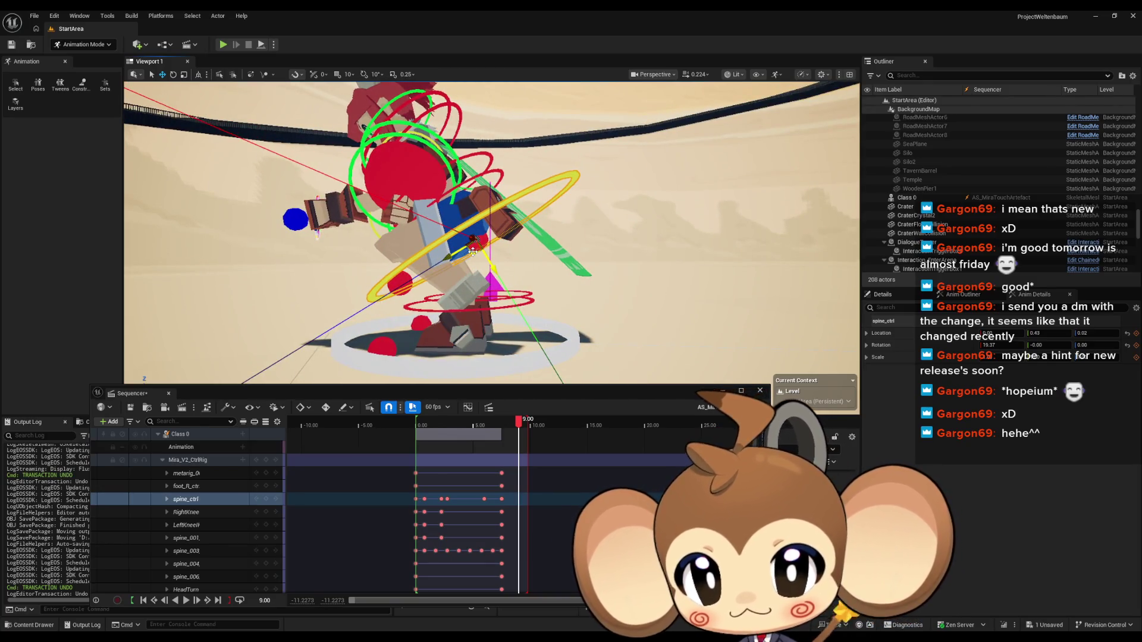
{"action": "left_click_drag", "start_coordinate": [473, 252], "coordinate": [470, 263]}
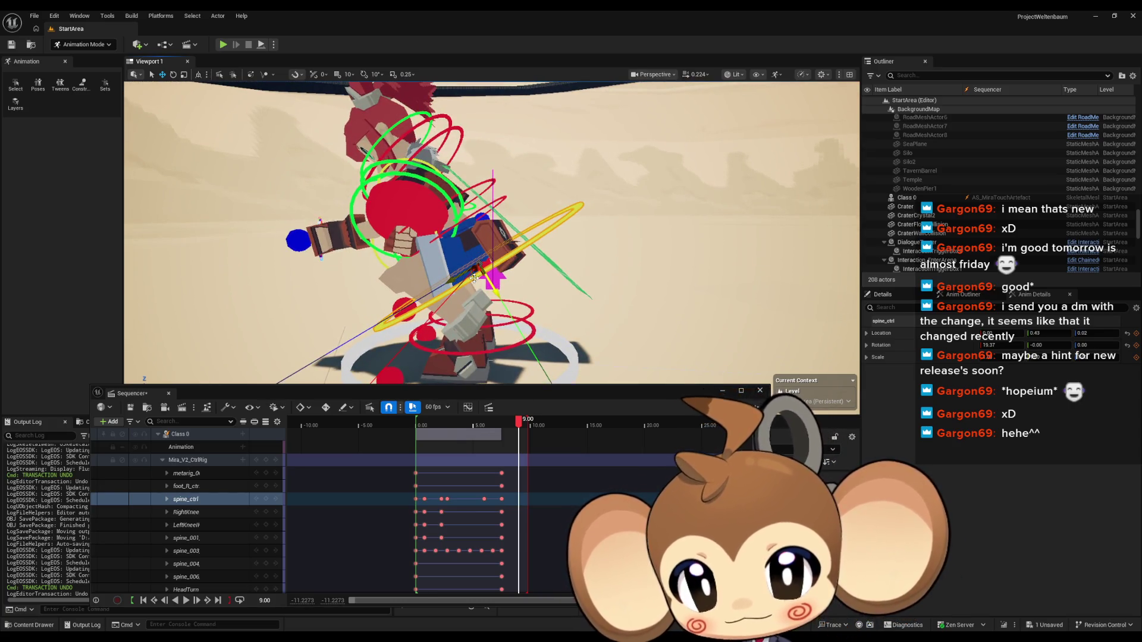
{"action": "left_click_drag", "start_coordinate": [474, 277], "coordinate": [562, 243]}
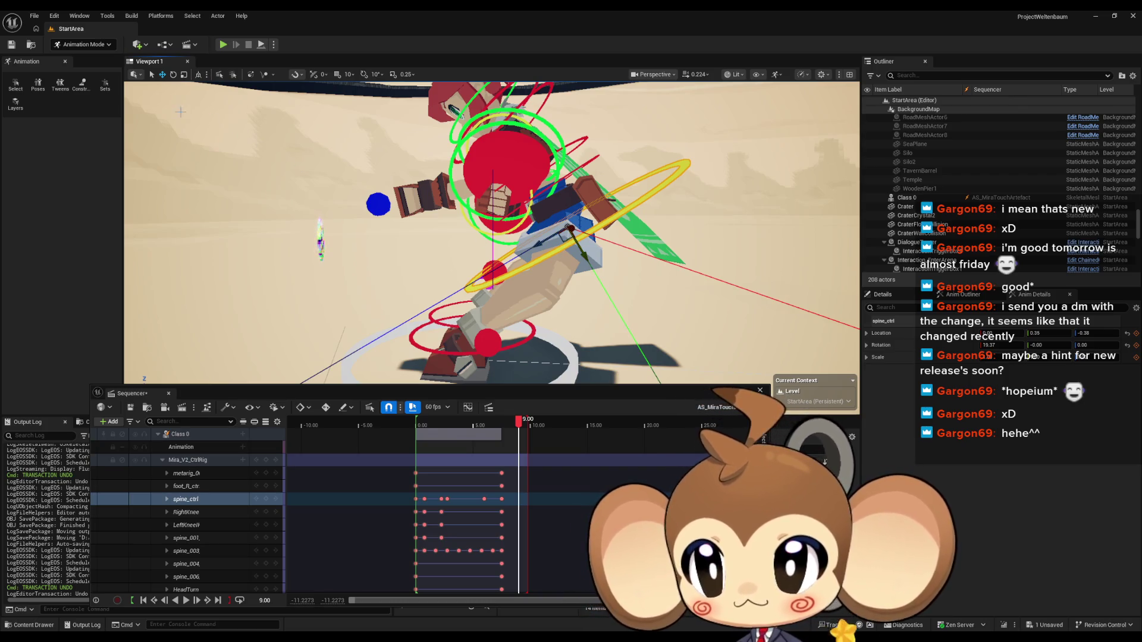
Step: Switch spine_ctrl to rotation and key its pose at 9.00
{"action": "left_click", "coordinate": [171, 76]}
{"action": "left_click_drag", "start_coordinate": [571, 249], "coordinate": [609, 233]}
{"action": "mouse_move", "coordinate": [524, 240]}
{"action": "left_mouse_down"}
{"action": "mouse_move", "coordinate": [533, 221]}
{"action": "mouse_move", "coordinate": [537, 245]}
{"action": "mouse_move", "coordinate": [476, 264]}
{"action": "mouse_move", "coordinate": [519, 281]}
{"action": "left_mouse_up"}
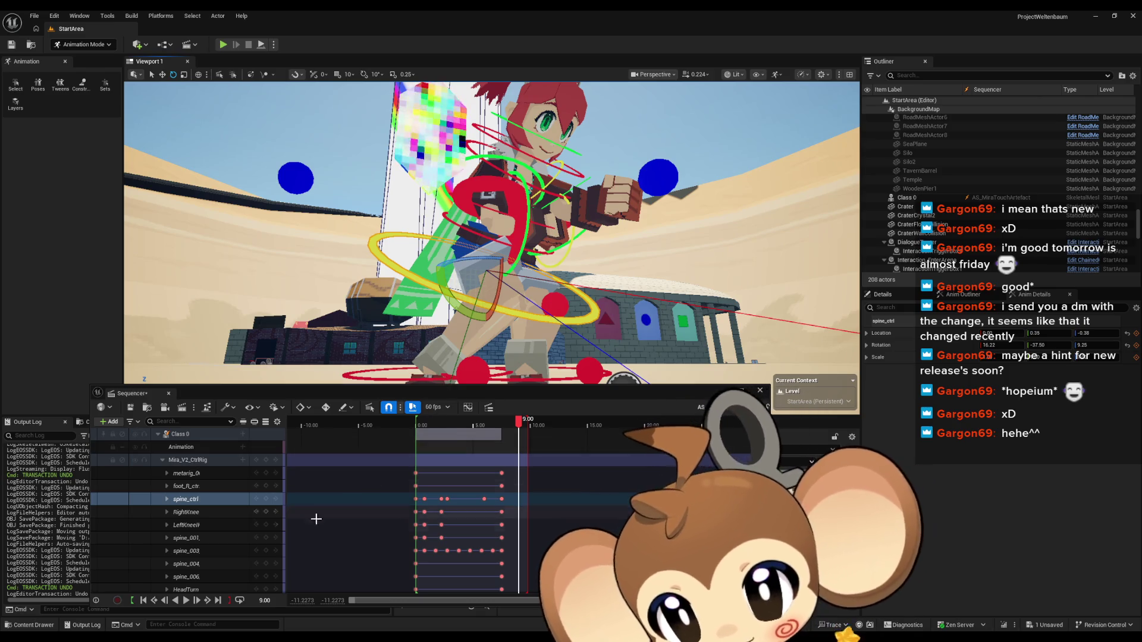
{"action": "left_click", "coordinate": [266, 500]}
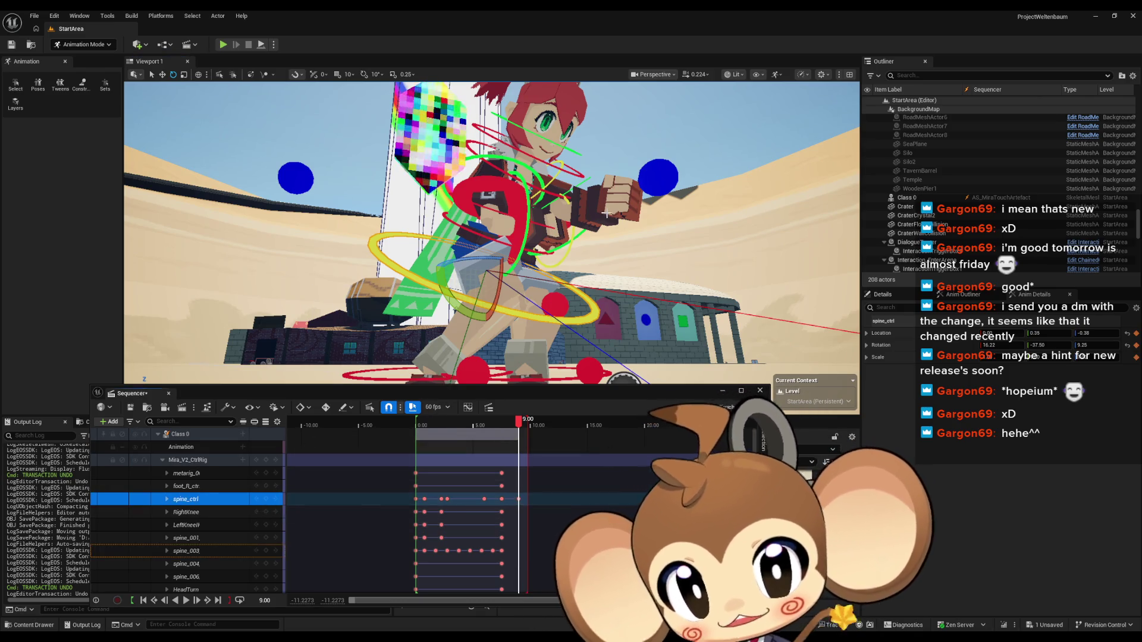
Step: Tilt the view down to the legs, then select and frame the left foot control
{"action": "scroll", "coordinate": [605, 214], "scroll_direction": "down", "scroll_amount": 3}
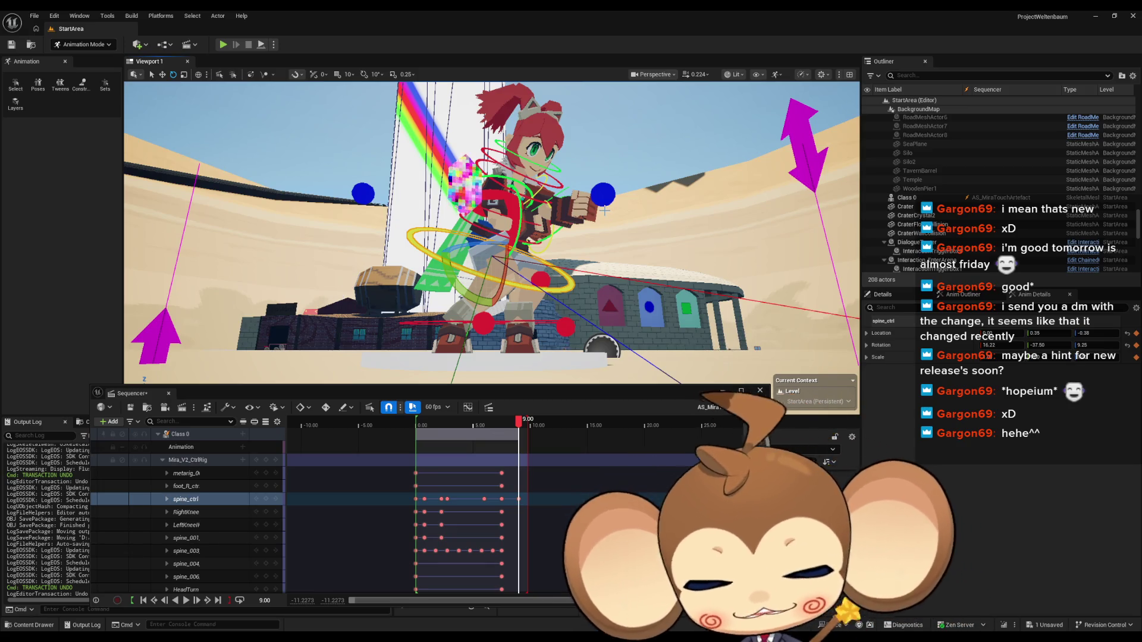
{"action": "scroll", "coordinate": [551, 208], "scroll_direction": "up", "scroll_amount": 2}
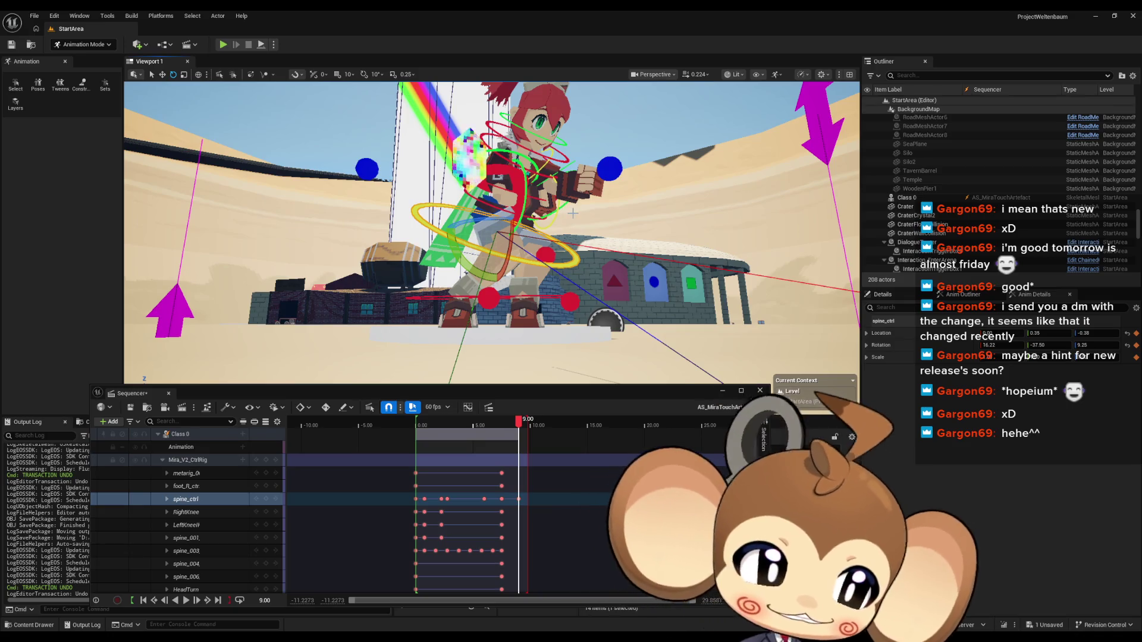
{"action": "left_click_drag", "start_coordinate": [491, 232], "coordinate": [595, 208]}
{"action": "scroll", "coordinate": [491, 232], "scroll_direction": "up", "scroll_amount": 5}
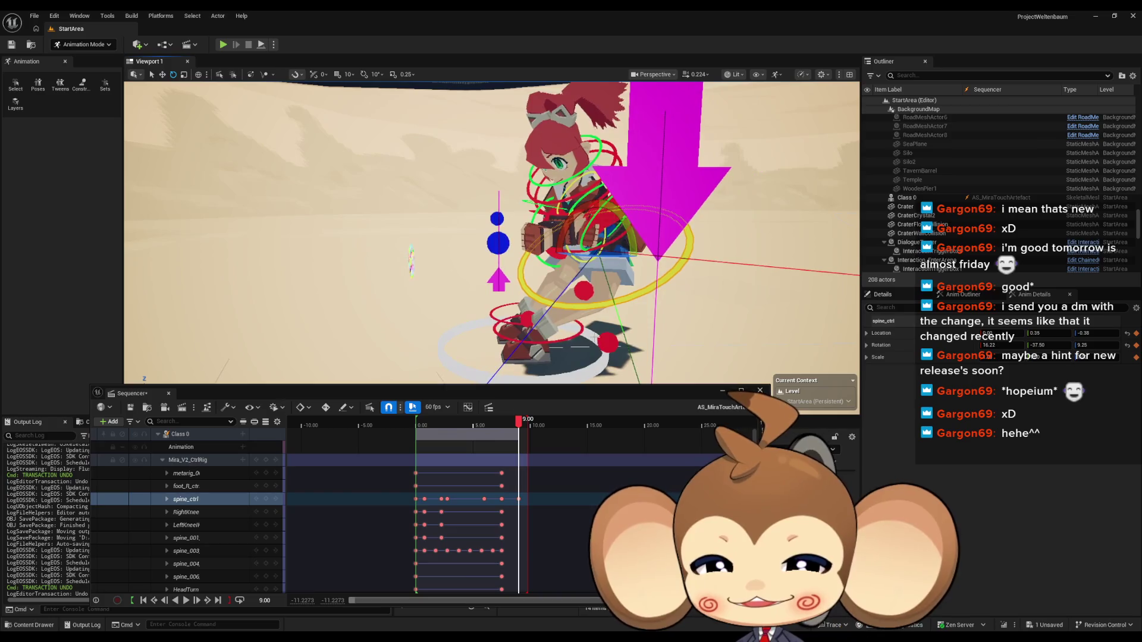
{"action": "left_click_drag", "start_coordinate": [502, 368], "coordinate": [502, 381]}
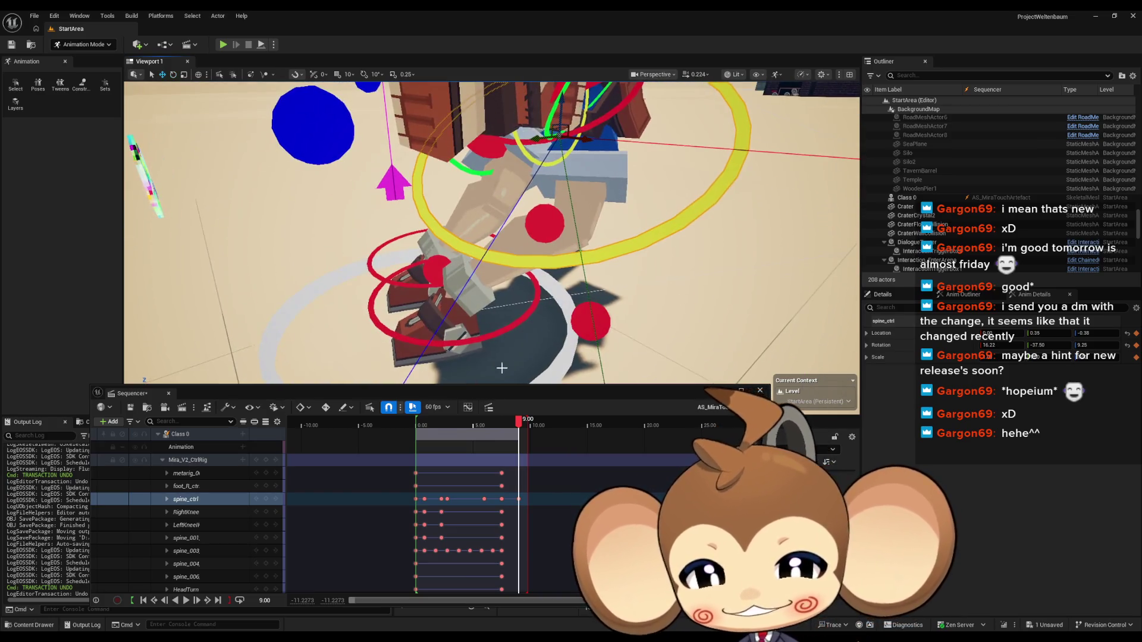
{"action": "left_click", "coordinate": [476, 343]}
{"action": "key", "text": "f"}
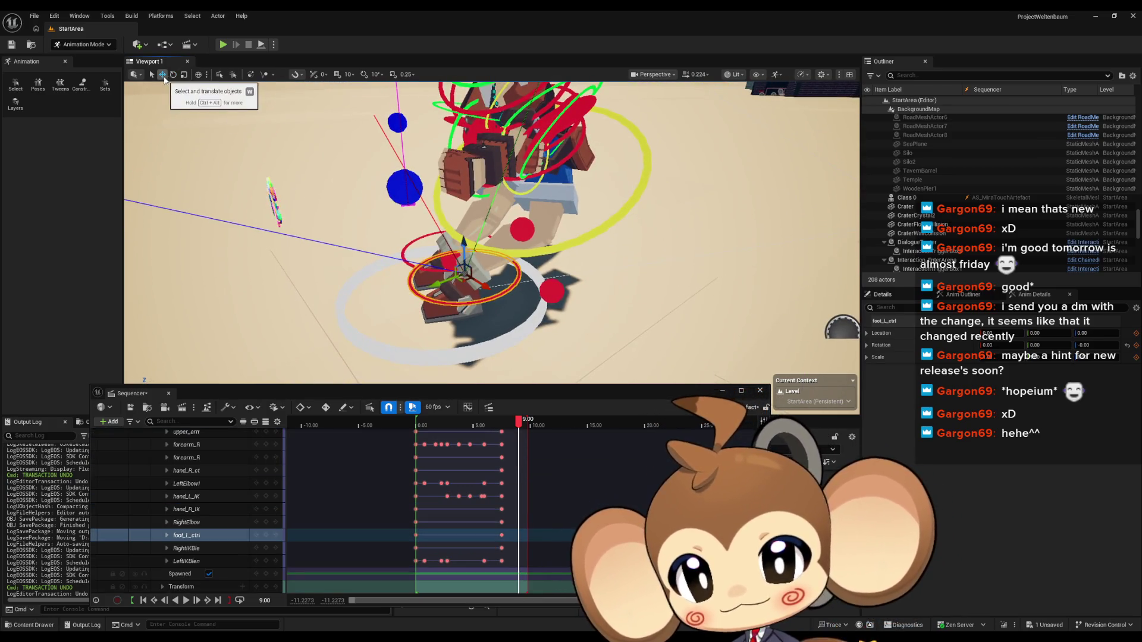
Step: Move and rotate the left foot, then raise LeftKneeIK to knee height and key it at 9.00
{"action": "left_click_drag", "start_coordinate": [461, 281], "coordinate": [671, 326]}
{"action": "left_click", "coordinate": [173, 77]}
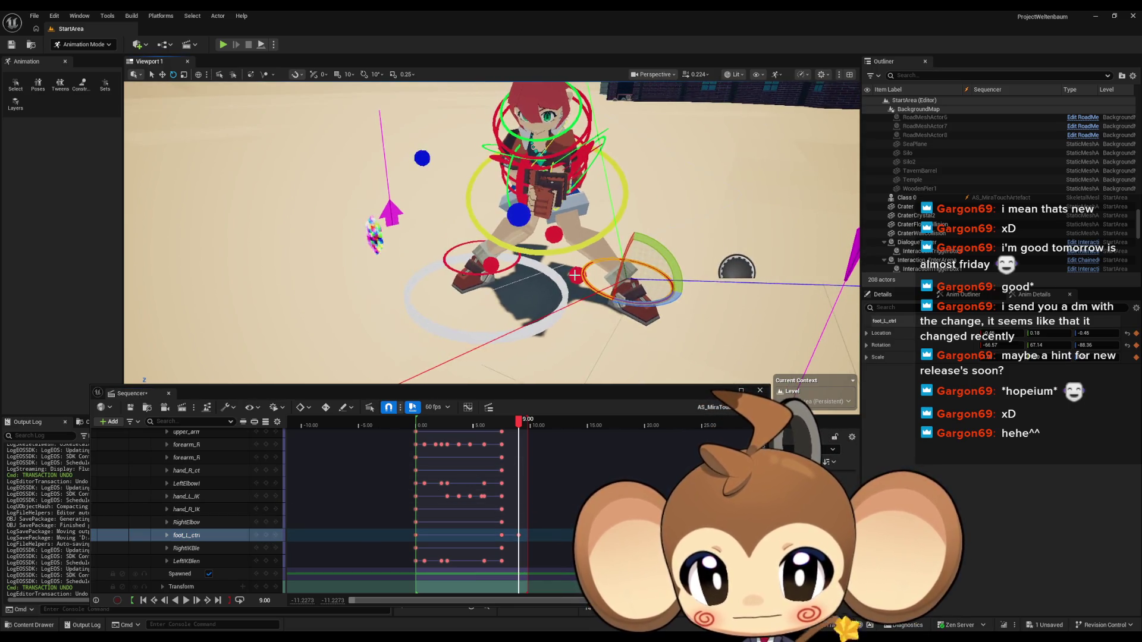
{"action": "left_click", "coordinate": [575, 275]}
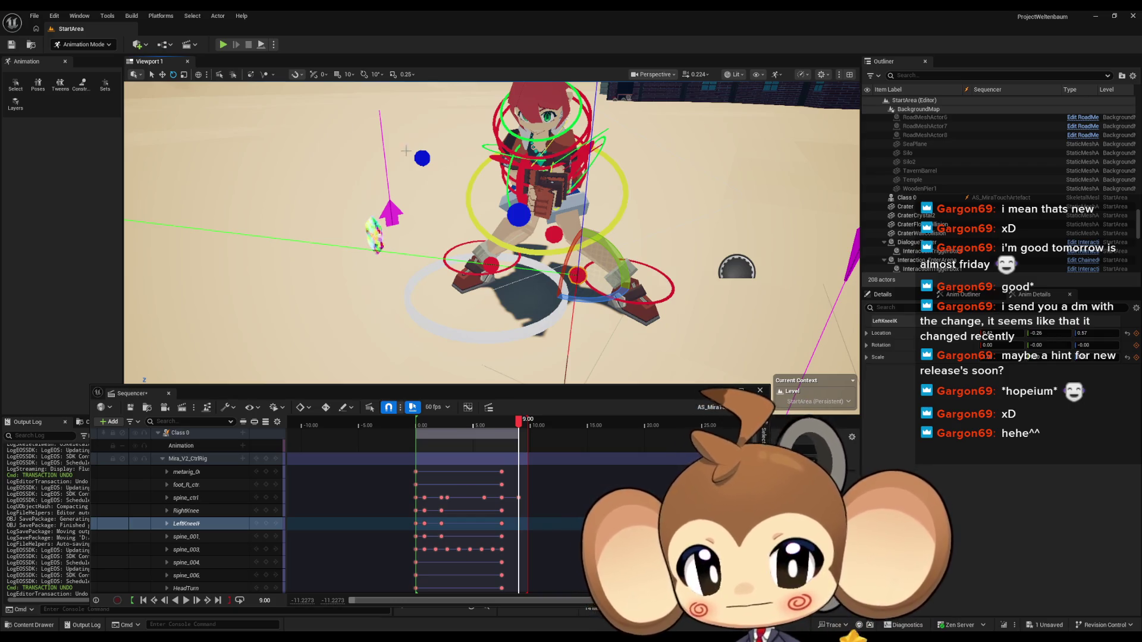
{"action": "left_click", "coordinate": [163, 75]}
{"action": "mouse_move", "coordinate": [580, 248]}
{"action": "left_mouse_down"}
{"action": "mouse_move", "coordinate": [589, 151]}
{"action": "mouse_move", "coordinate": [615, 189]}
{"action": "mouse_move", "coordinate": [694, 205]}
{"action": "left_mouse_up"}
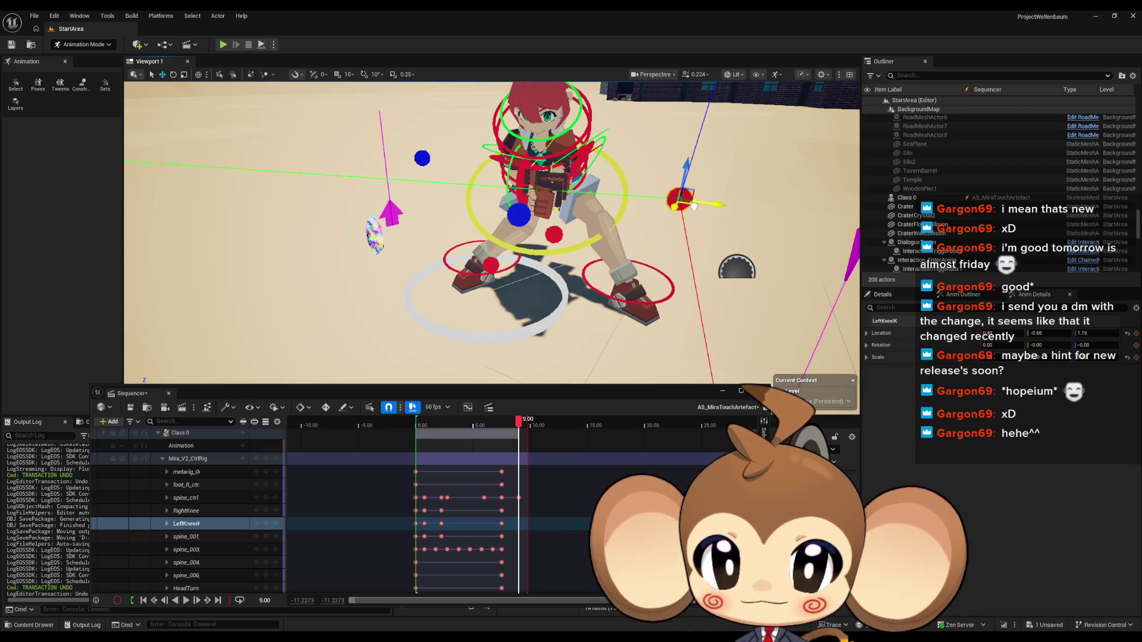
{"action": "left_click", "coordinate": [267, 524]}
Step: Frame the knee control, then reselect and frame the left foot control
{"action": "key", "text": "f"}
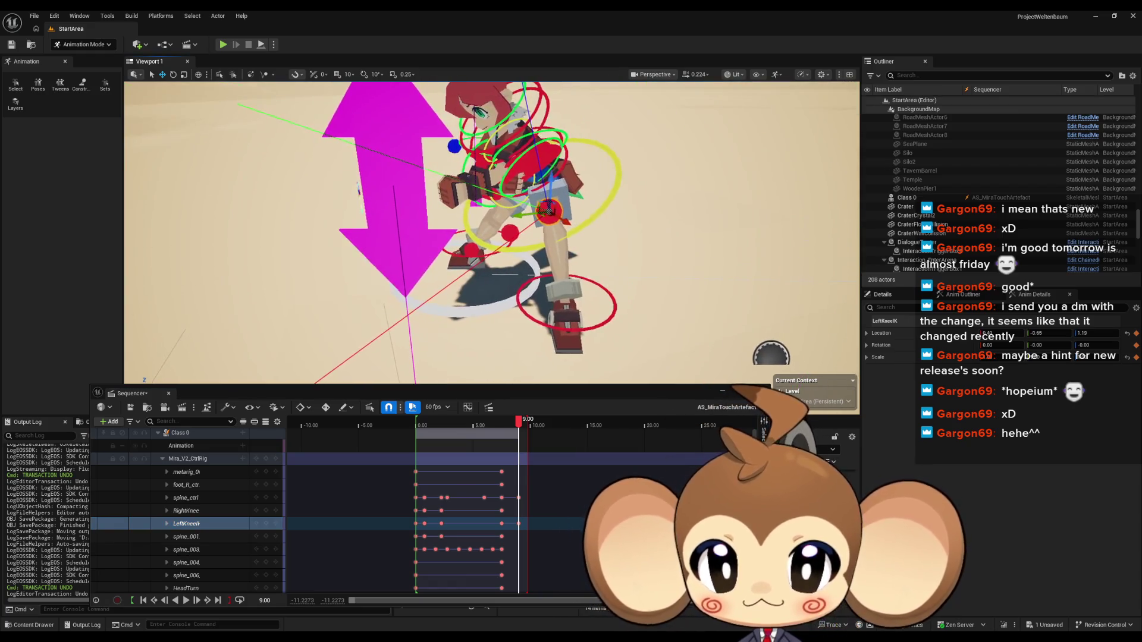
{"action": "left_click_drag", "start_coordinate": [694, 355], "coordinate": [694, 355]}
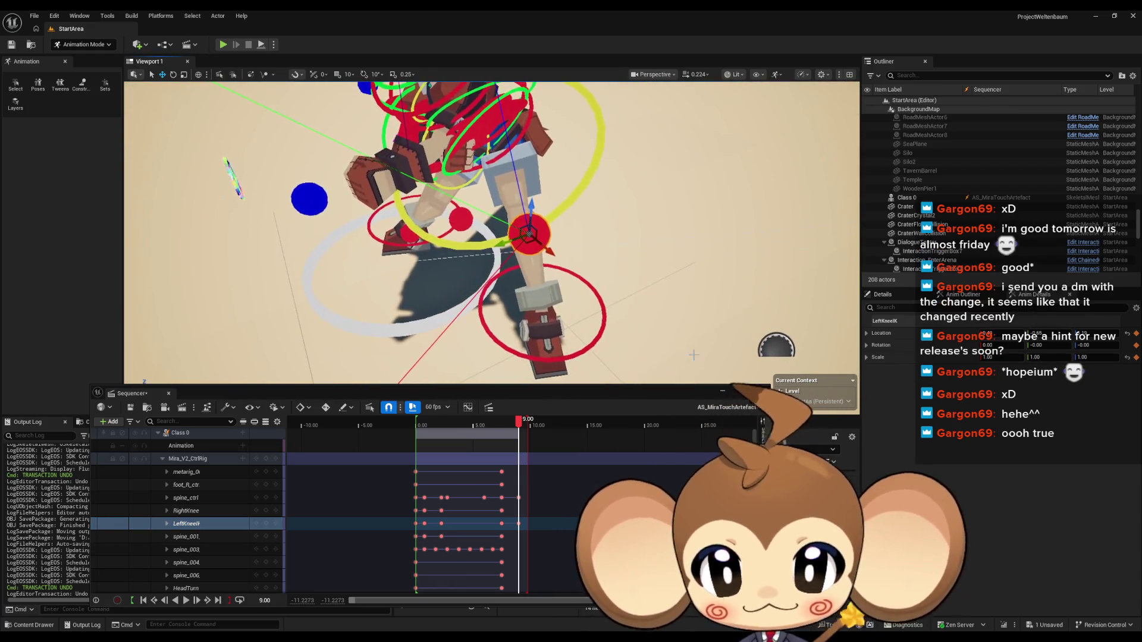
{"action": "left_click", "coordinate": [550, 361]}
{"action": "key", "text": "f"}
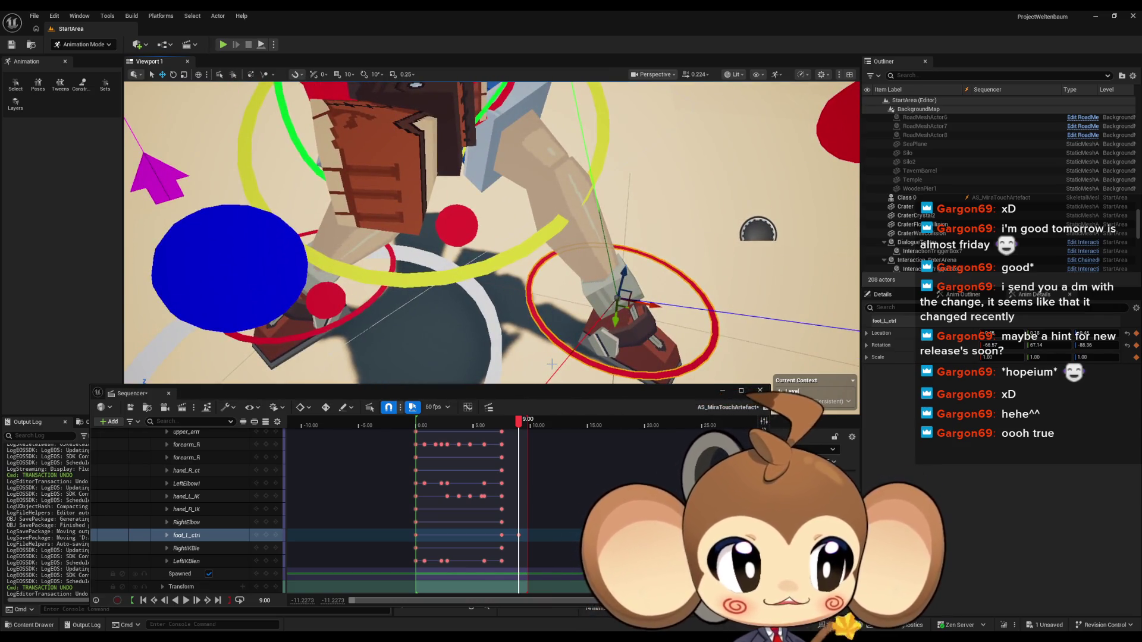
{"action": "left_click_drag", "start_coordinate": [239, 237], "coordinate": [240, 237]}
{"action": "left_click_drag", "start_coordinate": [369, 236], "coordinate": [369, 235]}
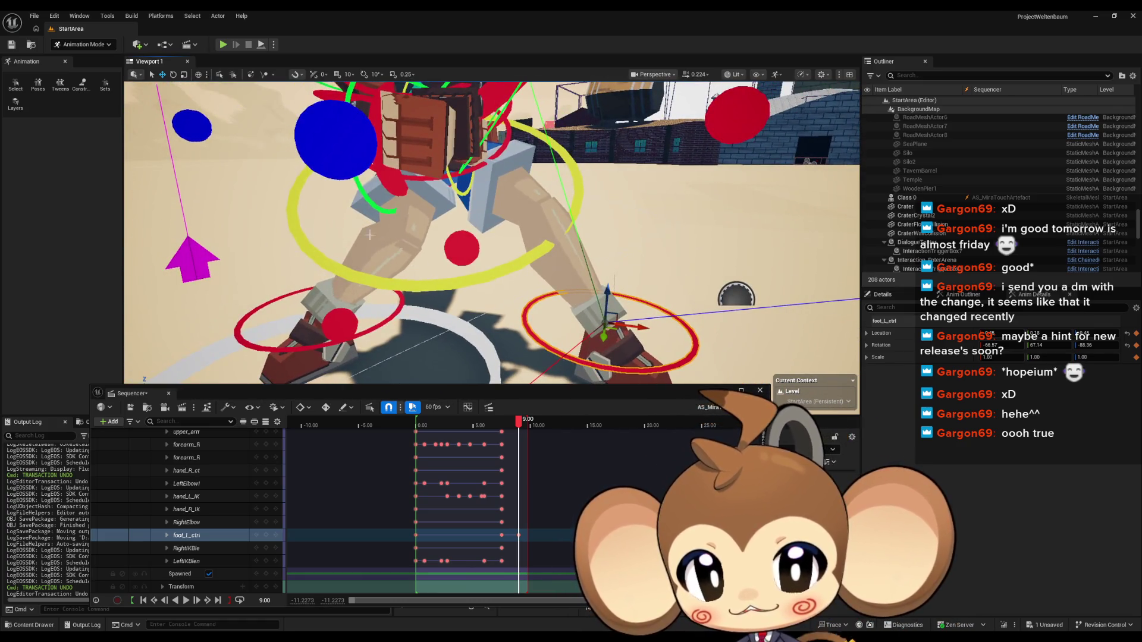
Step: Toggle the foot gizmo between local and world axes and move the left foot left and up
{"action": "left_click", "coordinate": [201, 78]}
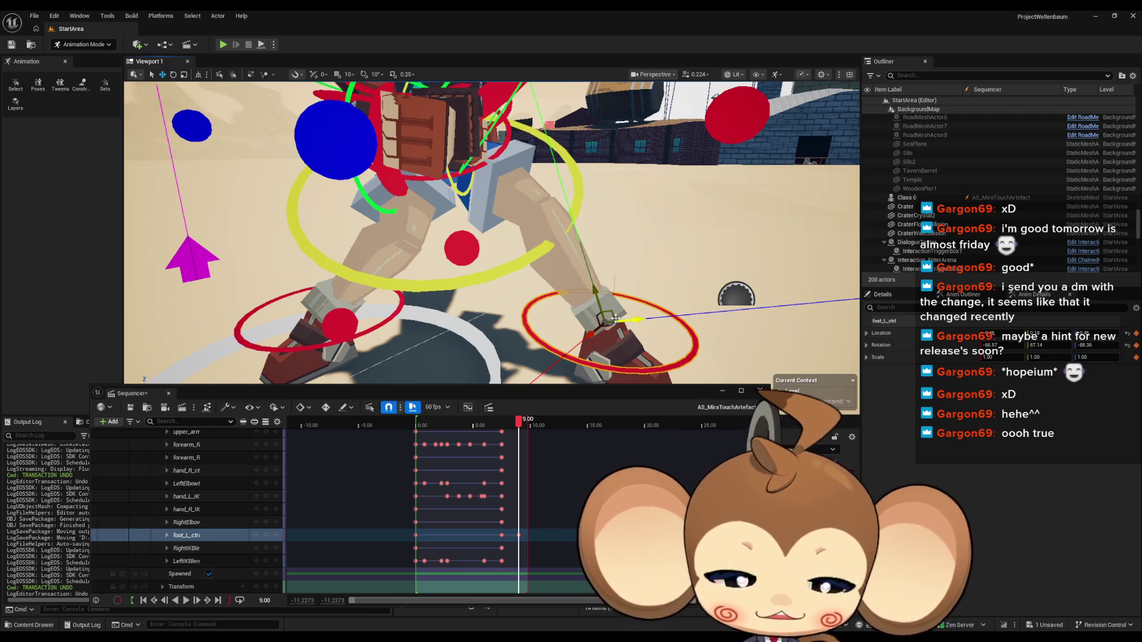
{"action": "scroll", "coordinate": [615, 323], "scroll_direction": "down", "scroll_amount": 5}
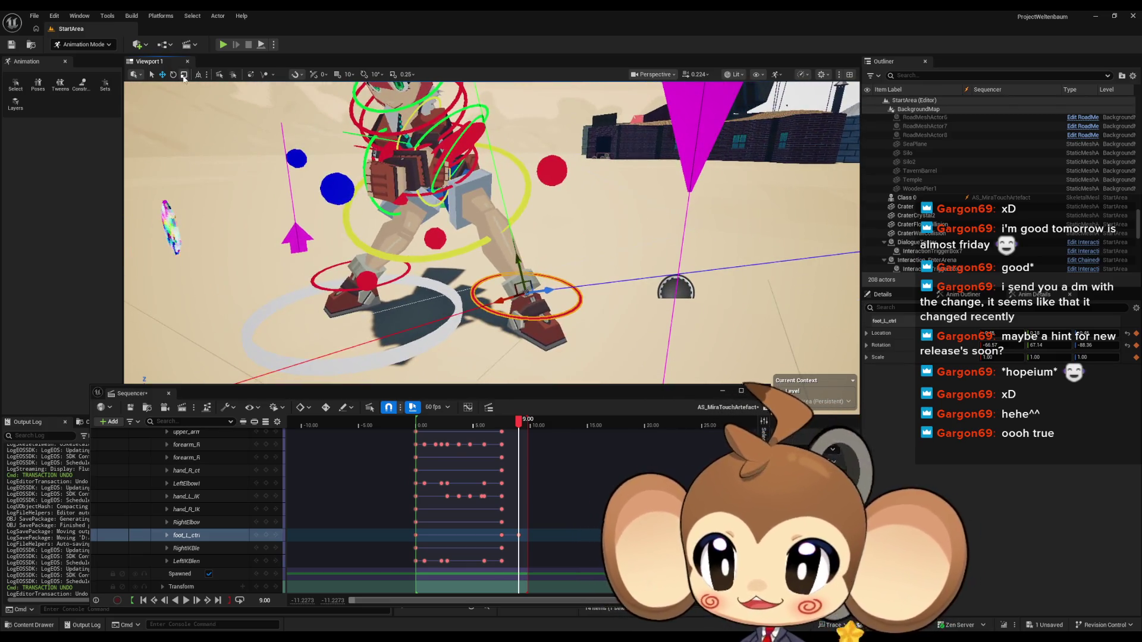
{"action": "left_click", "coordinate": [199, 74]}
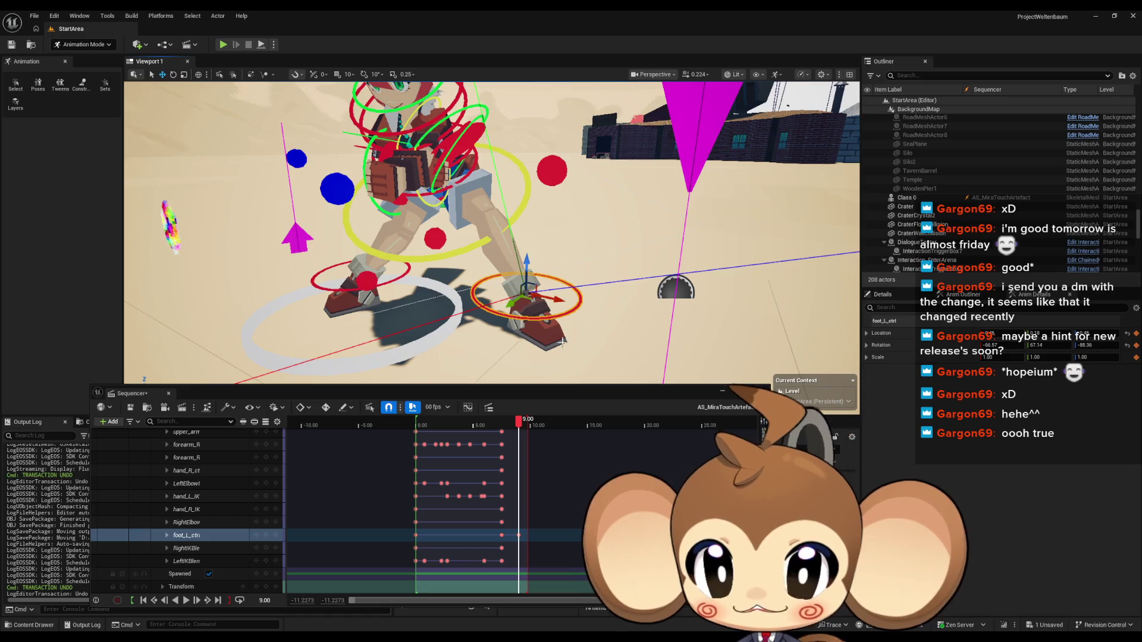
{"action": "left_click_drag", "start_coordinate": [531, 301], "coordinate": [503, 290]}
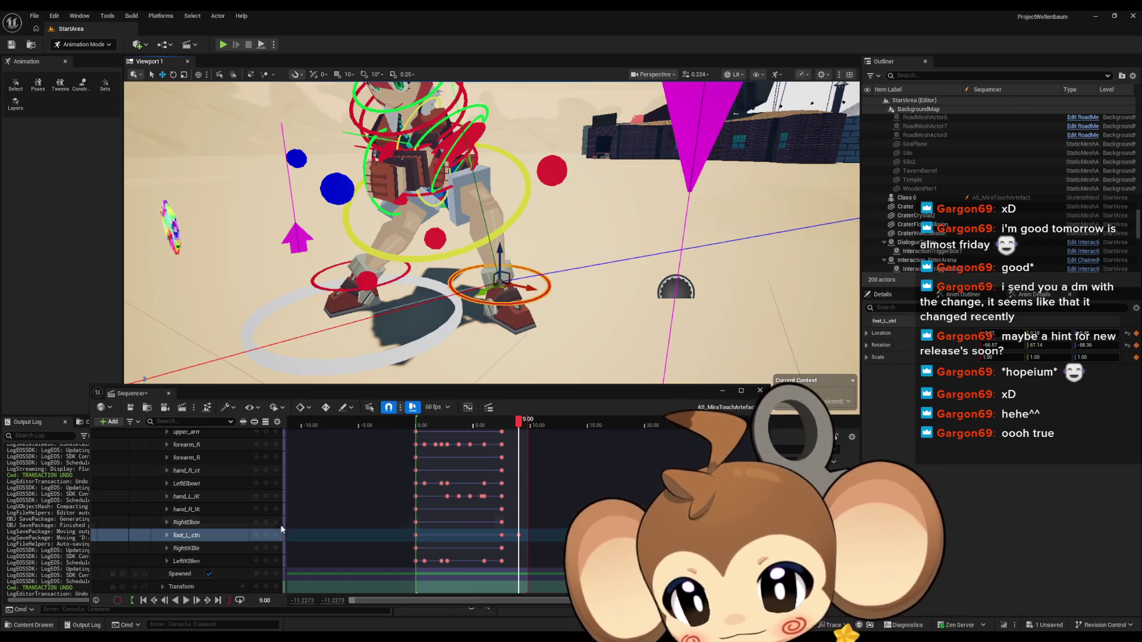
{"action": "scroll", "coordinate": [481, 318], "scroll_direction": "up", "scroll_amount": 4}
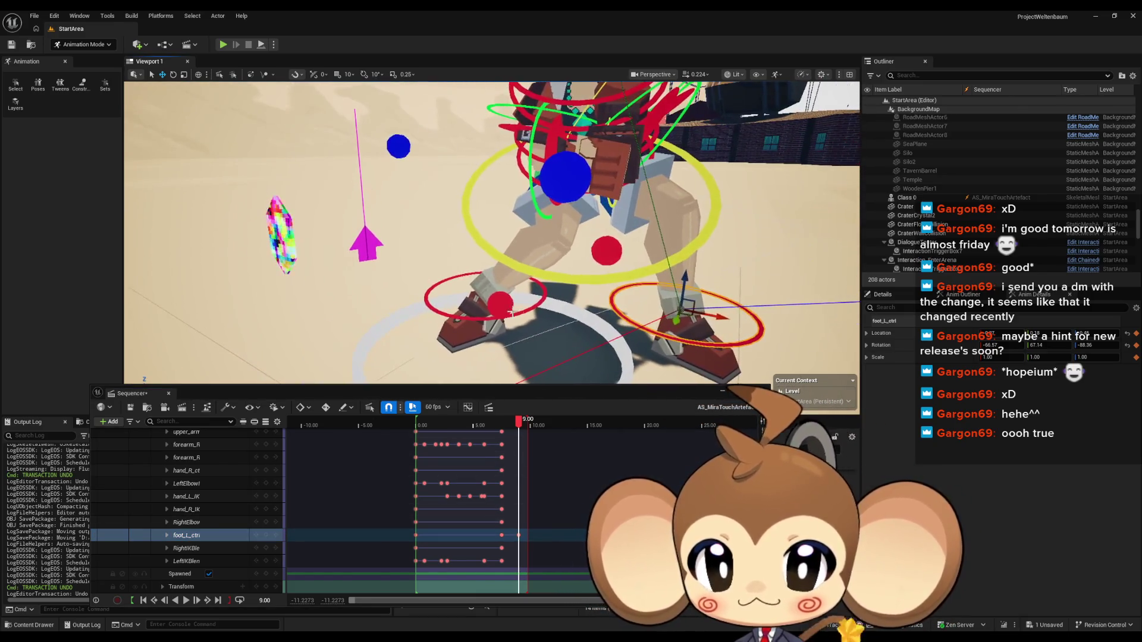
{"action": "left_click", "coordinate": [500, 305]}
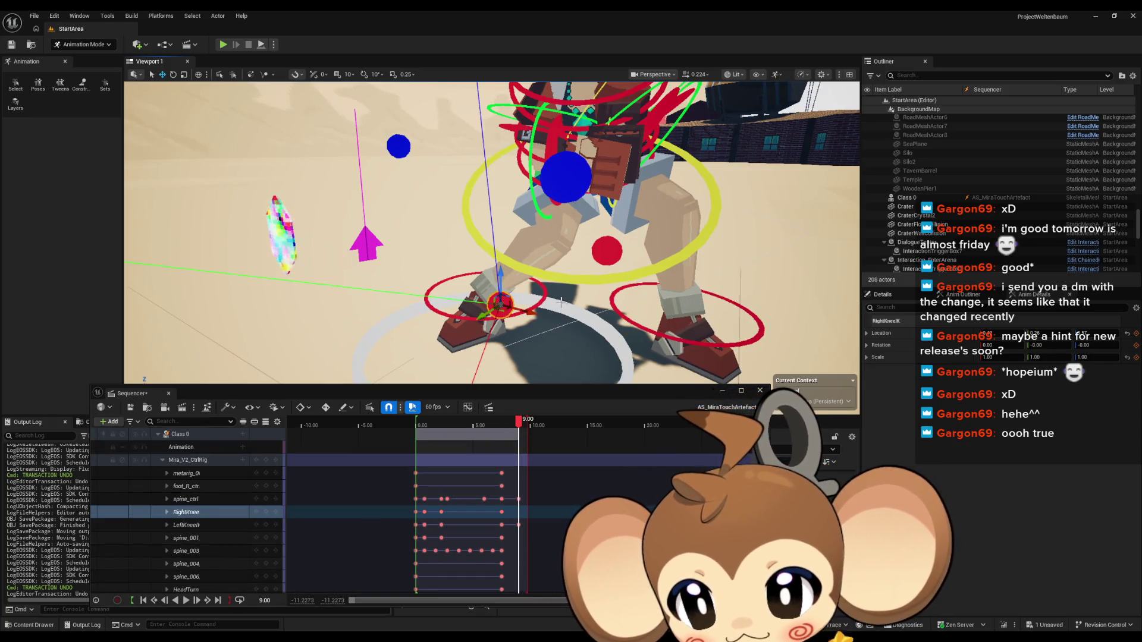
Step: Lift RightKneeIK straight up to Mira's knee and add its key at 9.00
{"action": "mouse_move", "coordinate": [499, 307]}
{"action": "left_mouse_down"}
{"action": "mouse_move", "coordinate": [499, 210]}
{"action": "mouse_move", "coordinate": [405, 218]}
{"action": "mouse_move", "coordinate": [399, 208]}
{"action": "mouse_move", "coordinate": [517, 214]}
{"action": "mouse_move", "coordinate": [498, 215]}
{"action": "left_mouse_up"}
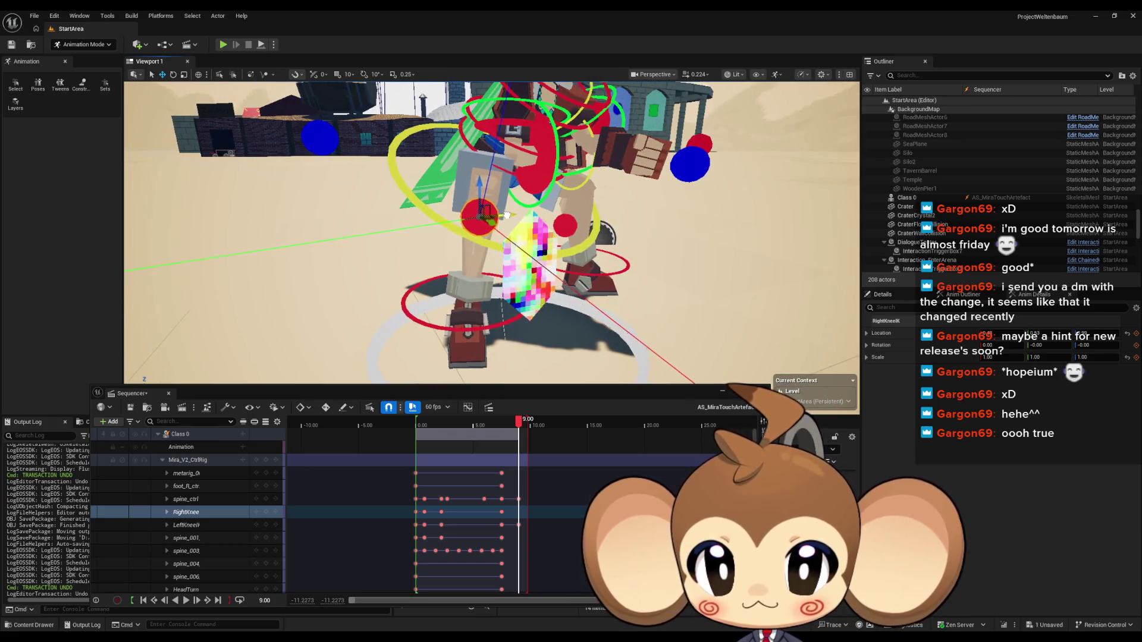
{"action": "left_click", "coordinate": [266, 512]}
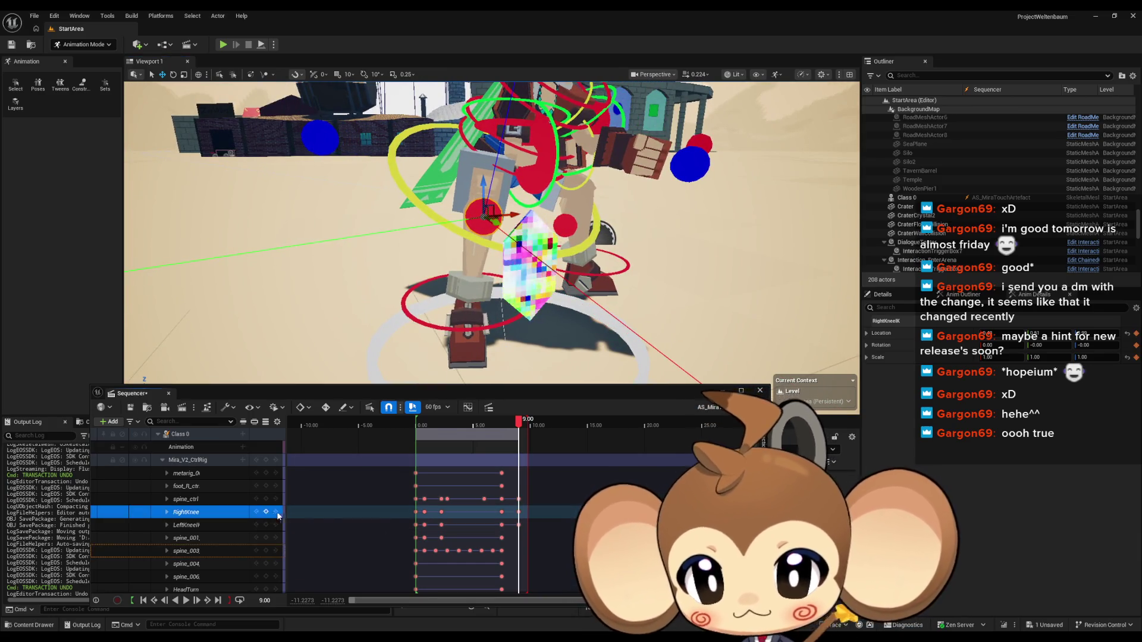
{"action": "mouse_move", "coordinate": [488, 215]}
{"action": "left_mouse_down"}
{"action": "mouse_move", "coordinate": [324, 244]}
{"action": "mouse_move", "coordinate": [225, 248]}
{"action": "mouse_move", "coordinate": [464, 223]}
{"action": "mouse_move", "coordinate": [665, 292]}
{"action": "left_mouse_up"}
{"action": "left_click", "coordinate": [553, 245]}
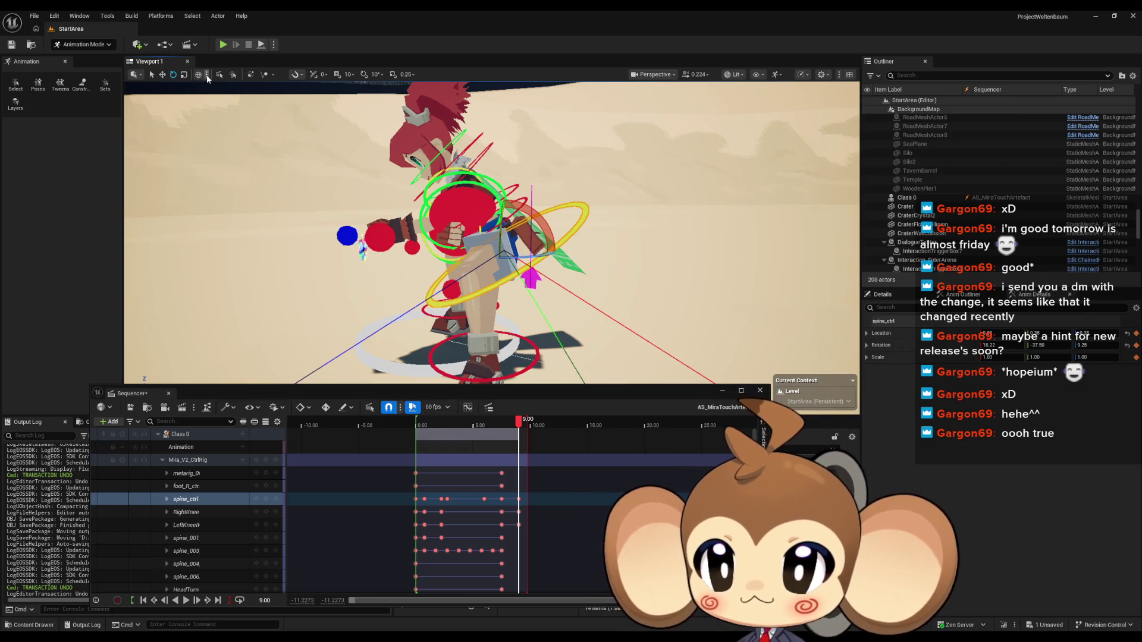
Step: Reset spine_ctrl's rotation to zero and select its key at 9.00
{"action": "mouse_move", "coordinate": [553, 245]}
{"action": "left_mouse_down"}
{"action": "mouse_move", "coordinate": [500, 256]}
{"action": "mouse_move", "coordinate": [434, 238]}
{"action": "left_mouse_up"}
{"action": "left_click", "coordinate": [1127, 346]}
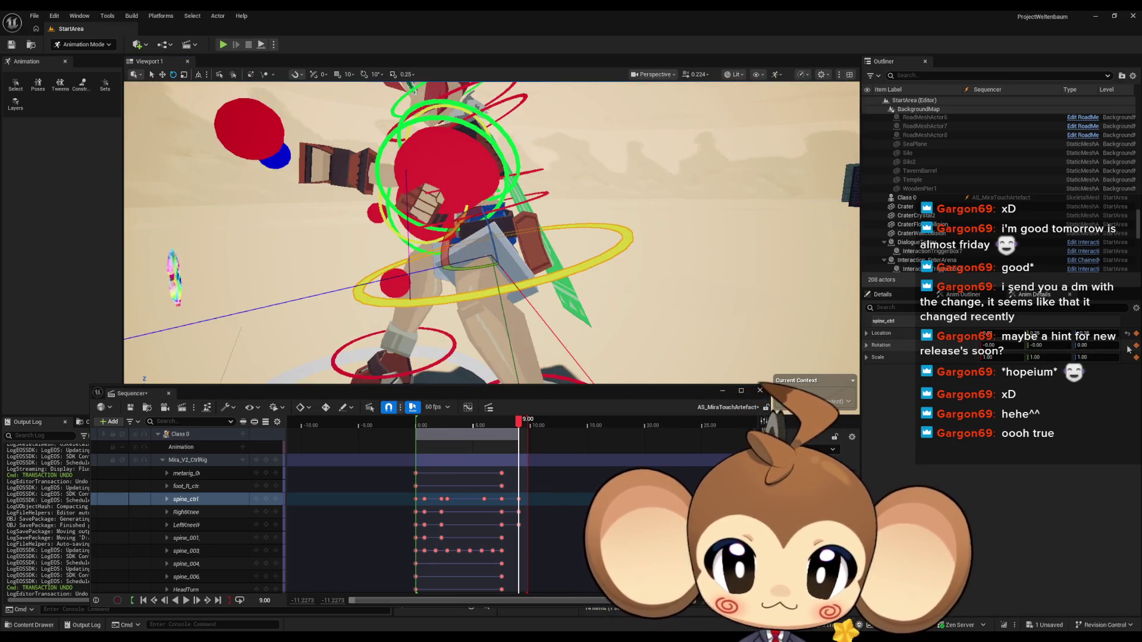
{"action": "left_click_drag", "start_coordinate": [576, 271], "coordinate": [533, 264]}
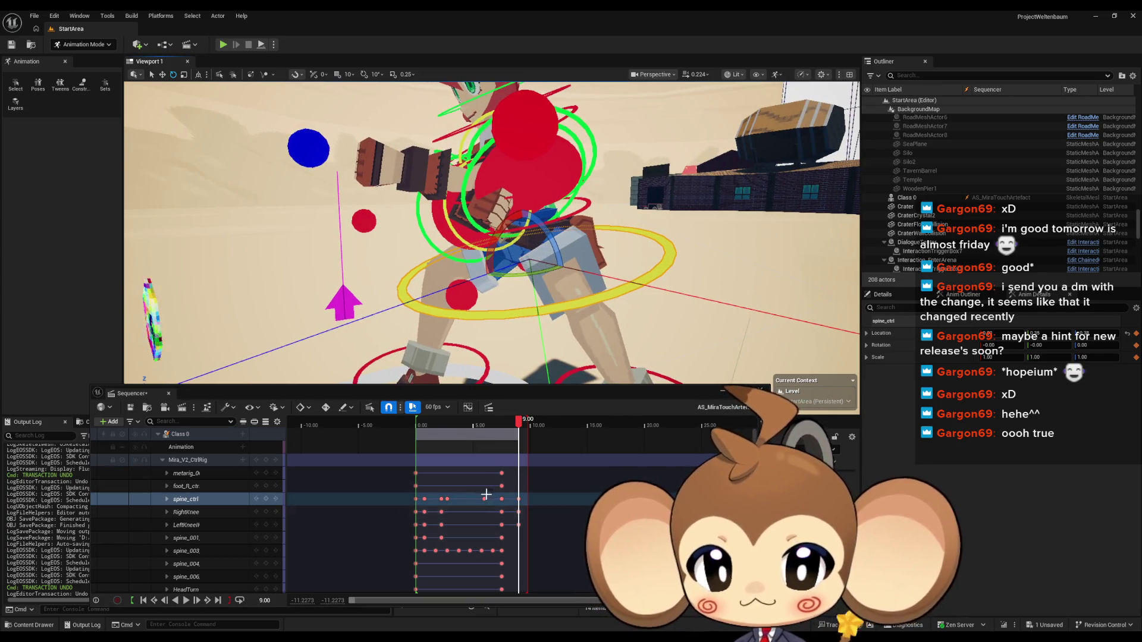
{"action": "left_click", "coordinate": [519, 499]}
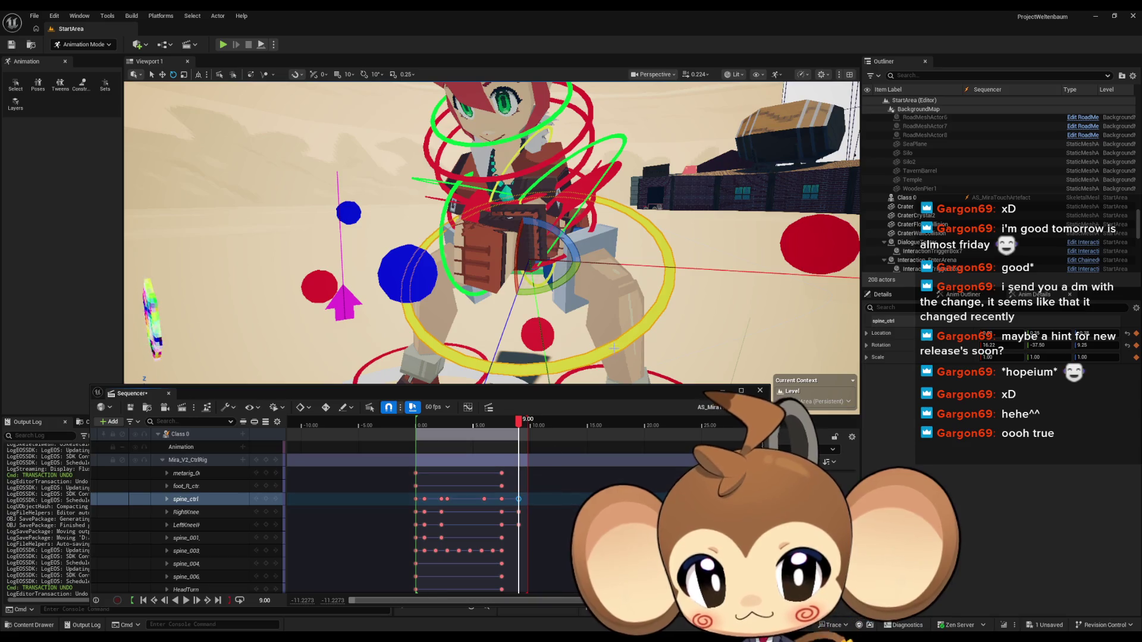
Step: Set spine_ctrl's rotation X to 0
{"action": "left_click_drag", "start_coordinate": [491, 232], "coordinate": [416, 250]}
{"action": "left_click_drag", "start_coordinate": [568, 324], "coordinate": [559, 340]}
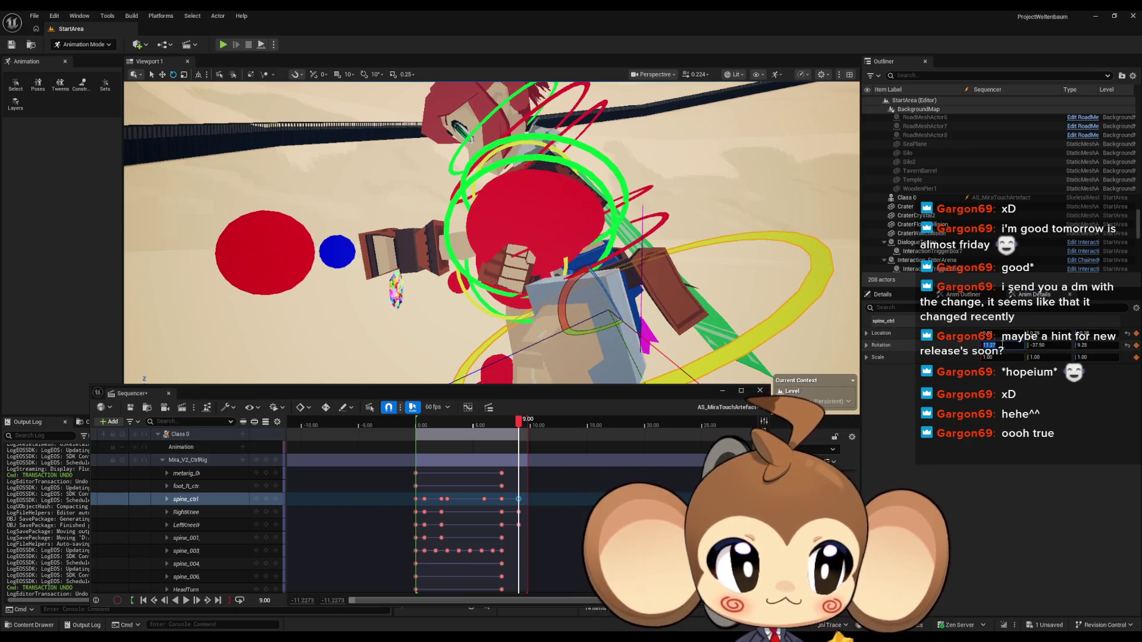
{"action": "type", "text": "0"}
{"action": "key", "text": "Return"}
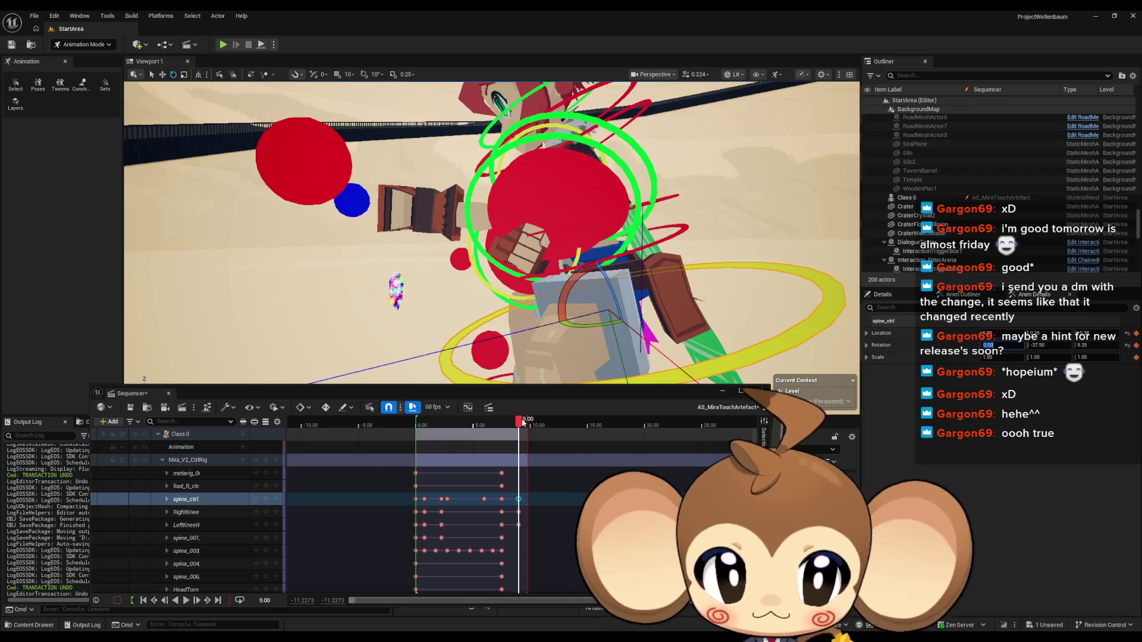
{"action": "left_click", "coordinate": [280, 499]}
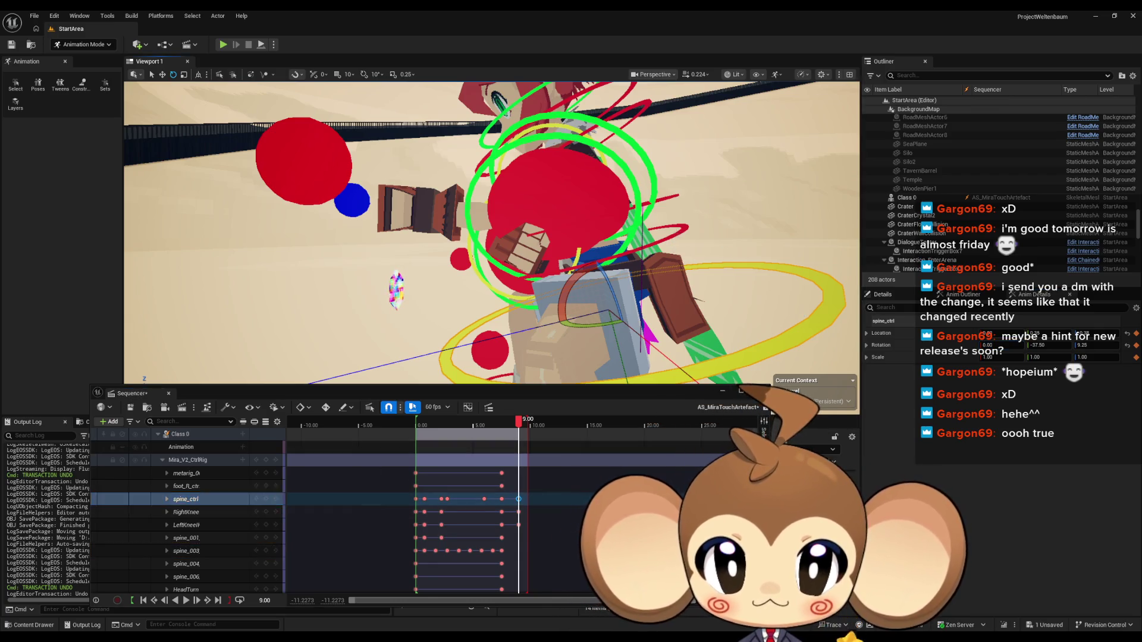
Step: Reset spine_001's rotation to zero and key spine_003 at 9.00
{"action": "left_click", "coordinate": [238, 538]}
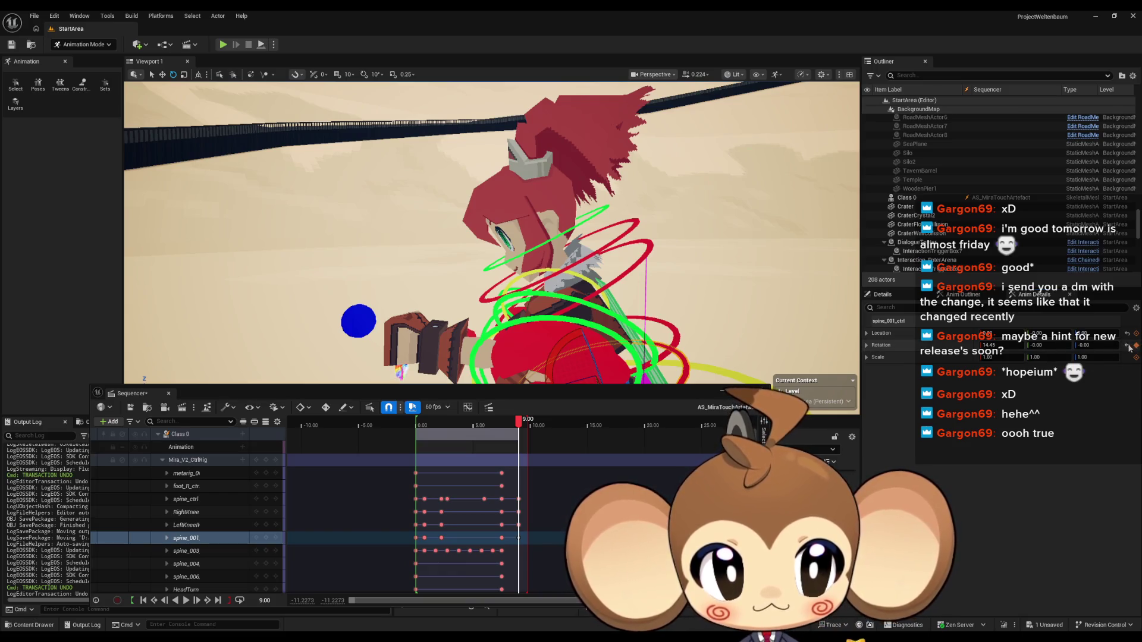
{"action": "left_click", "coordinate": [1129, 349]}
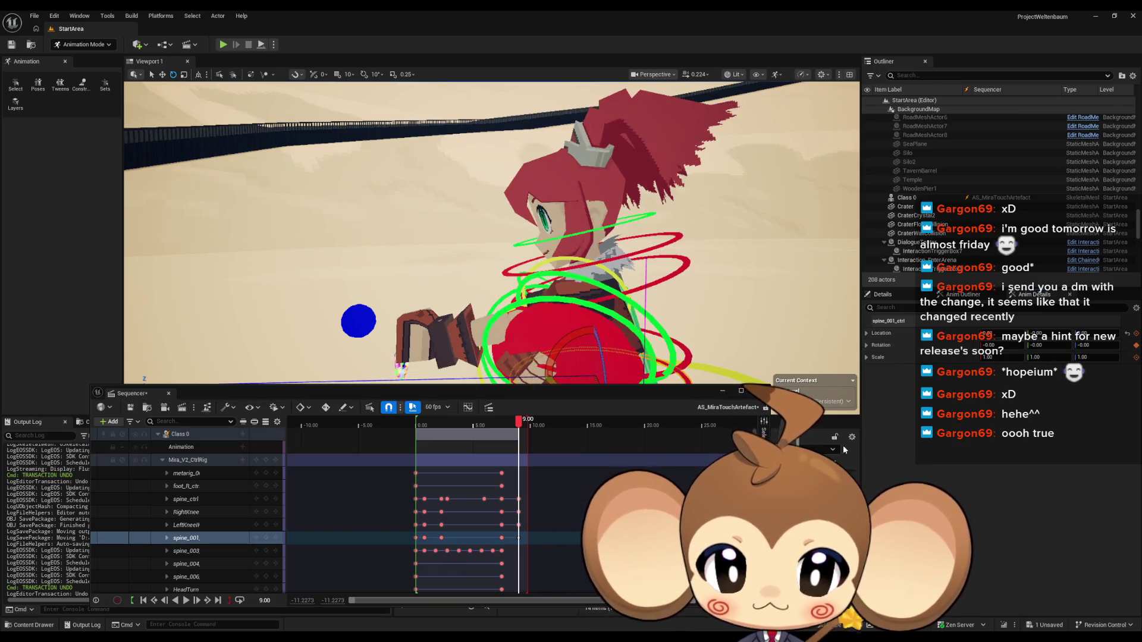
{"action": "left_click_drag", "start_coordinate": [618, 250], "coordinate": [558, 250]}
{"action": "left_click", "coordinate": [557, 249]}
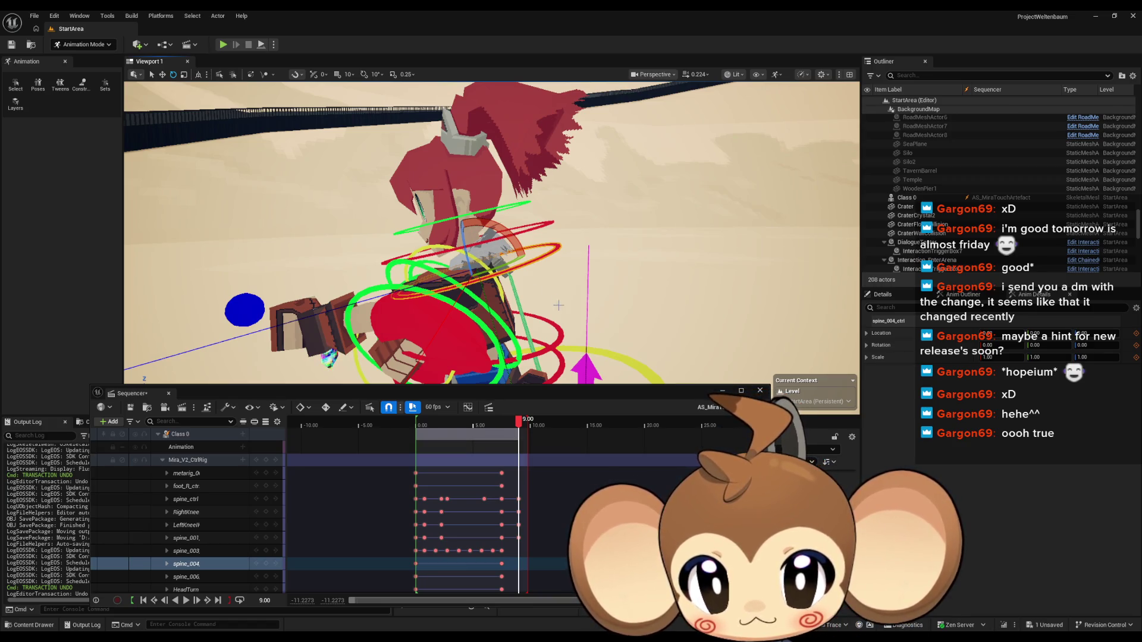
{"action": "left_click", "coordinate": [557, 340]}
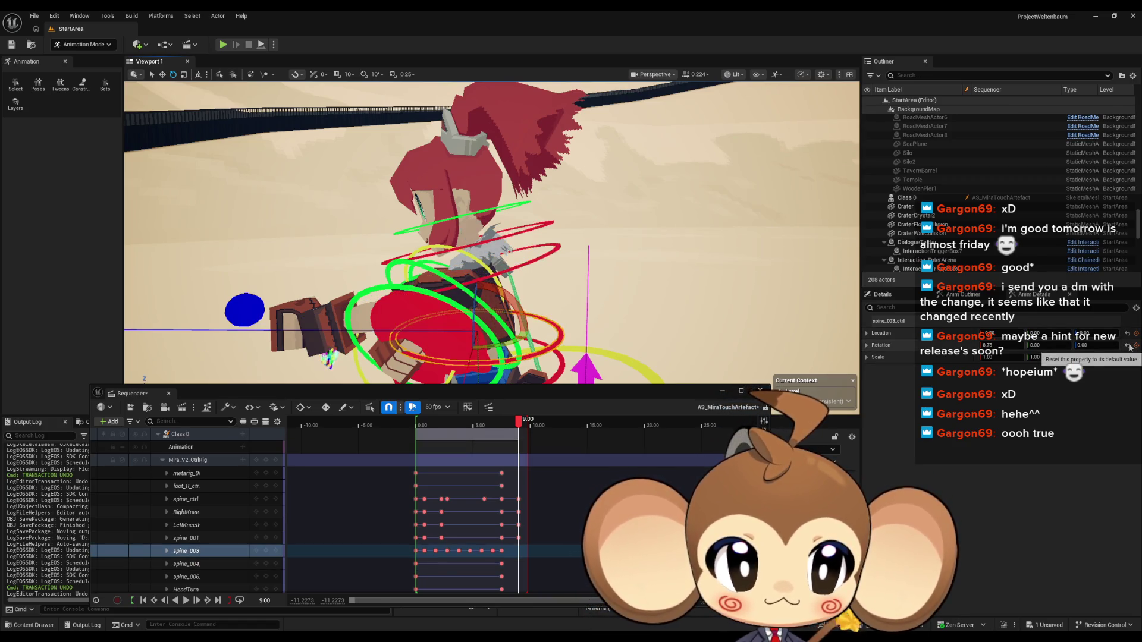
{"action": "left_click", "coordinate": [266, 551]}
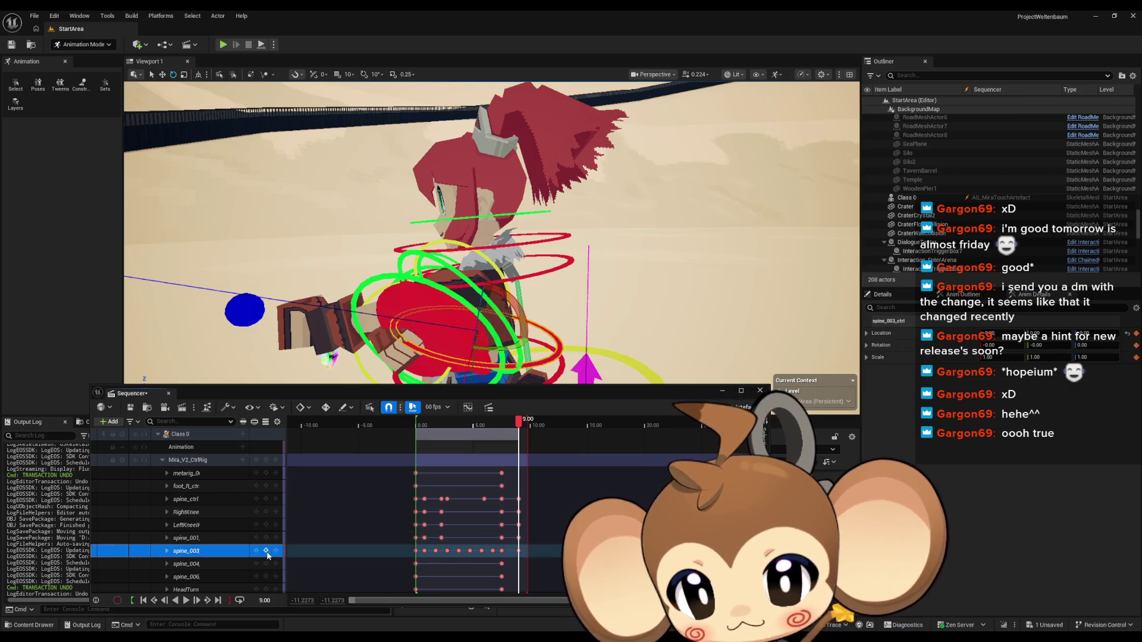
Step: Select spine_004 and swing the view closer to Mira from a front-side angle
{"action": "left_click", "coordinate": [565, 265]}
{"action": "left_click_drag", "start_coordinate": [566, 222], "coordinate": [556, 222]}
{"action": "left_click_drag", "start_coordinate": [524, 262], "coordinate": [503, 261]}
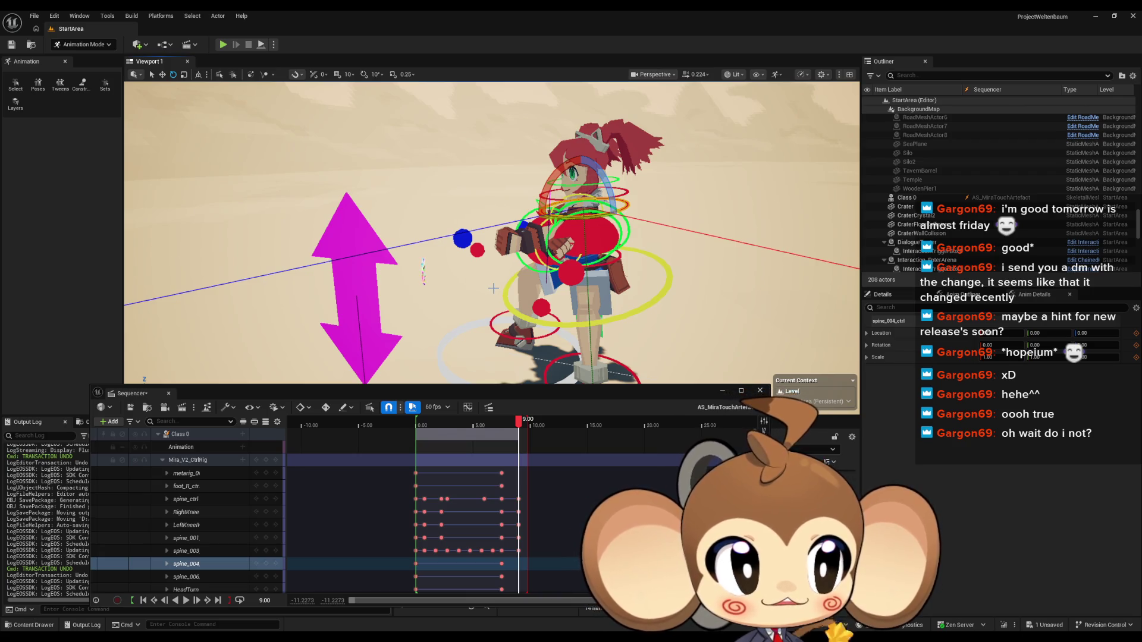
{"action": "mouse_move", "coordinate": [492, 292]}
{"action": "left_mouse_down"}
{"action": "mouse_move", "coordinate": [467, 288]}
{"action": "mouse_move", "coordinate": [455, 308]}
{"action": "mouse_move", "coordinate": [431, 302]}
{"action": "left_mouse_up"}
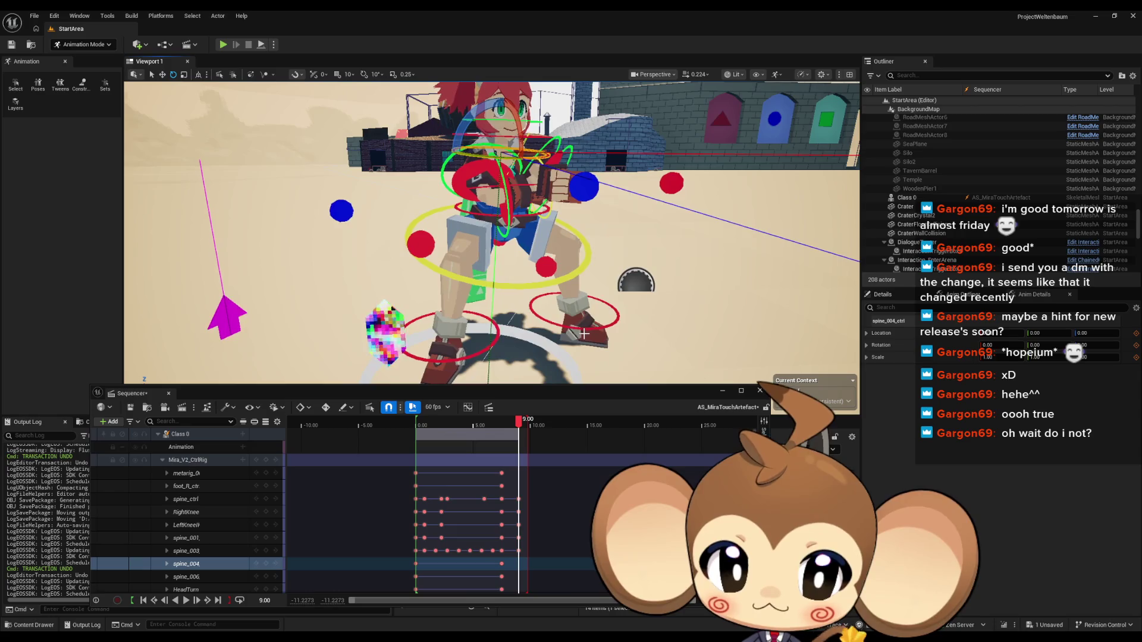
{"action": "left_click", "coordinate": [584, 331]}
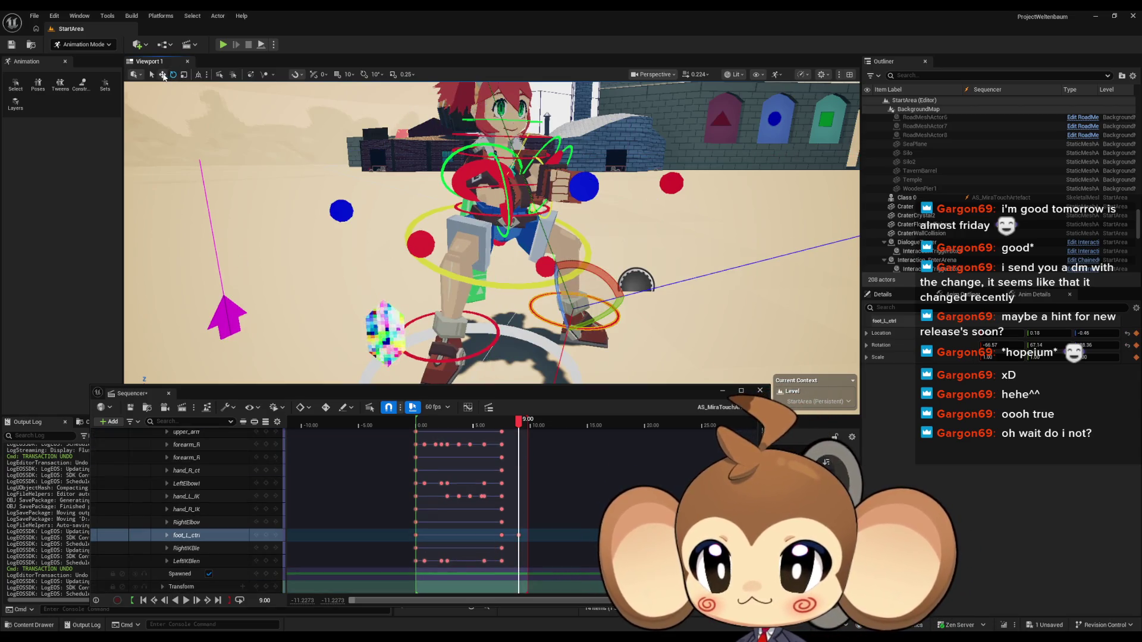
Step: Frame foot_L_ctrl and nudge it a short distance up and to the left
{"action": "key", "text": "f"}
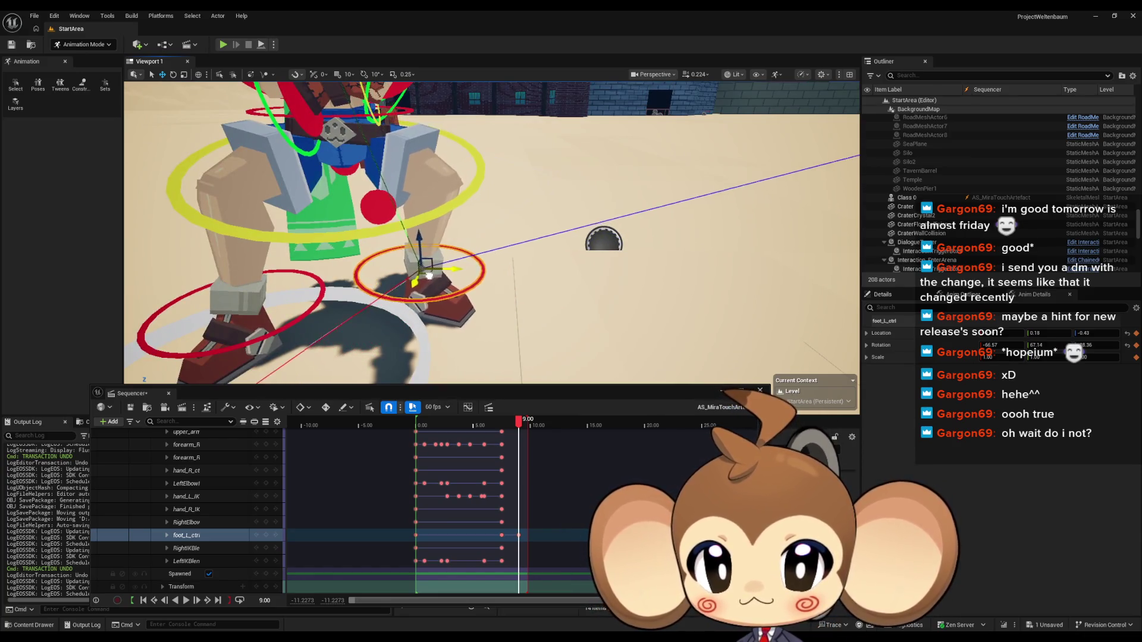
{"action": "mouse_move", "coordinate": [414, 269]}
{"action": "left_mouse_down"}
{"action": "mouse_move", "coordinate": [366, 268]}
{"action": "mouse_move", "coordinate": [506, 275]}
{"action": "left_mouse_up"}
{"action": "scroll", "coordinate": [507, 276], "scroll_direction": "up", "scroll_amount": 3}
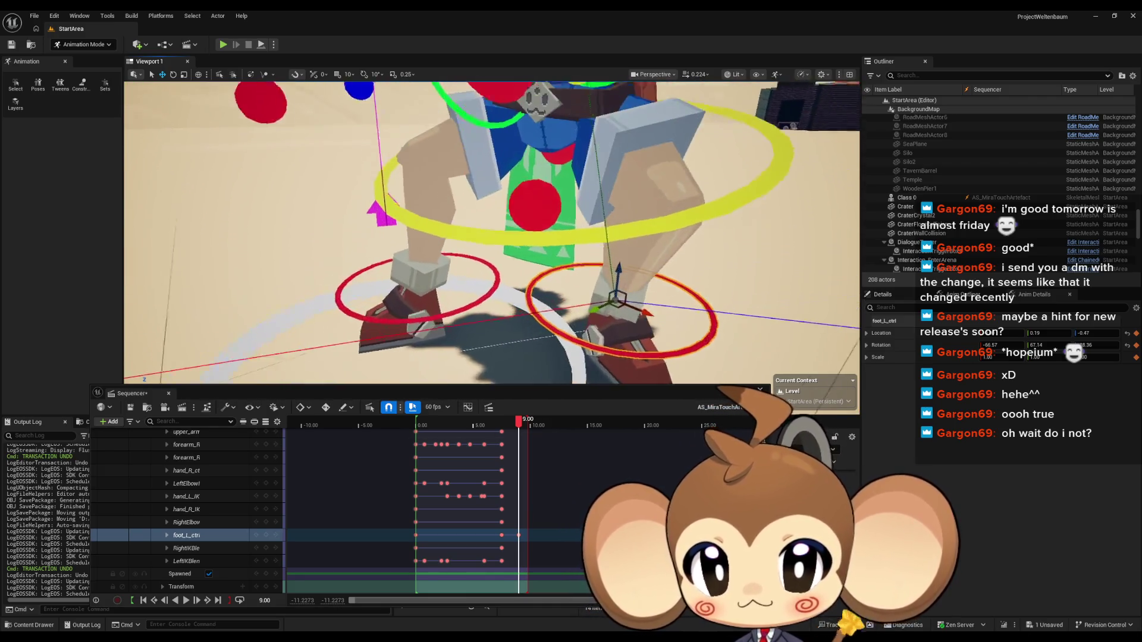
{"action": "left_click_drag", "start_coordinate": [594, 308], "coordinate": [589, 305]}
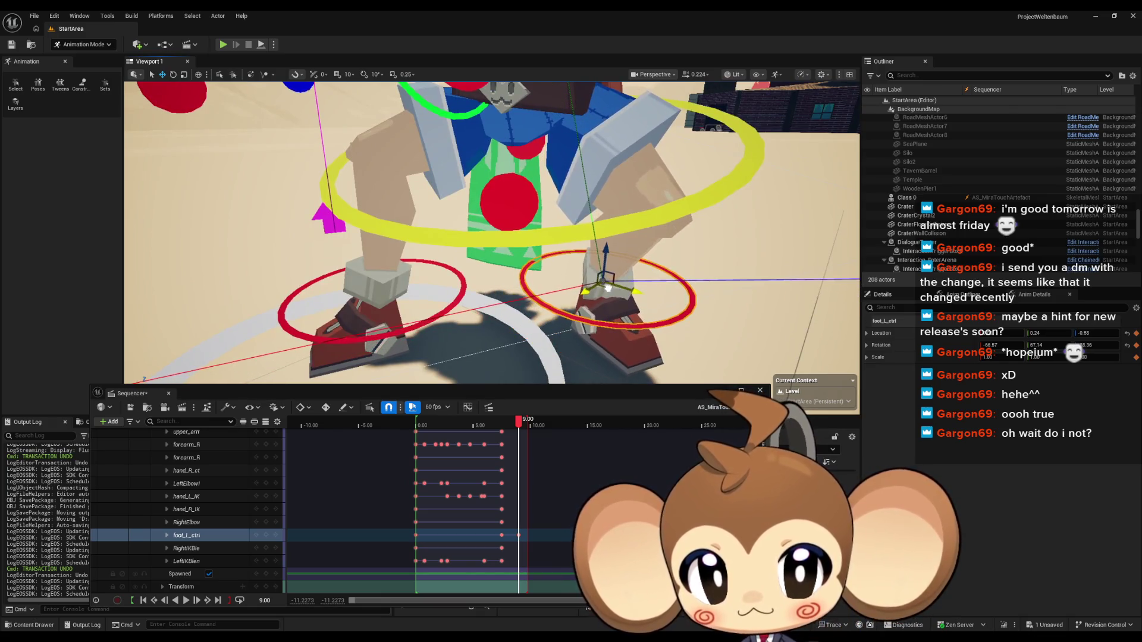
{"action": "scroll", "coordinate": [589, 305], "scroll_direction": "down", "scroll_amount": 3}
{"action": "scroll", "coordinate": [592, 307], "scroll_direction": "down", "scroll_amount": 5}
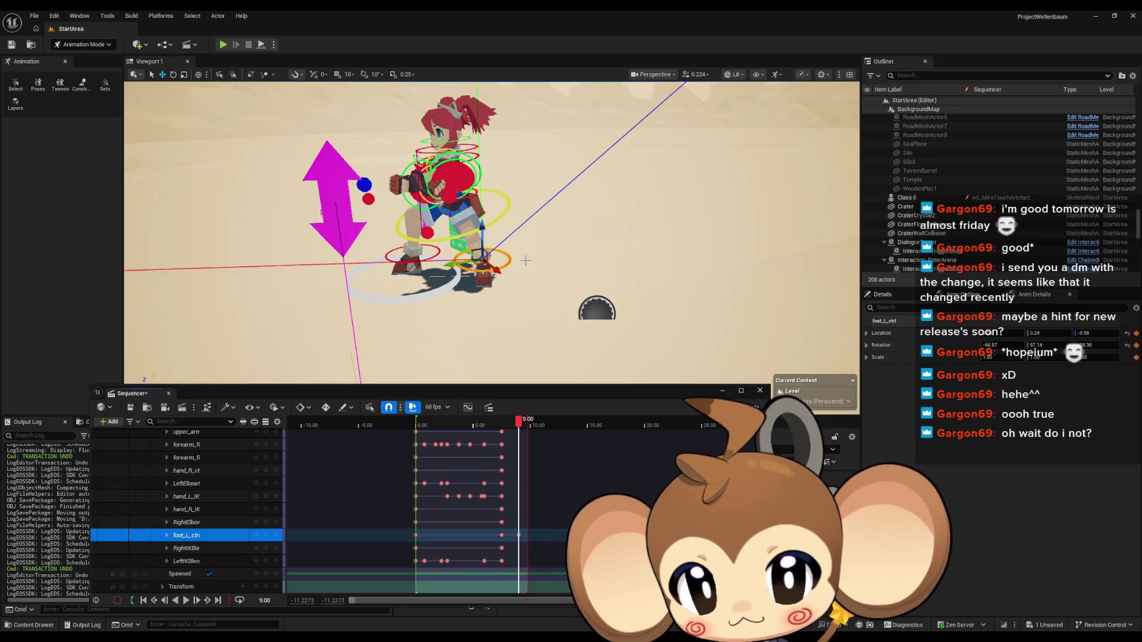
{"action": "scroll", "coordinate": [424, 236], "scroll_direction": "up", "scroll_amount": 5}
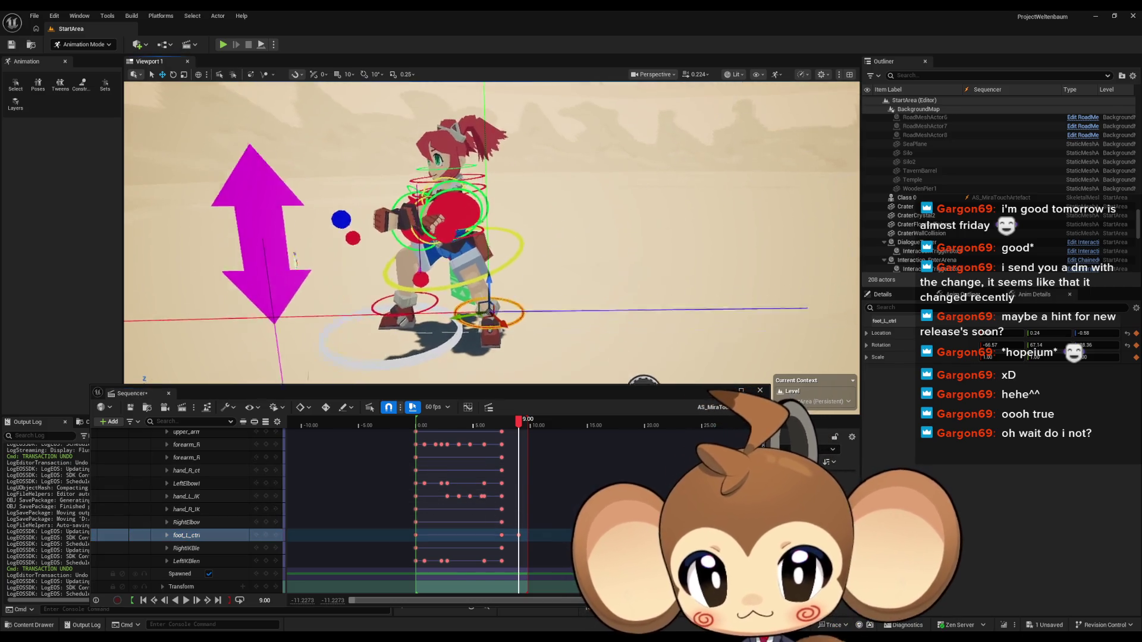
{"action": "left_click", "coordinate": [424, 236]}
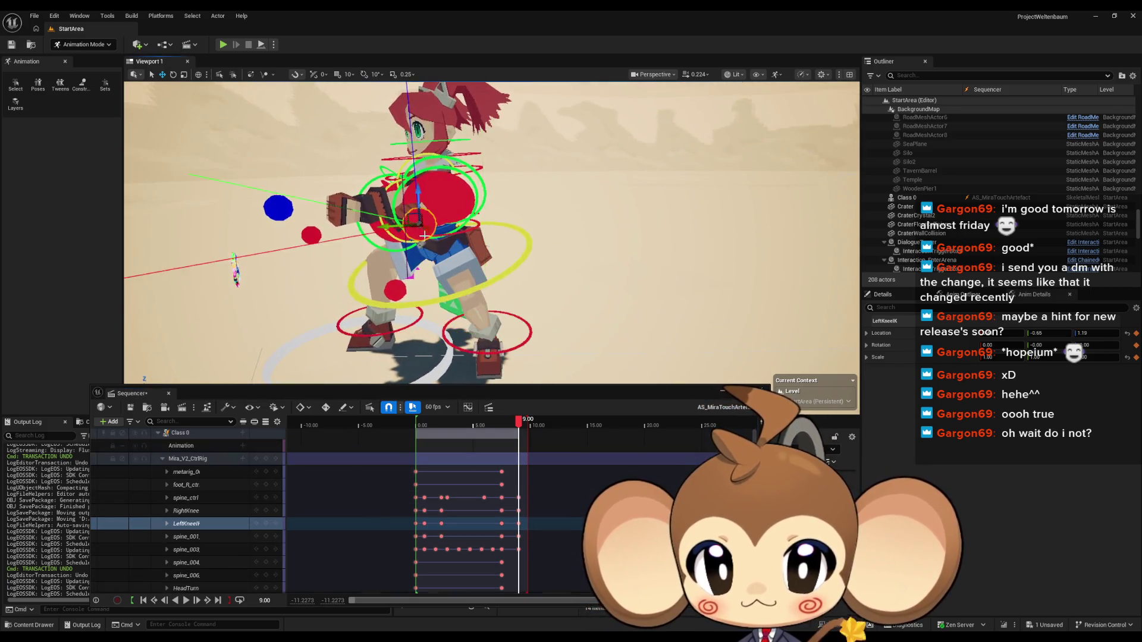
{"action": "left_click_drag", "start_coordinate": [424, 237], "coordinate": [465, 197]}
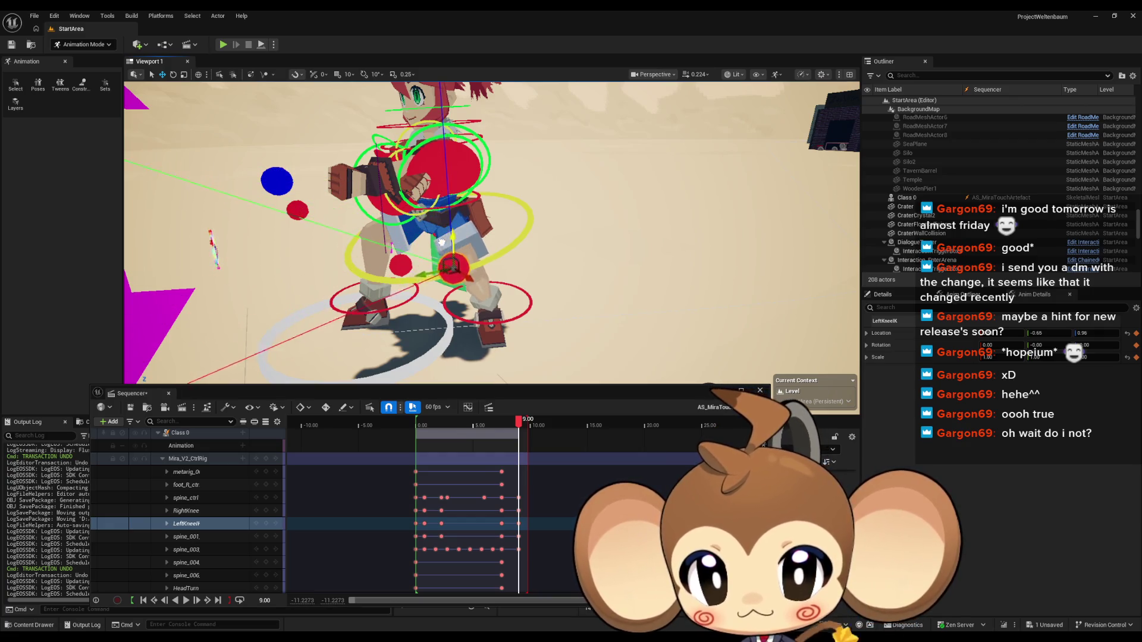
Step: Move the left knee control outward to the right
{"action": "mouse_move", "coordinate": [456, 281]}
{"action": "left_mouse_down"}
{"action": "mouse_move", "coordinate": [476, 264]}
{"action": "mouse_move", "coordinate": [527, 267]}
{"action": "mouse_move", "coordinate": [517, 267]}
{"action": "left_mouse_up"}
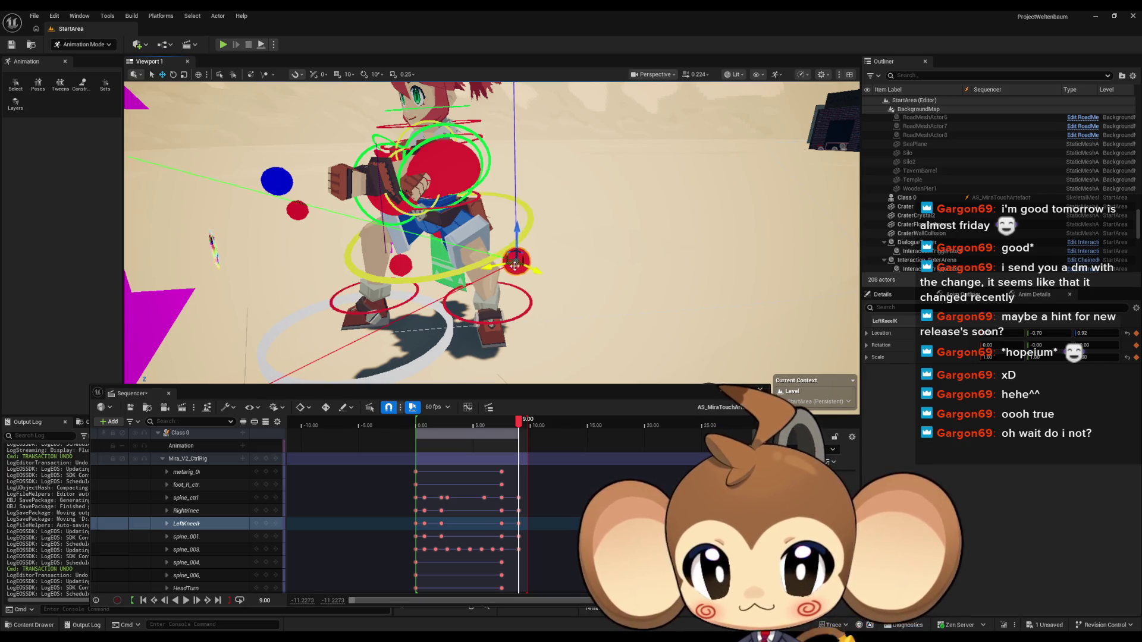
{"action": "key", "text": "f"}
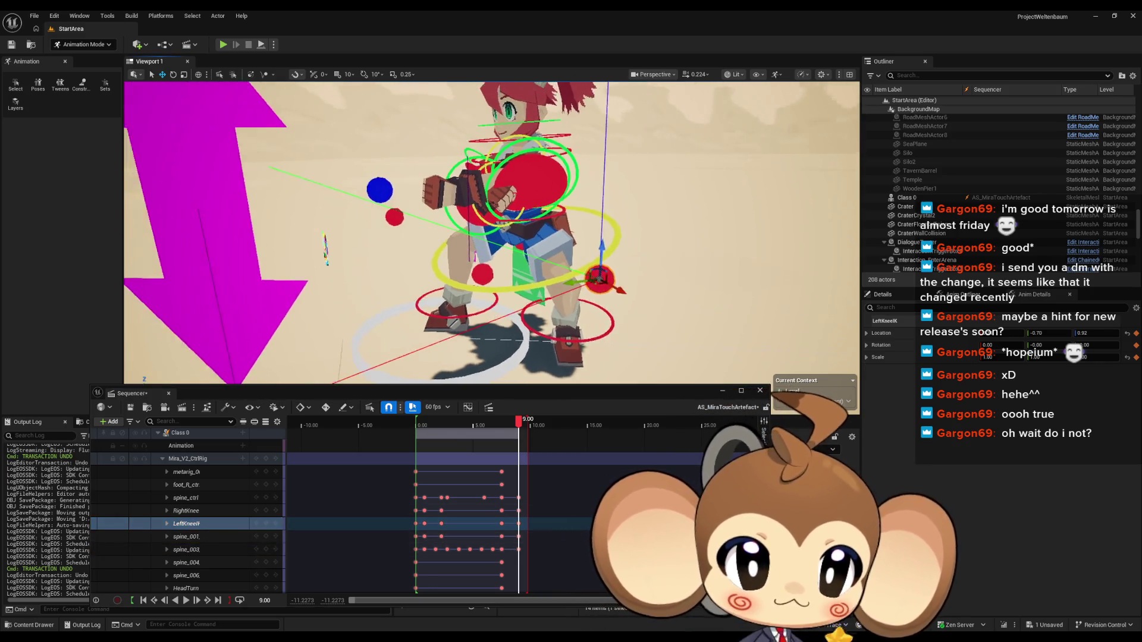
{"action": "mouse_move", "coordinate": [556, 109]}
{"action": "left_mouse_down"}
{"action": "mouse_move", "coordinate": [511, 114]}
{"action": "mouse_move", "coordinate": [557, 109]}
{"action": "mouse_move", "coordinate": [522, 289]}
{"action": "left_mouse_up"}
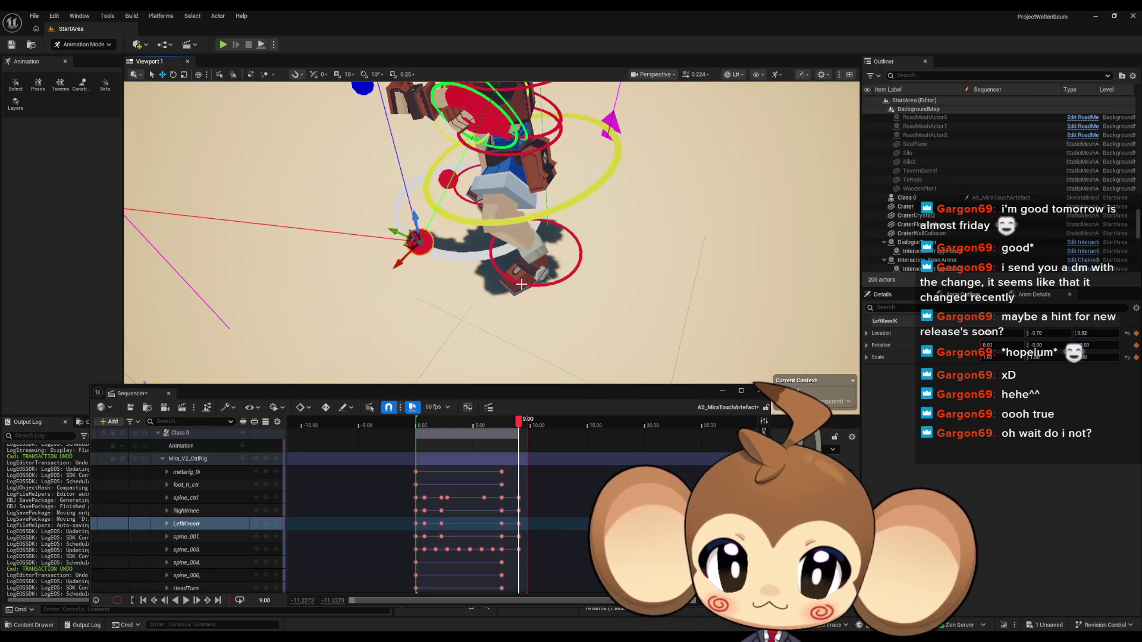
Step: Rotate Mira's left foot control about 27 degrees
{"action": "left_click", "coordinate": [498, 270]}
{"action": "left_click", "coordinate": [172, 76]}
{"action": "left_click_drag", "start_coordinate": [497, 247], "coordinate": [478, 227]}
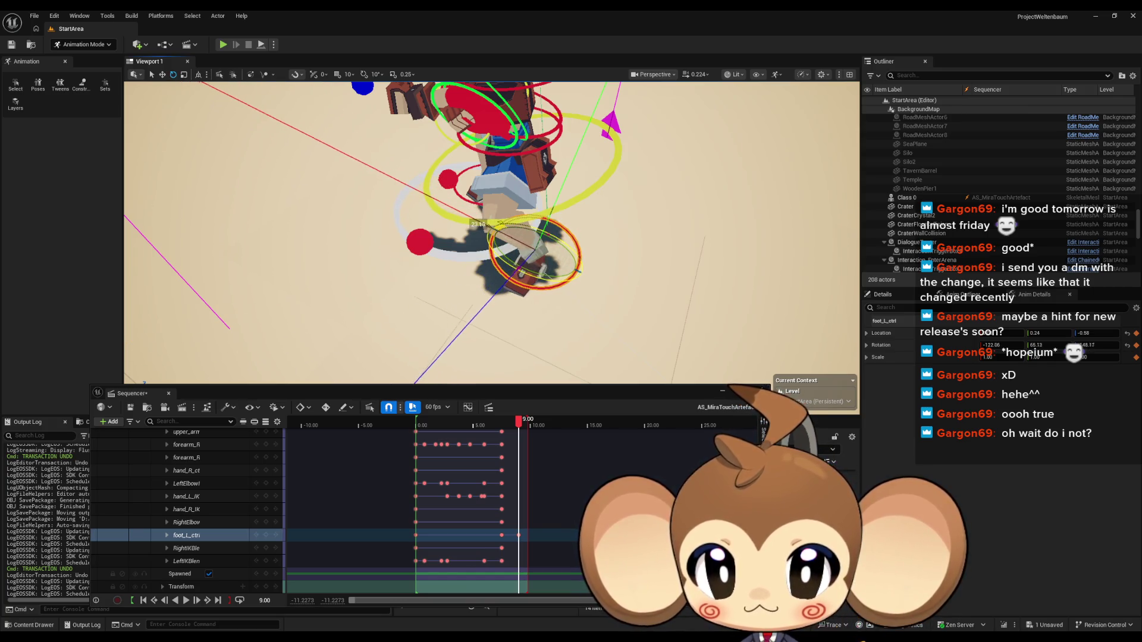
{"action": "left_click", "coordinate": [268, 537]}
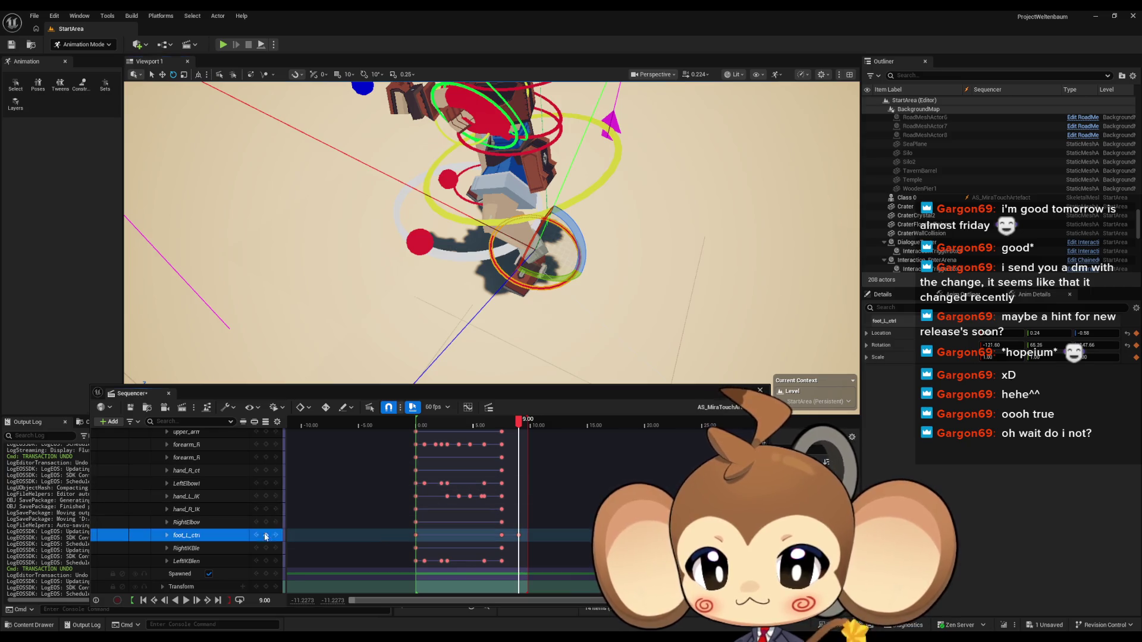
{"action": "key", "text": "f"}
{"action": "left_click_drag", "start_coordinate": [428, 178], "coordinate": [450, 166]}
{"action": "left_click", "coordinate": [504, 246]}
{"action": "key", "text": "f"}
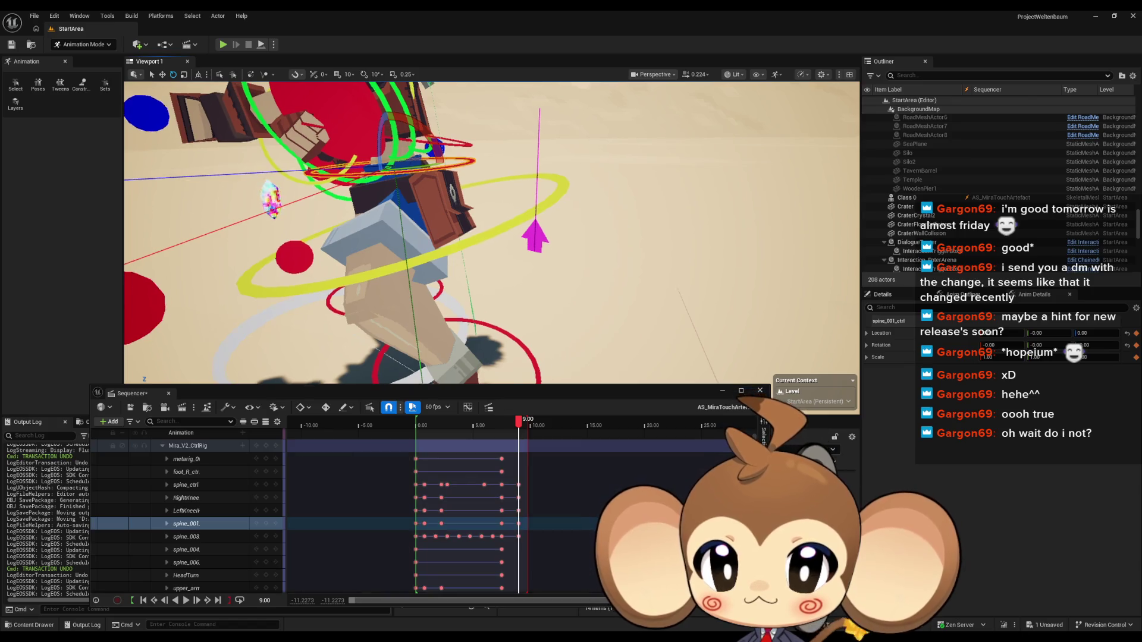
{"action": "left_click", "coordinate": [543, 296]}
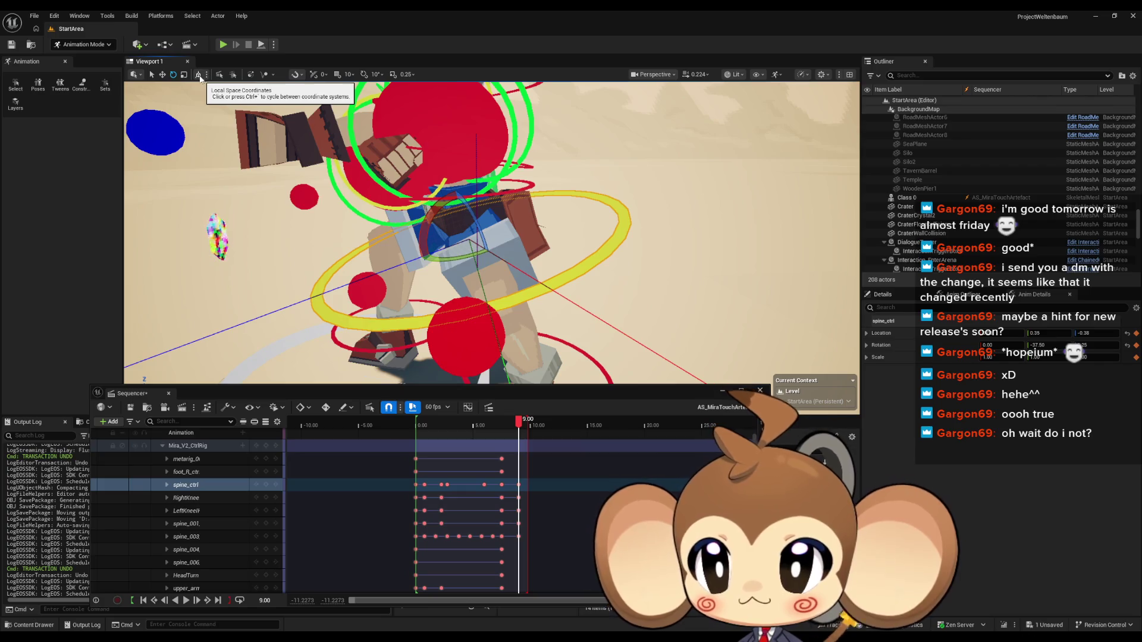
{"action": "scroll", "coordinate": [491, 232], "scroll_direction": "down", "scroll_amount": 3}
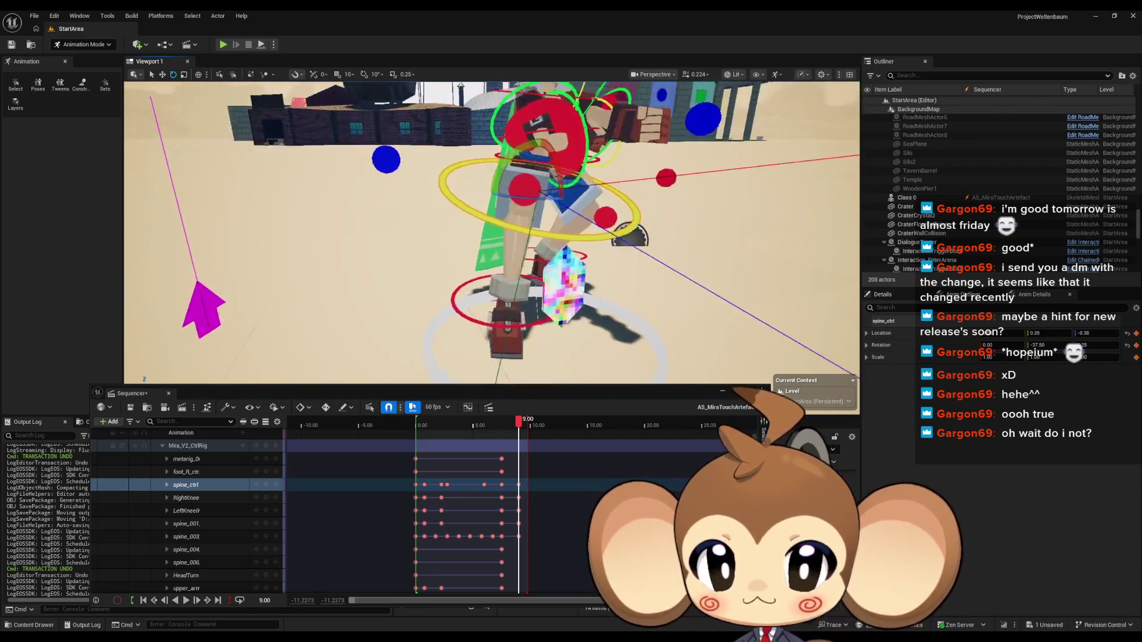
{"action": "left_click_drag", "start_coordinate": [491, 233], "coordinate": [601, 232]}
{"action": "scroll", "coordinate": [525, 182], "scroll_direction": "up", "scroll_amount": 6}
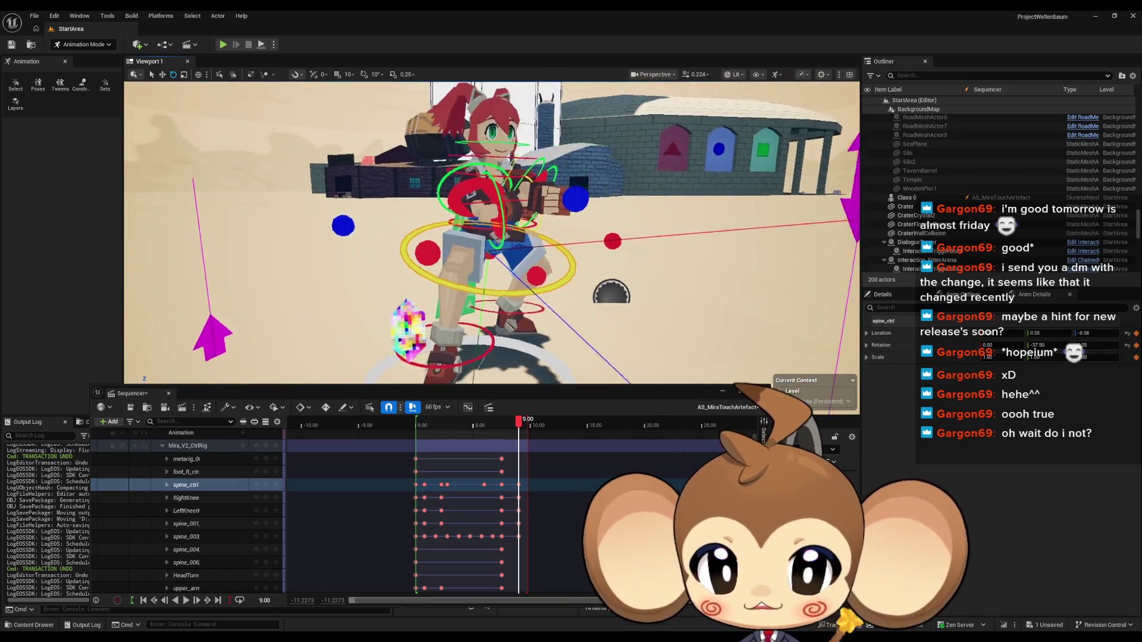
{"action": "left_click_drag", "start_coordinate": [543, 222], "coordinate": [559, 222]}
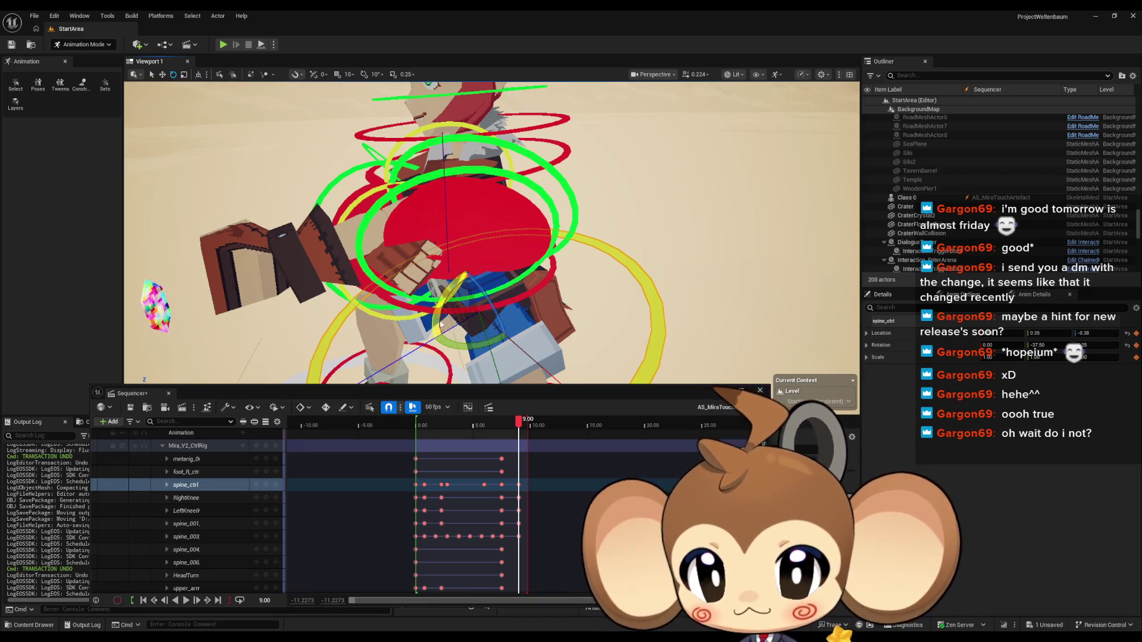
{"action": "scroll", "coordinate": [440, 324], "scroll_direction": "down", "scroll_amount": 6}
{"action": "left_click_drag", "start_coordinate": [507, 344], "coordinate": [473, 295]}
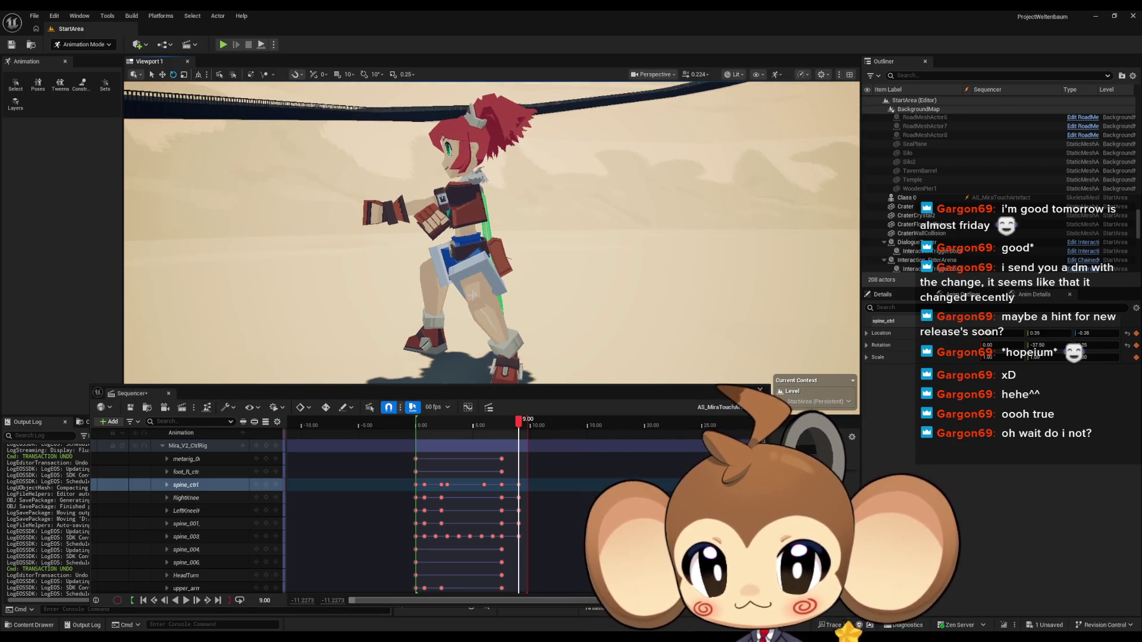
{"action": "left_click_drag", "start_coordinate": [471, 237], "coordinate": [469, 241]}
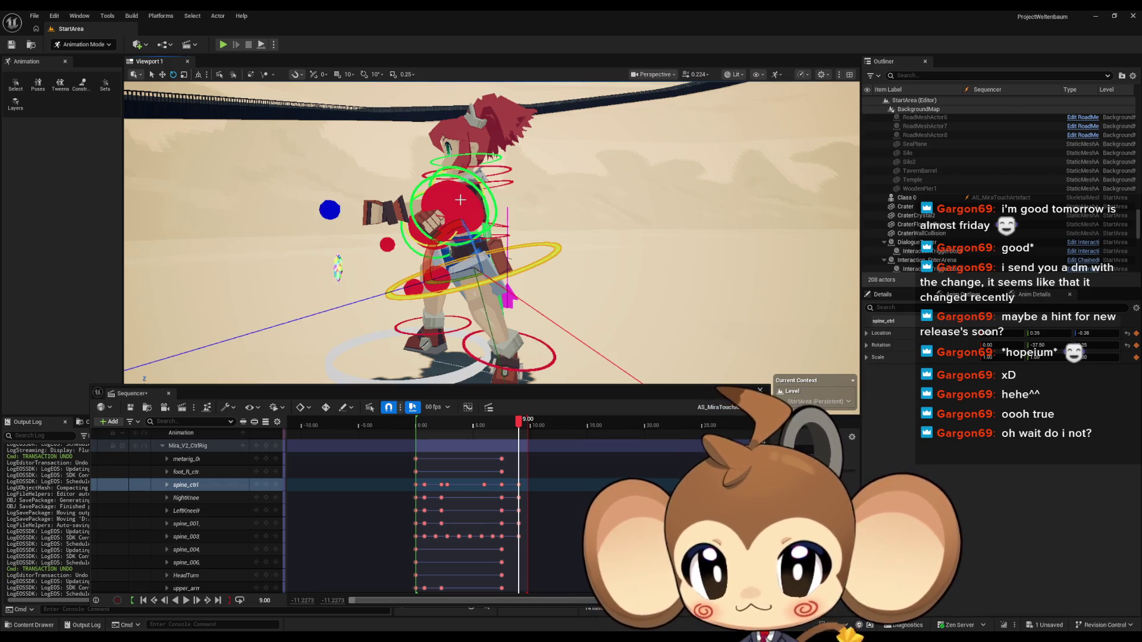
{"action": "left_click", "coordinate": [473, 207]}
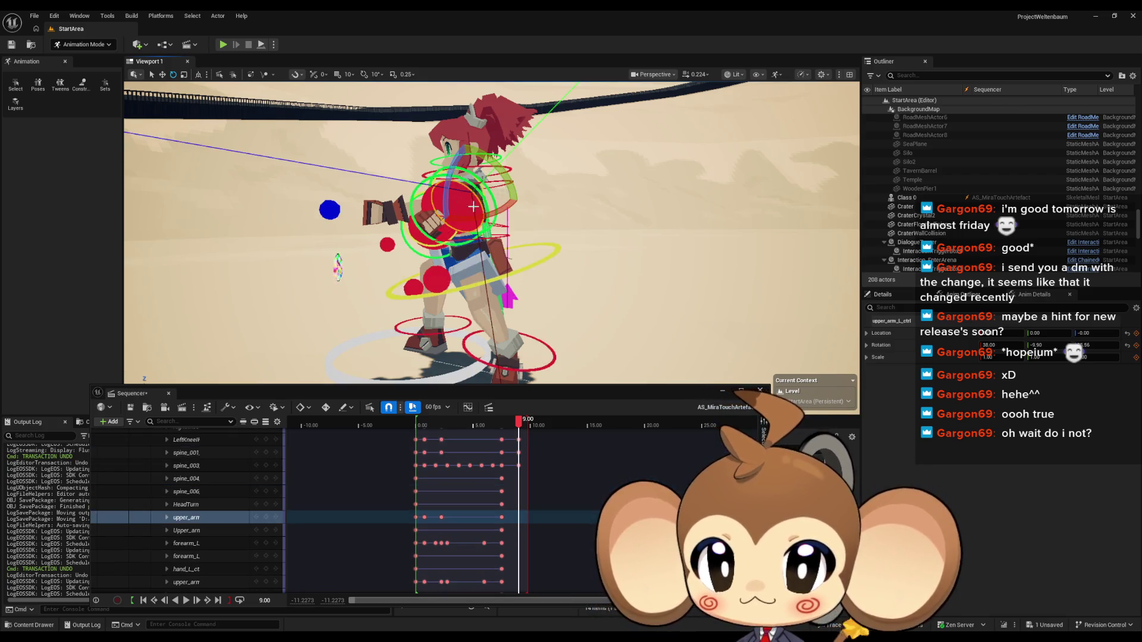
Step: Zero the rotation of upper_arm_L_ctrl and forearm_L_ctrl from the Details panel
{"action": "left_click", "coordinate": [1127, 345]}
{"action": "left_click_drag", "start_coordinate": [627, 256], "coordinate": [585, 244]}
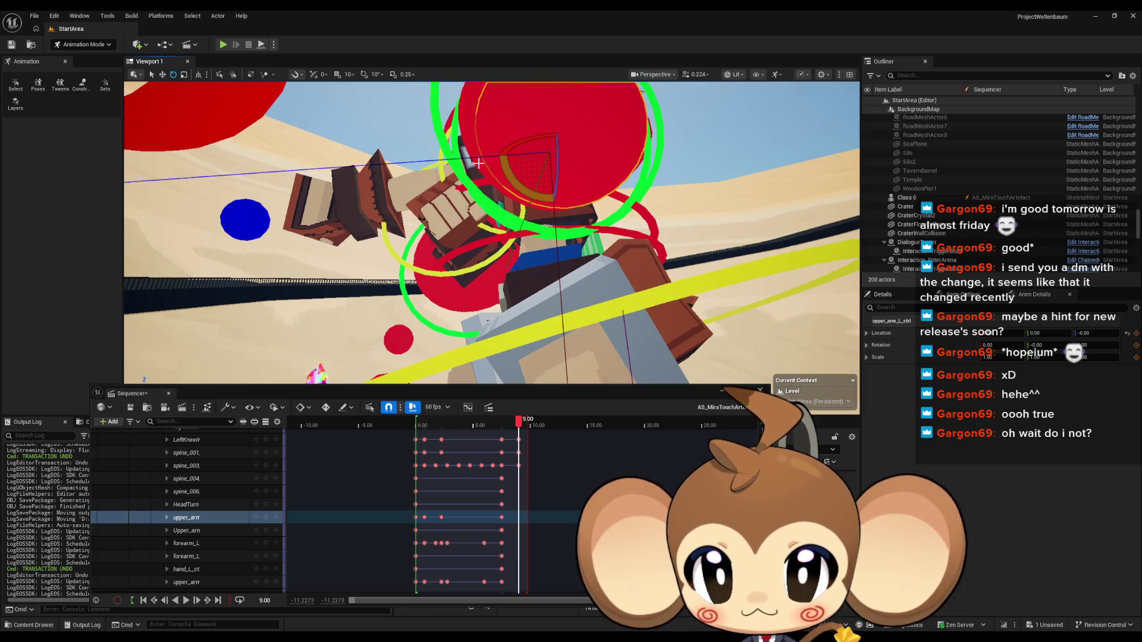
{"action": "left_click", "coordinate": [641, 222]}
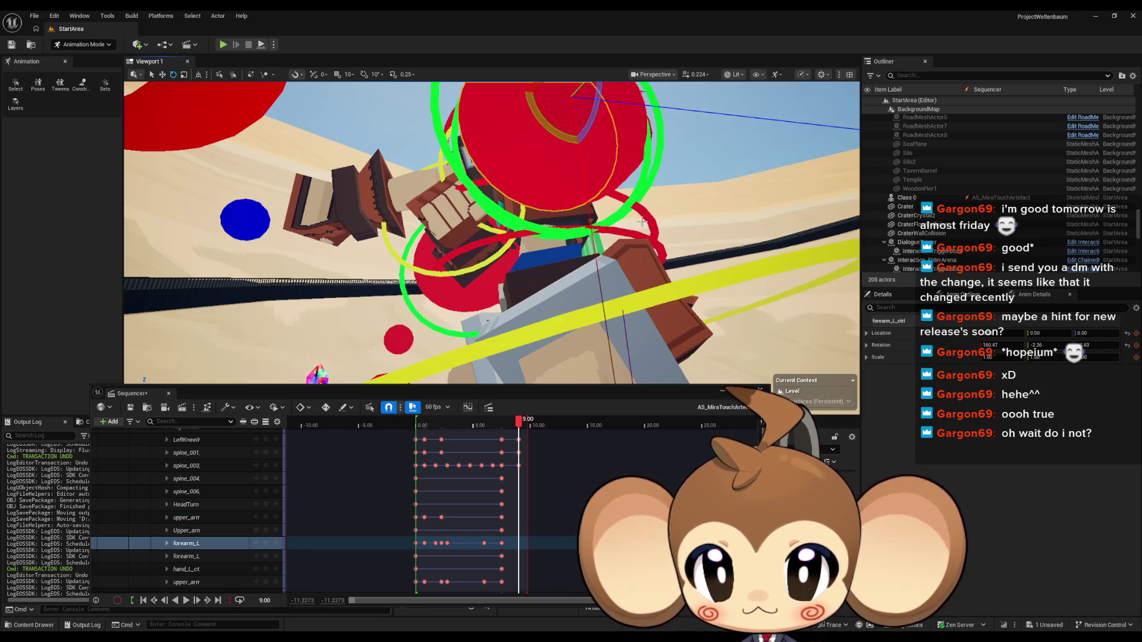
{"action": "left_click", "coordinate": [1127, 345]}
{"action": "key", "text": "f"}
{"action": "mouse_move", "coordinate": [751, 336]}
{"action": "left_mouse_down"}
{"action": "mouse_move", "coordinate": [737, 333]}
{"action": "mouse_move", "coordinate": [751, 336]}
{"action": "left_mouse_up"}
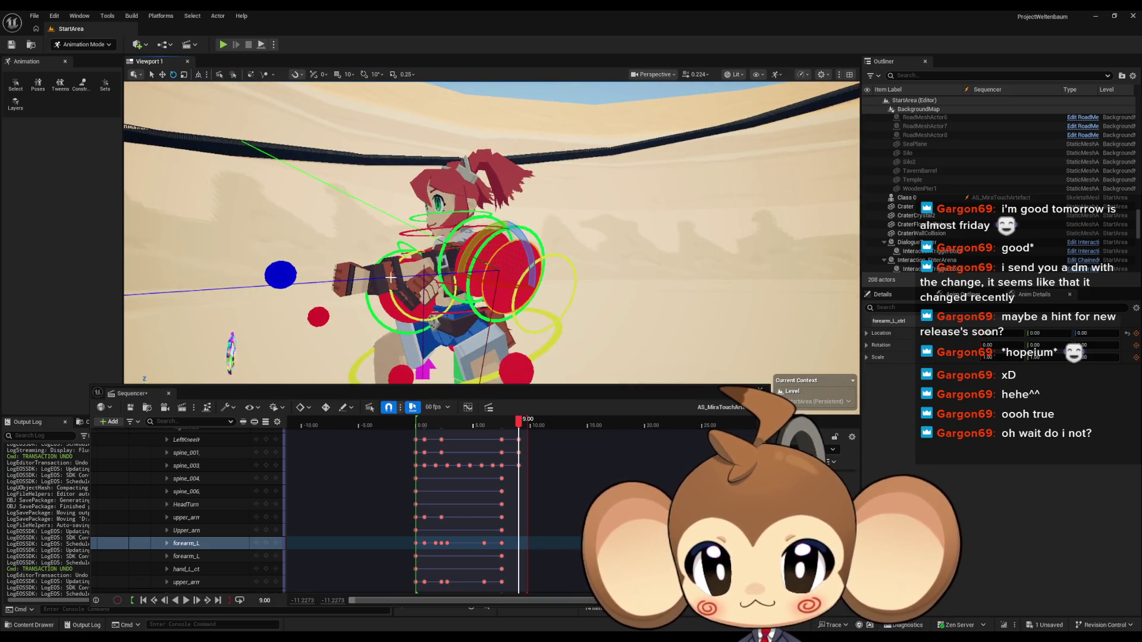
{"action": "left_click", "coordinate": [272, 275]}
{"action": "key", "text": "f"}
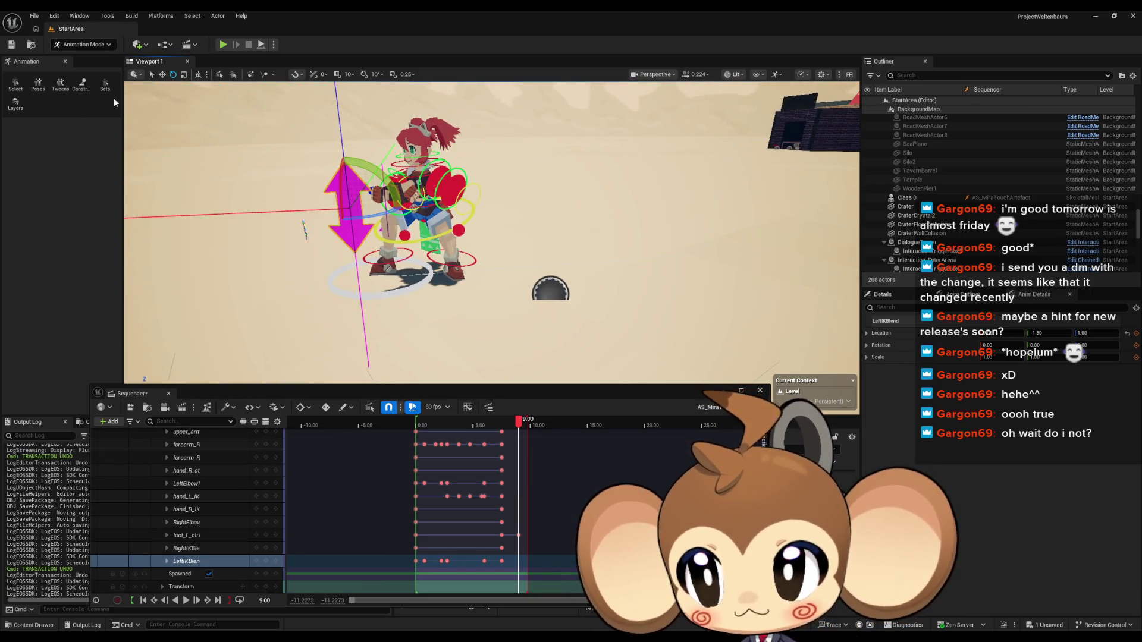
Step: Drag LeftIKBlend down toward the feet and key it at 9.00
{"action": "left_click", "coordinate": [162, 75]}
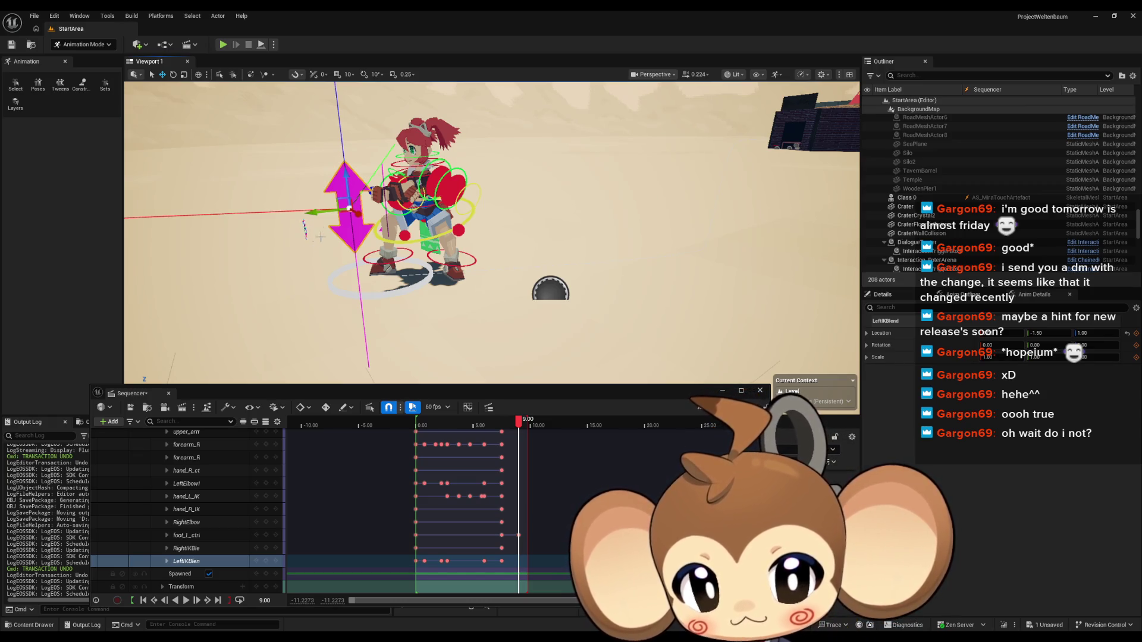
{"action": "left_click_drag", "start_coordinate": [341, 174], "coordinate": [362, 346]}
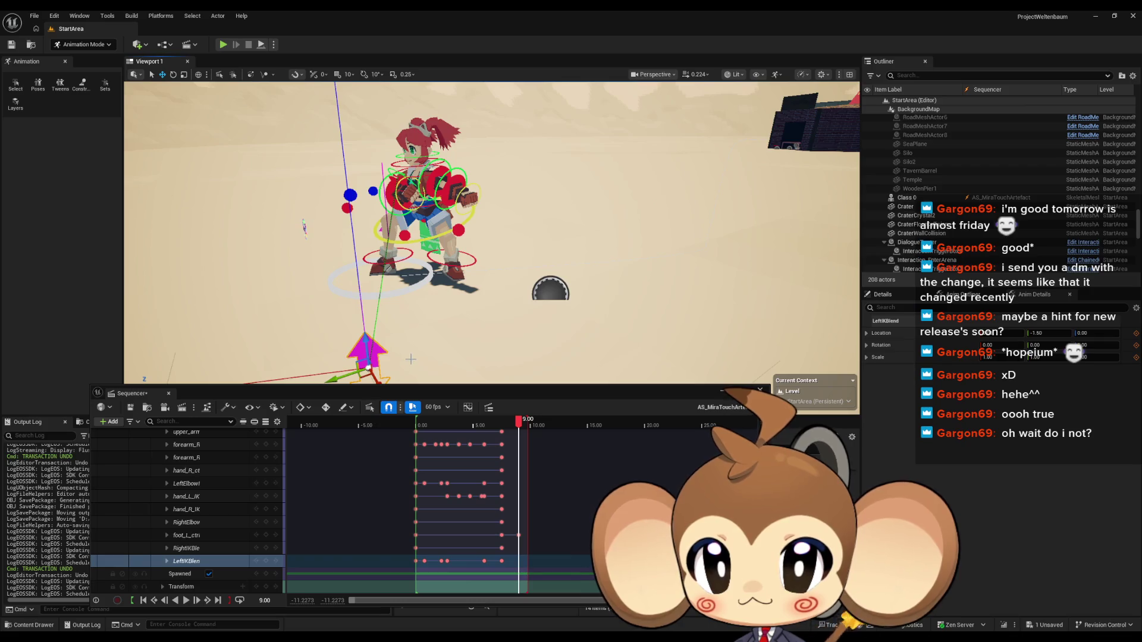
{"action": "left_click", "coordinate": [266, 561]}
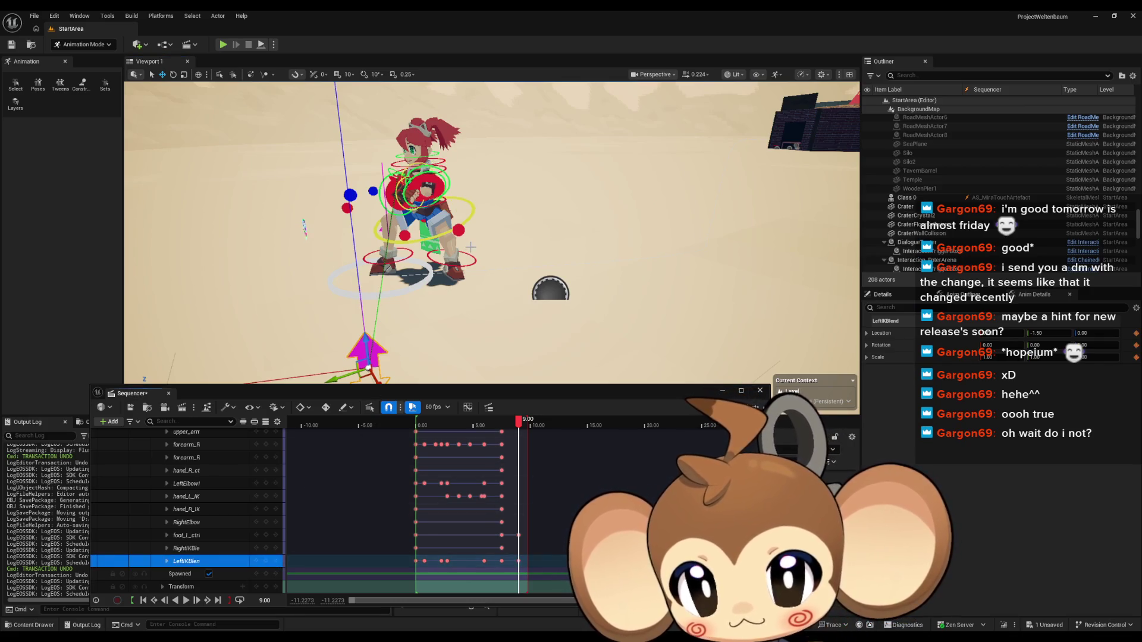
{"action": "scroll", "coordinate": [381, 232], "scroll_direction": "up", "scroll_amount": 3}
{"action": "scroll", "coordinate": [381, 232], "scroll_direction": "up", "scroll_amount": 4}
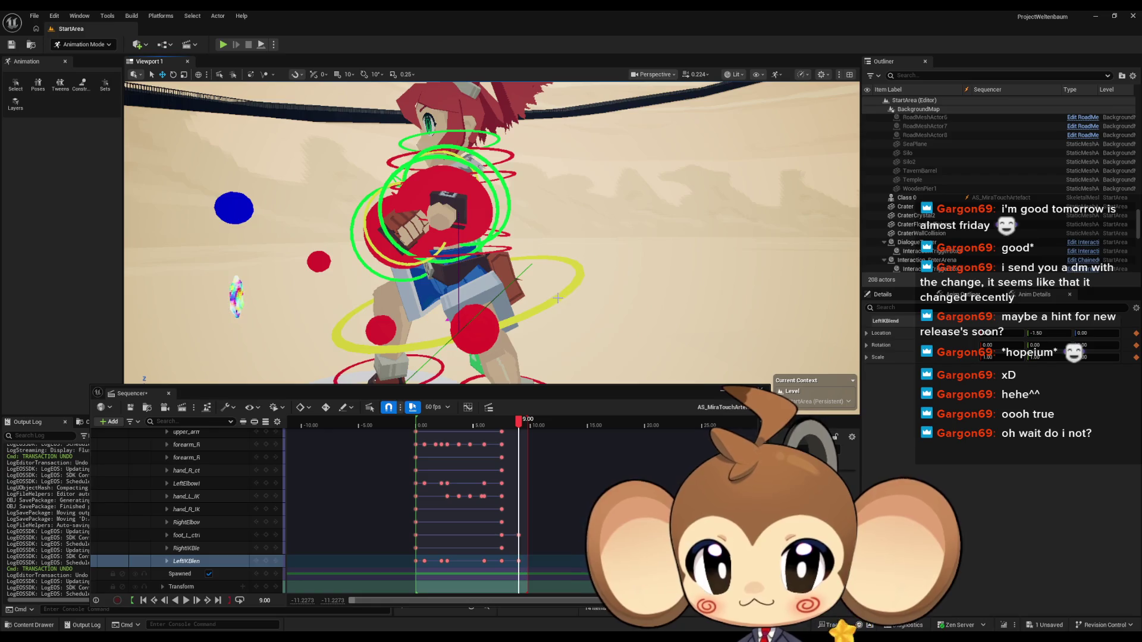
{"action": "left_click", "coordinate": [558, 298]}
{"action": "left_click", "coordinate": [173, 75]}
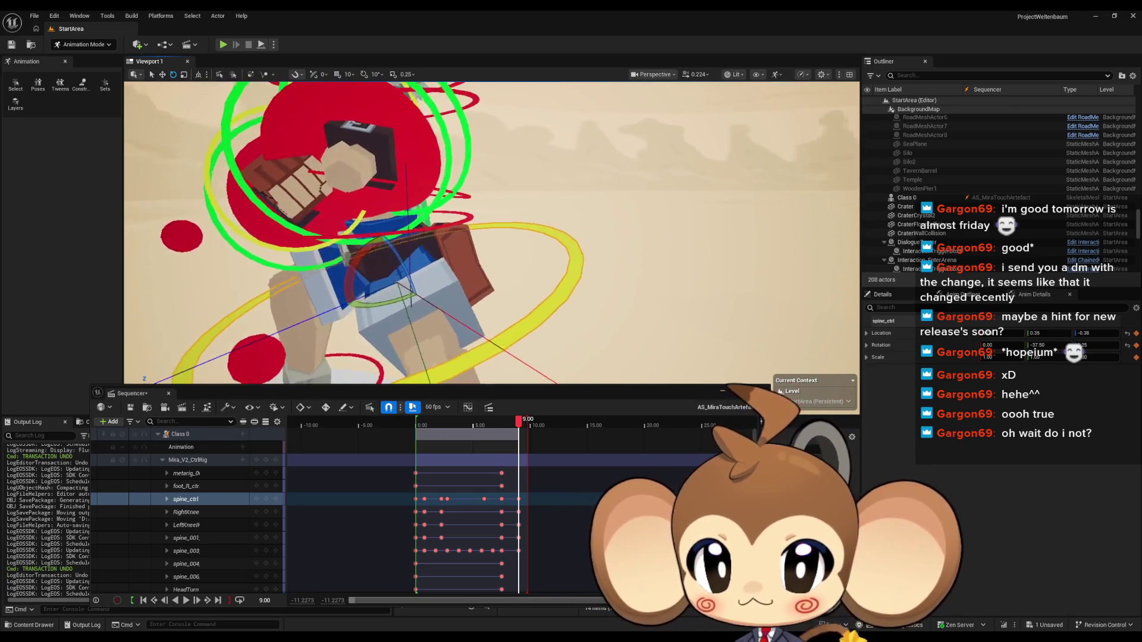
Step: Rotate spine_ctrl in two passes so Mira's torso leans over
{"action": "left_click_drag", "start_coordinate": [345, 271], "coordinate": [328, 315]}
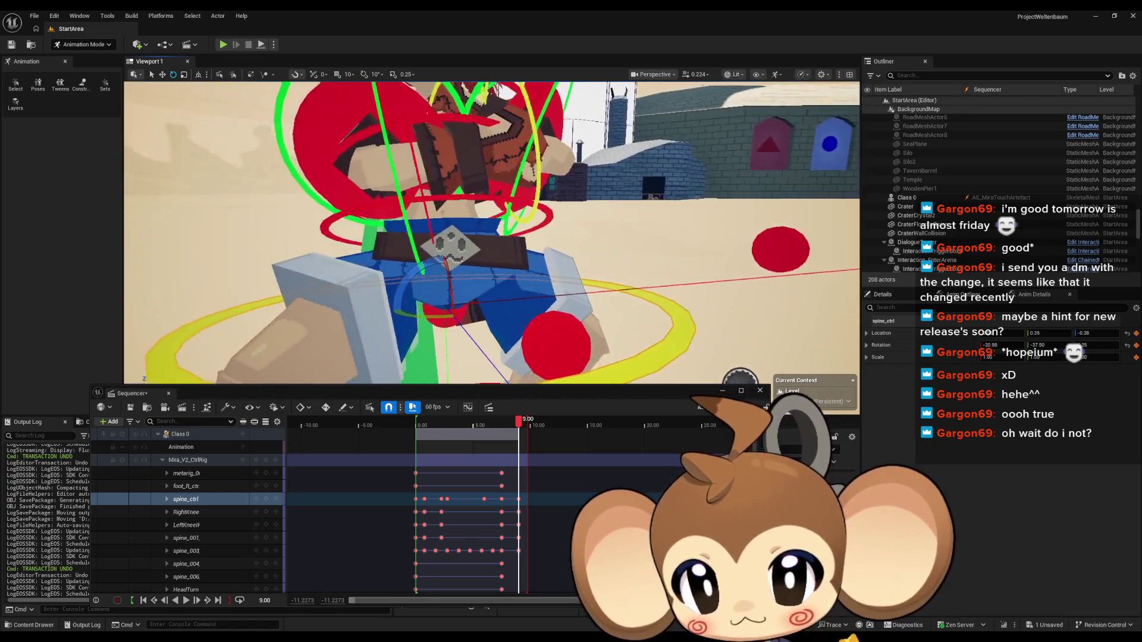
{"action": "left_click_drag", "start_coordinate": [504, 279], "coordinate": [508, 292]}
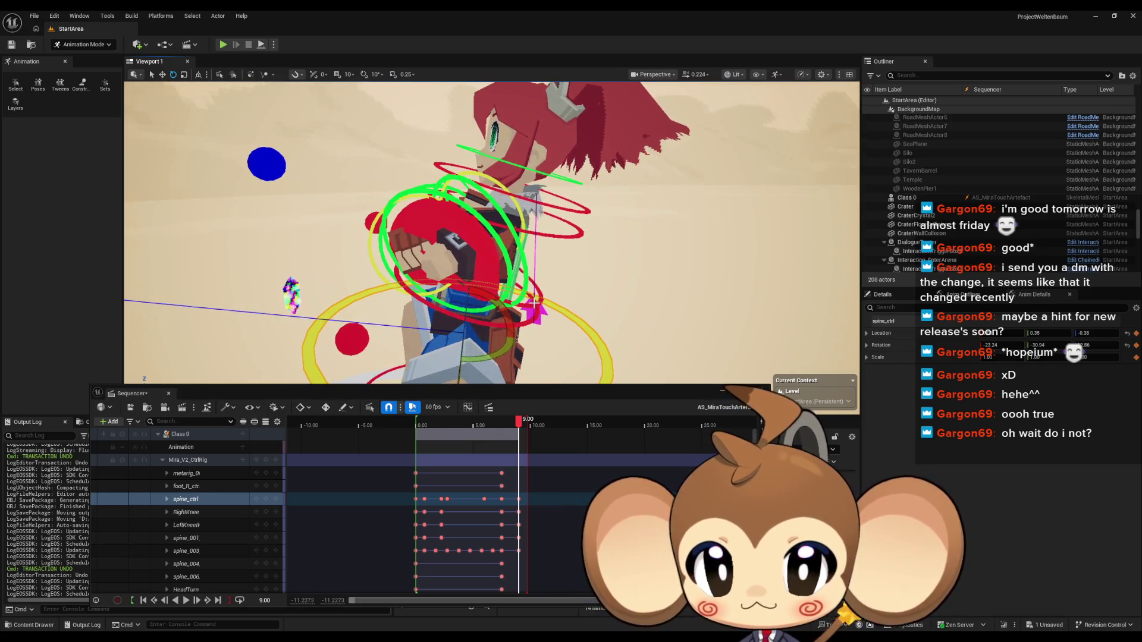
{"action": "left_click", "coordinate": [532, 304]}
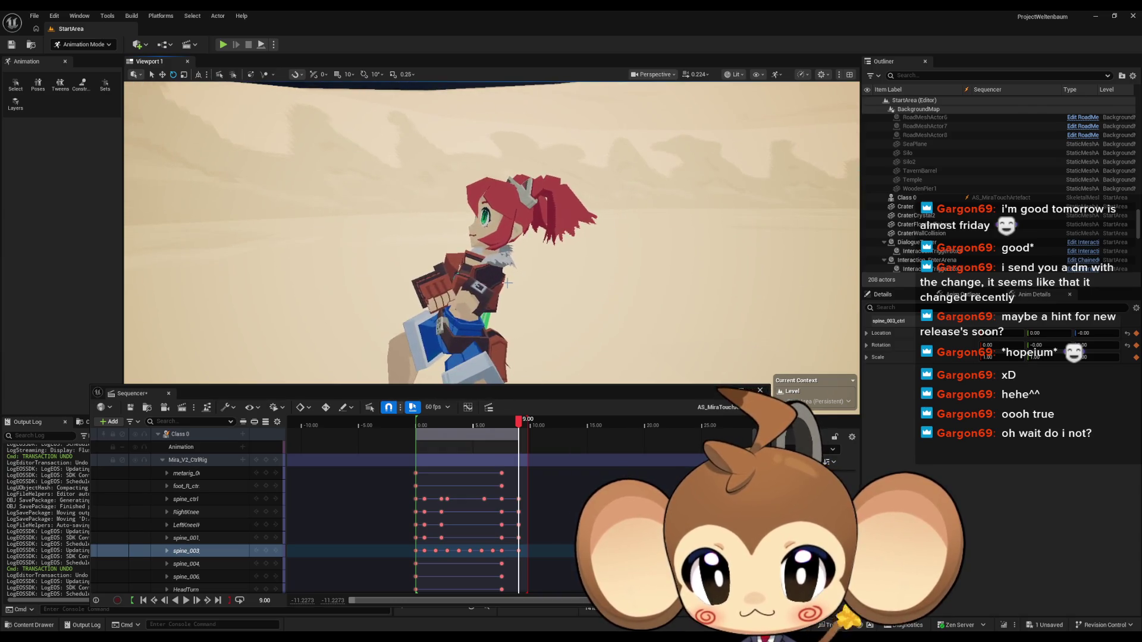
Step: Rotate spine_003 to turn Mira's torso further
{"action": "left_click", "coordinate": [531, 279]}
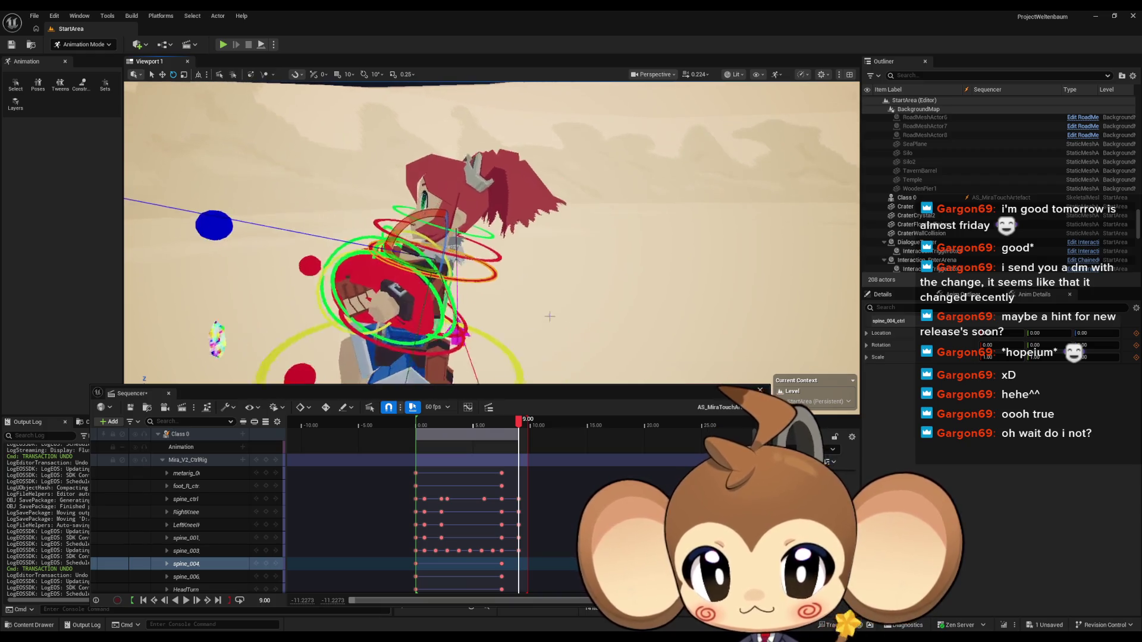
{"action": "left_click", "coordinate": [422, 344]}
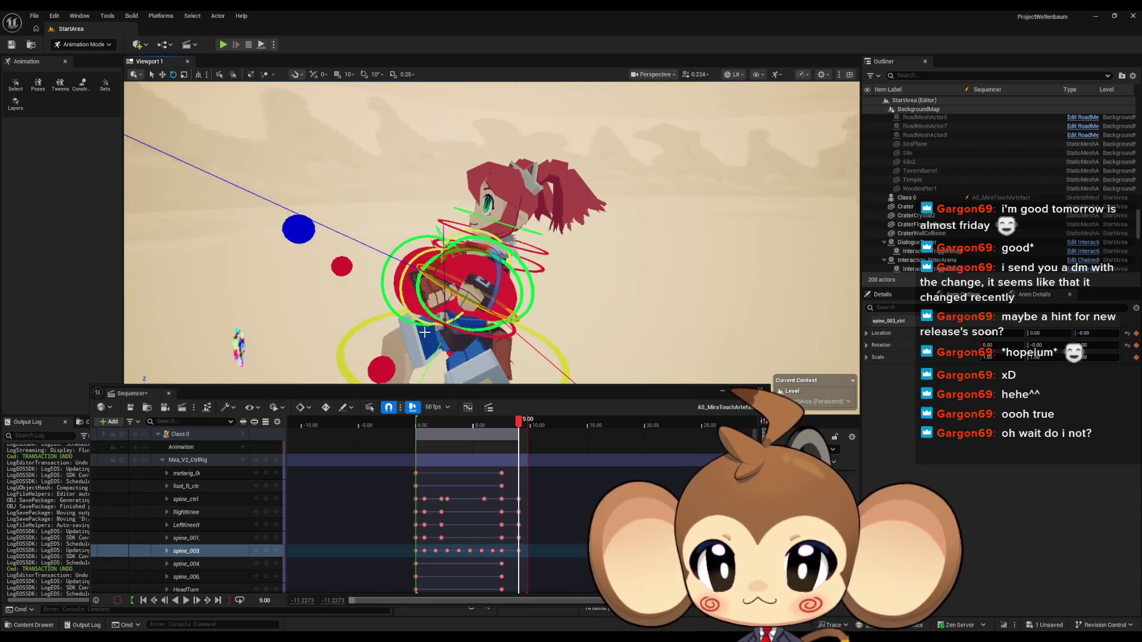
{"action": "left_click_drag", "start_coordinate": [453, 254], "coordinate": [443, 265]}
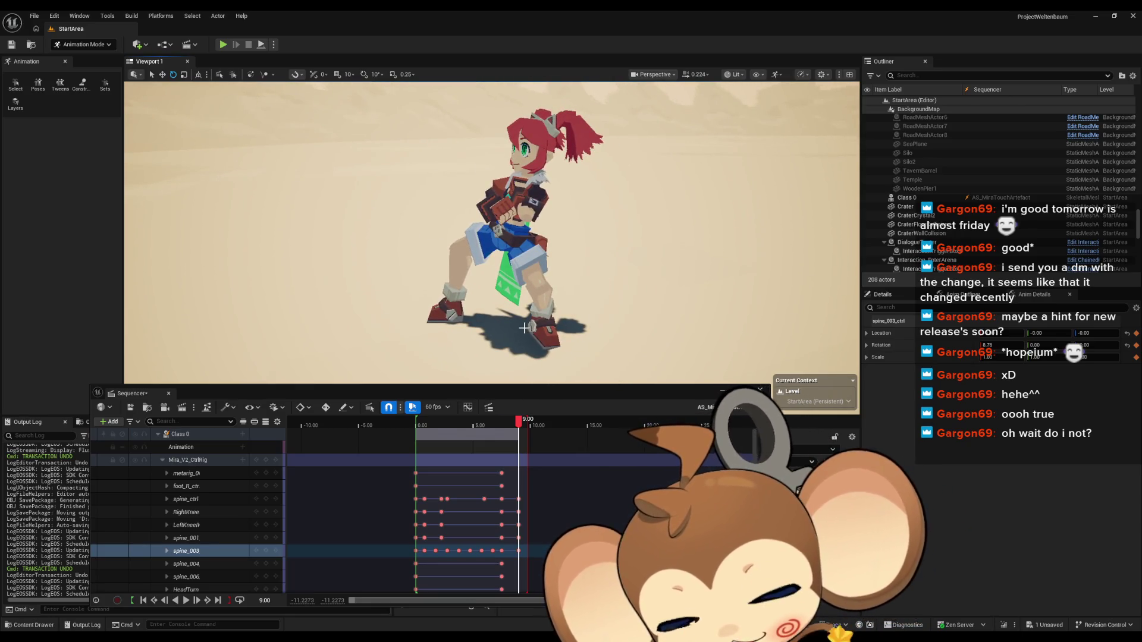
{"action": "key", "text": "t"}
{"action": "left_click", "coordinate": [268, 550]}
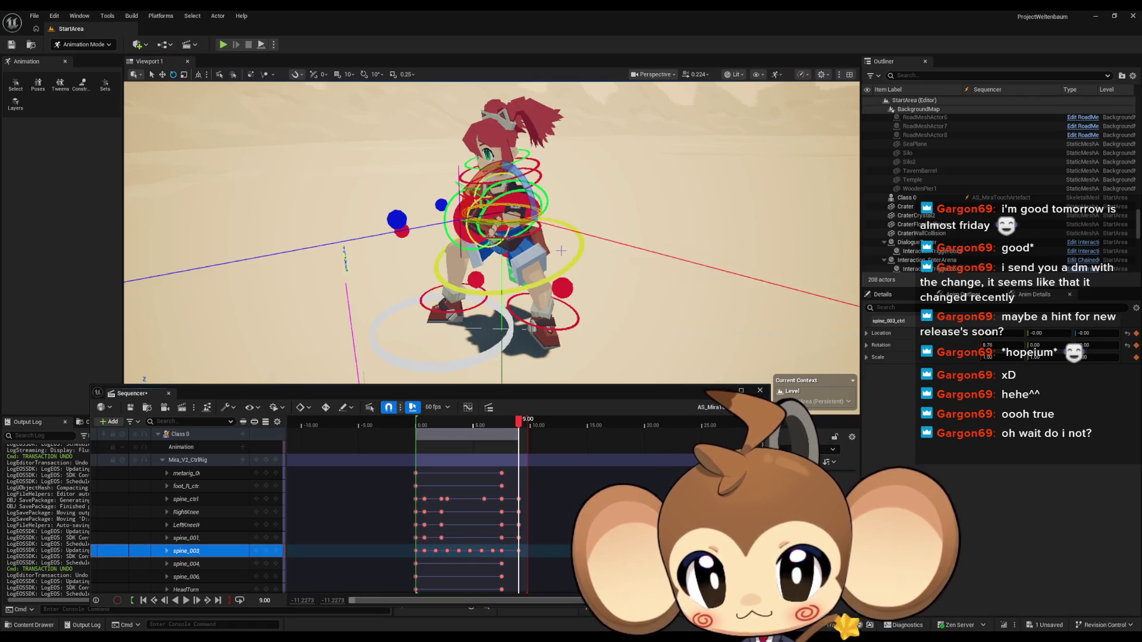
{"action": "scroll", "coordinate": [561, 250], "scroll_direction": "up", "scroll_amount": 3}
Step: Rotate spine_001 and then spine_ctrl to turn the upper body more
{"action": "left_click", "coordinate": [538, 239]}
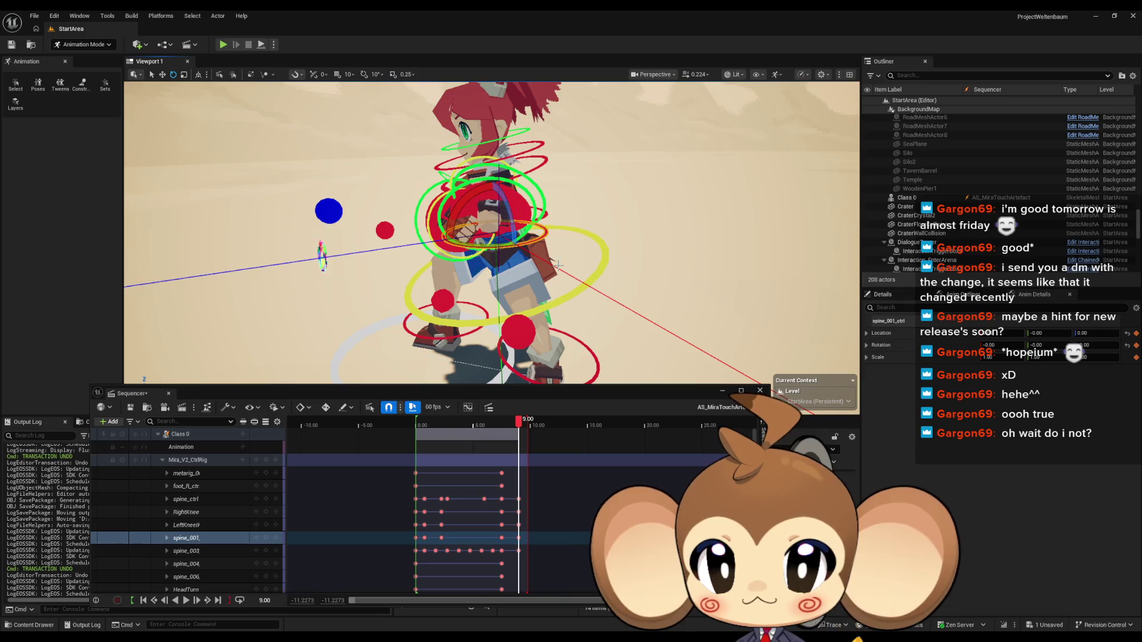
{"action": "scroll", "coordinate": [357, 250], "scroll_direction": "up", "scroll_amount": 4}
{"action": "left_click_drag", "start_coordinate": [395, 260], "coordinate": [414, 273]}
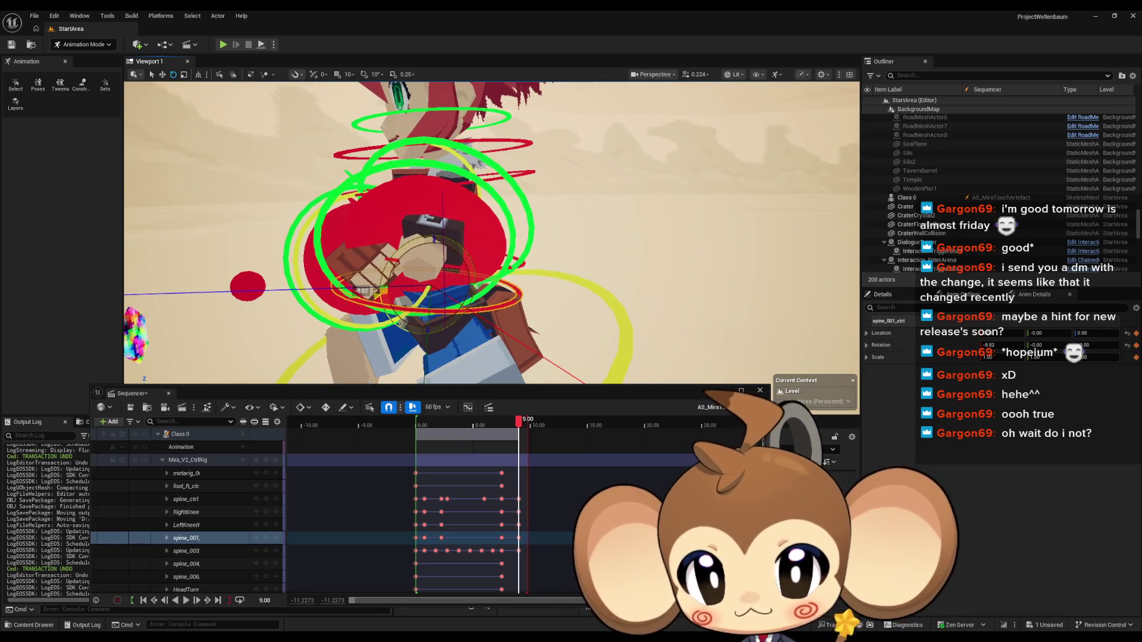
{"action": "left_click", "coordinate": [630, 340]}
{"action": "scroll", "coordinate": [630, 340], "scroll_direction": "down", "scroll_amount": 3}
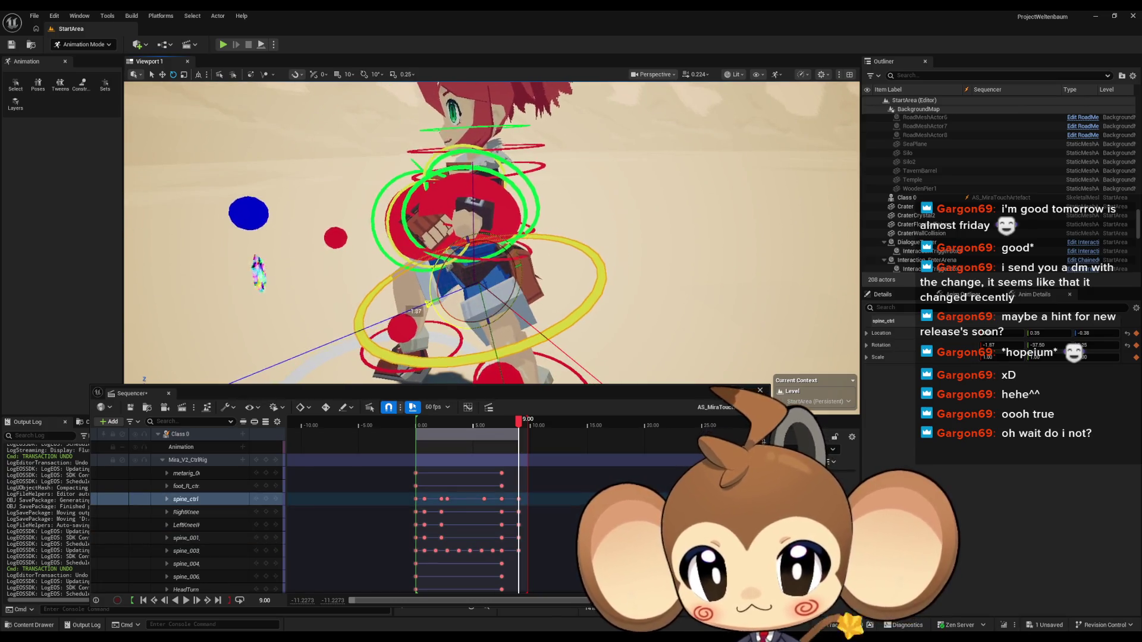
{"action": "left_click_drag", "start_coordinate": [428, 303], "coordinate": [435, 309]}
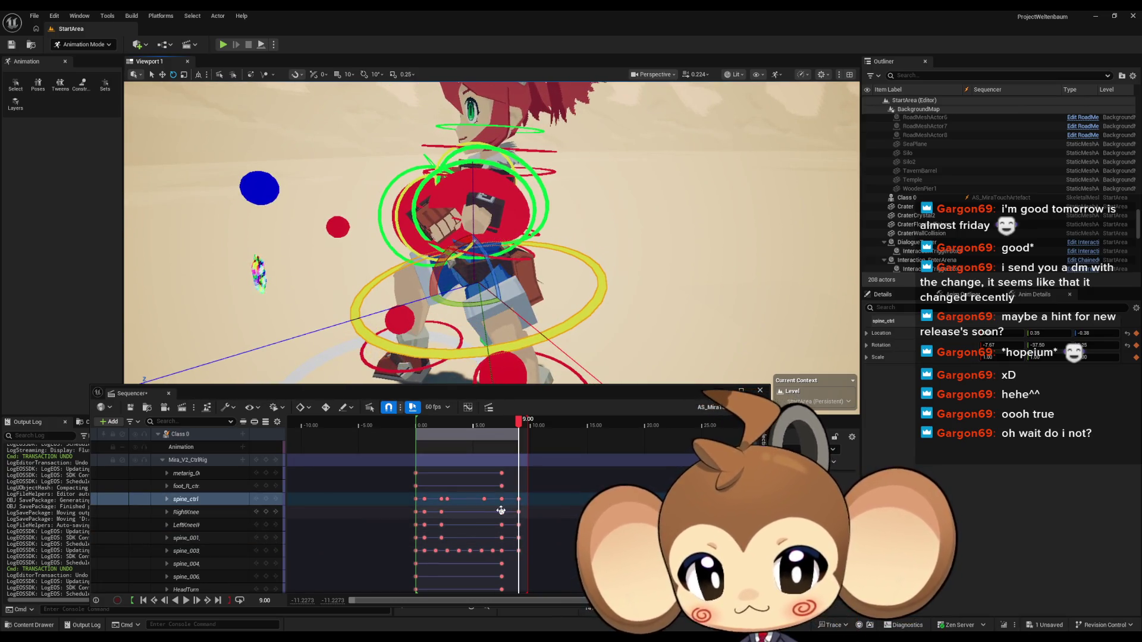
Step: Compare the pose at 7.50 and 9.00, then rotate spine_ctrl to about -21.42 degrees
{"action": "left_click", "coordinate": [500, 512]}
{"action": "left_click", "coordinate": [517, 511]}
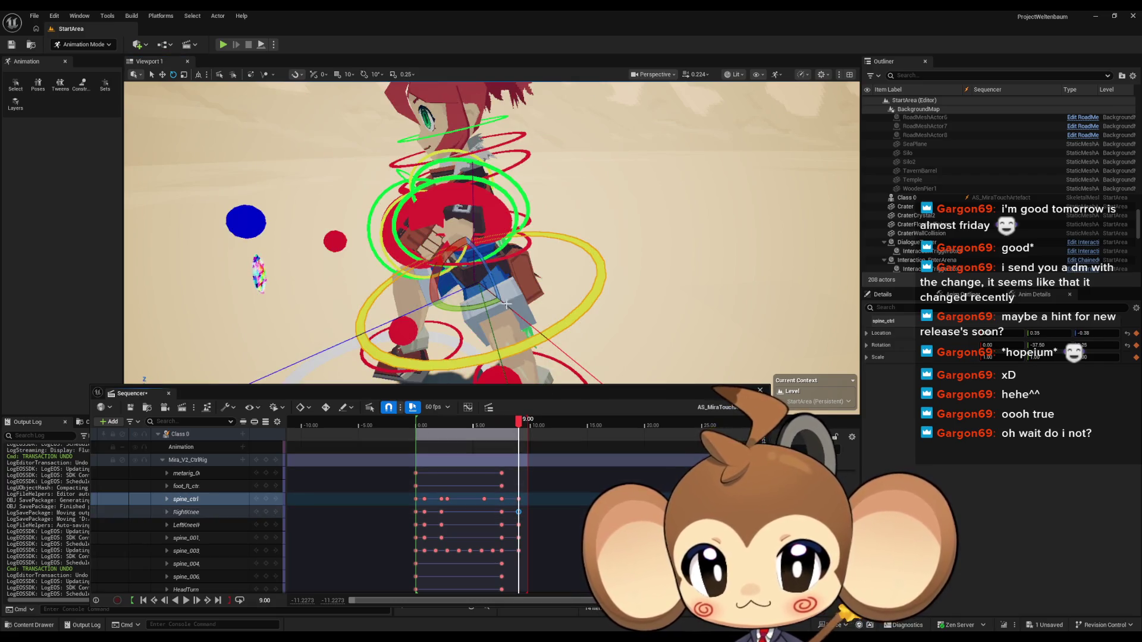
{"action": "left_click_drag", "start_coordinate": [440, 277], "coordinate": [425, 287]}
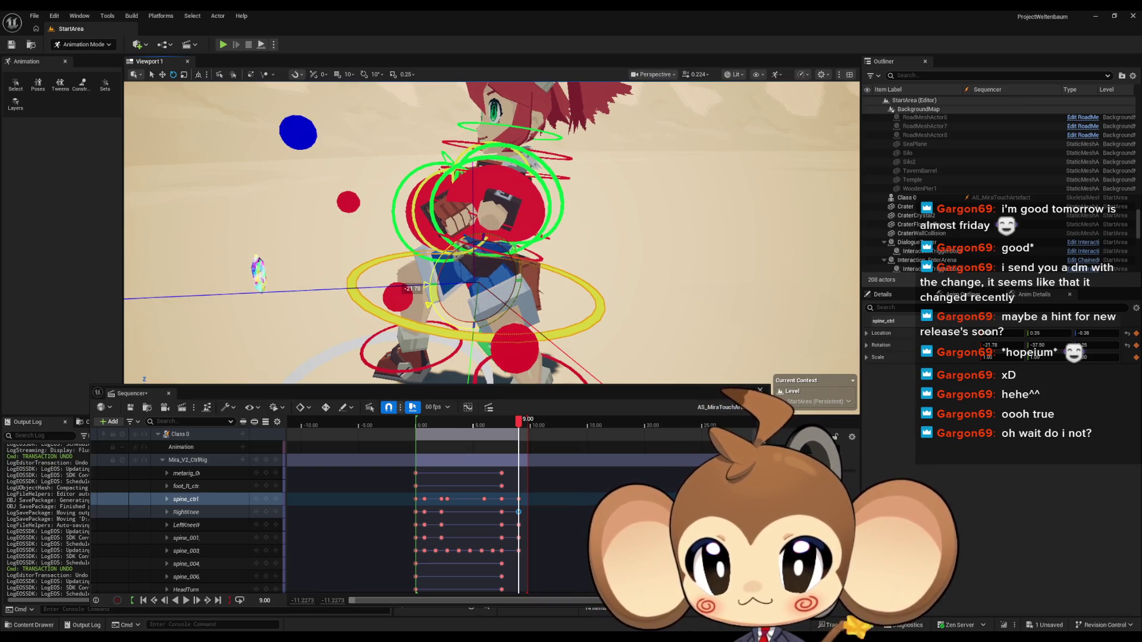
{"action": "key", "text": "g"}
{"action": "scroll", "coordinate": [447, 291], "scroll_direction": "down", "scroll_amount": 5}
{"action": "mouse_move", "coordinate": [361, 276]}
{"action": "left_mouse_down"}
{"action": "mouse_move", "coordinate": [306, 293]}
{"action": "mouse_move", "coordinate": [528, 299]}
{"action": "mouse_move", "coordinate": [516, 314]}
{"action": "mouse_move", "coordinate": [555, 335]}
{"action": "mouse_move", "coordinate": [511, 338]}
{"action": "mouse_move", "coordinate": [556, 336]}
{"action": "left_mouse_up"}
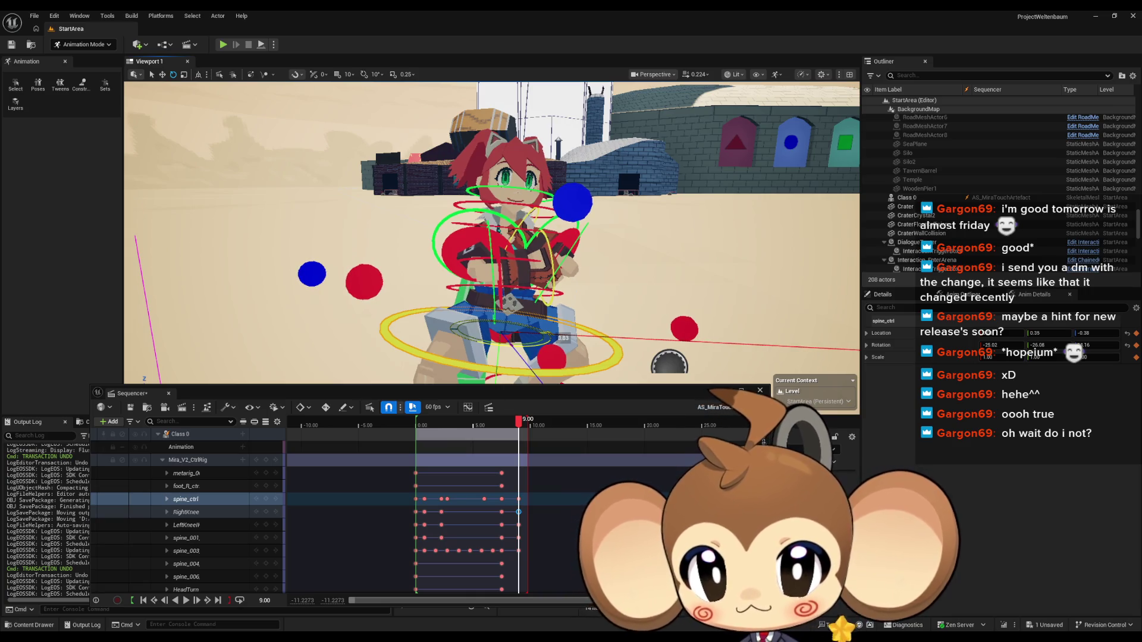
Step: Select the left foot control and frame both of Mira's feet in the viewport
{"action": "left_click", "coordinate": [264, 503]}
{"action": "mouse_move", "coordinate": [604, 338]}
{"action": "left_mouse_down"}
{"action": "mouse_move", "coordinate": [546, 351]}
{"action": "mouse_move", "coordinate": [458, 286]}
{"action": "left_mouse_up"}
{"action": "left_click", "coordinate": [457, 285]}
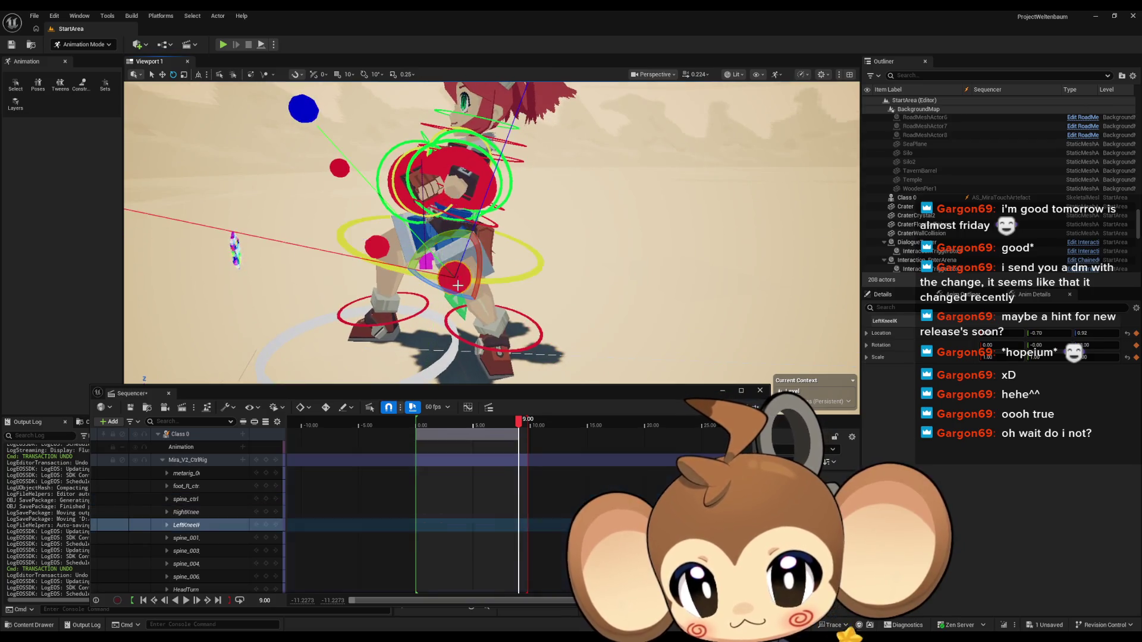
{"action": "left_click", "coordinate": [520, 353]}
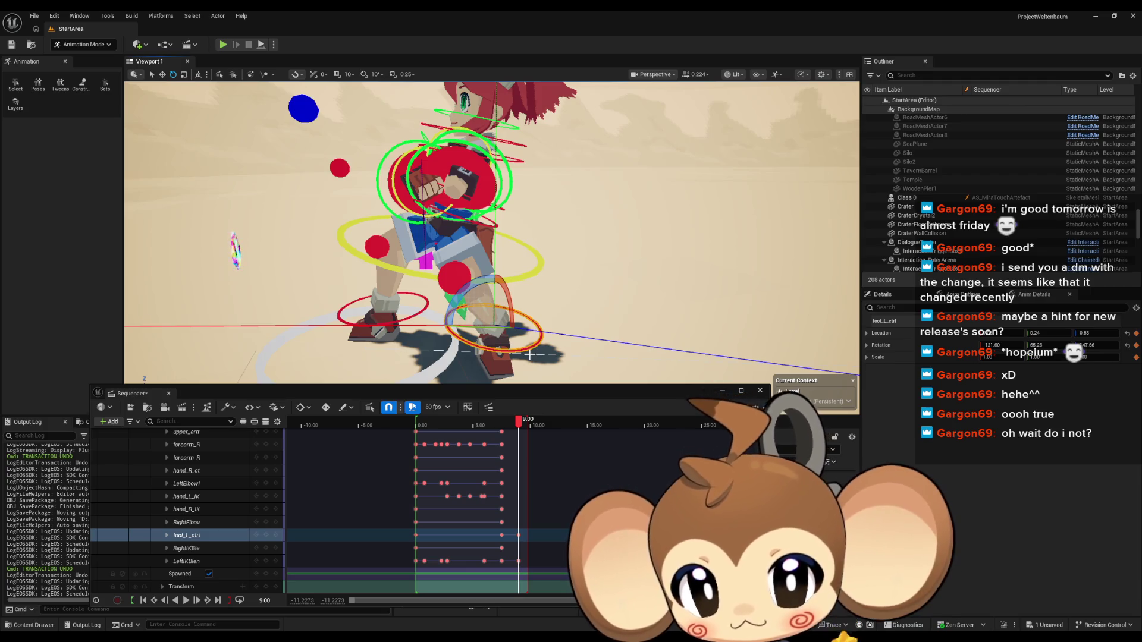
{"action": "left_click_drag", "start_coordinate": [530, 353], "coordinate": [476, 336]}
{"action": "scroll", "coordinate": [491, 232], "scroll_direction": "up", "scroll_amount": 5}
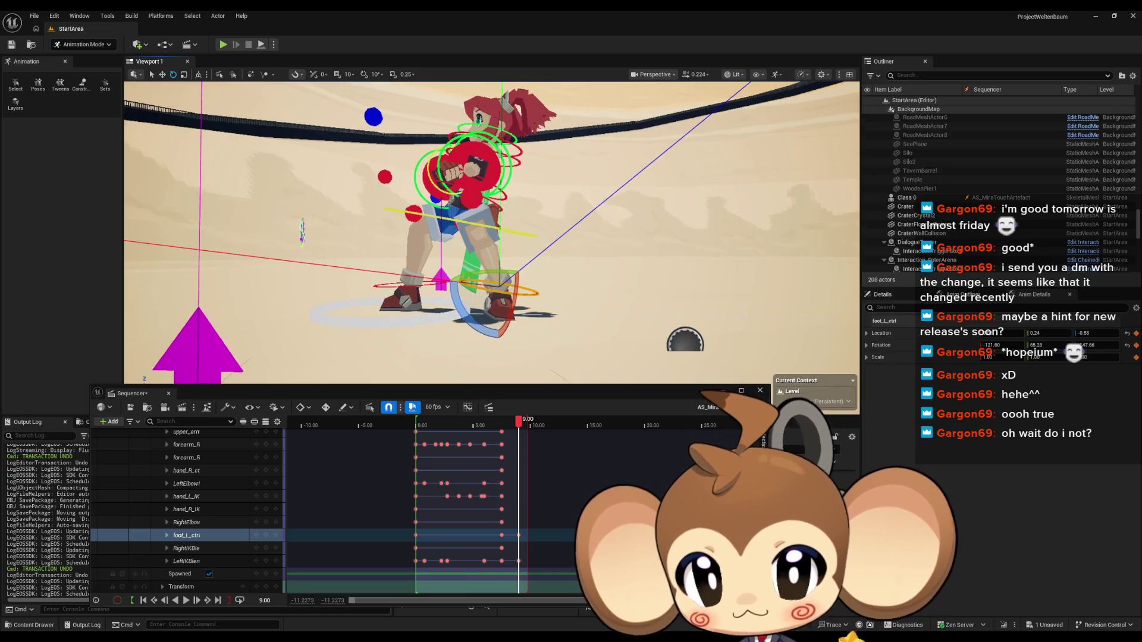
{"action": "scroll", "coordinate": [527, 355], "scroll_direction": "up", "scroll_amount": 5}
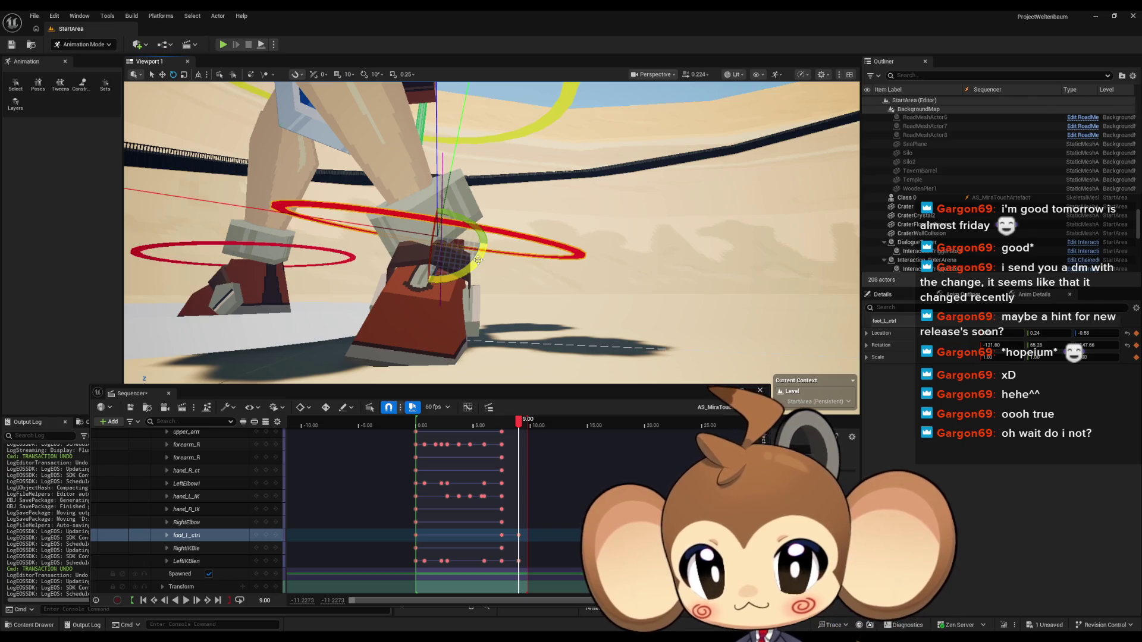
{"action": "left_click_drag", "start_coordinate": [491, 232], "coordinate": [428, 238]}
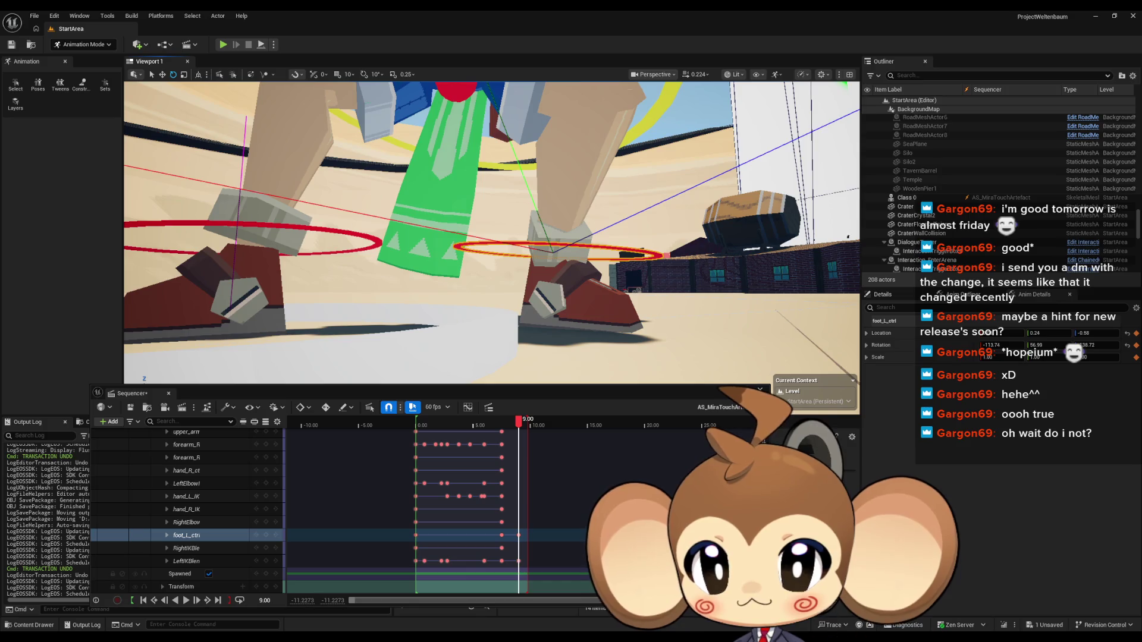
Step: Reset foot_L_ctrl's rotation to zero and switch the gizmo to rotate mode
{"action": "left_click", "coordinate": [1128, 346]}
{"action": "left_click_drag", "start_coordinate": [621, 262], "coordinate": [282, 148]}
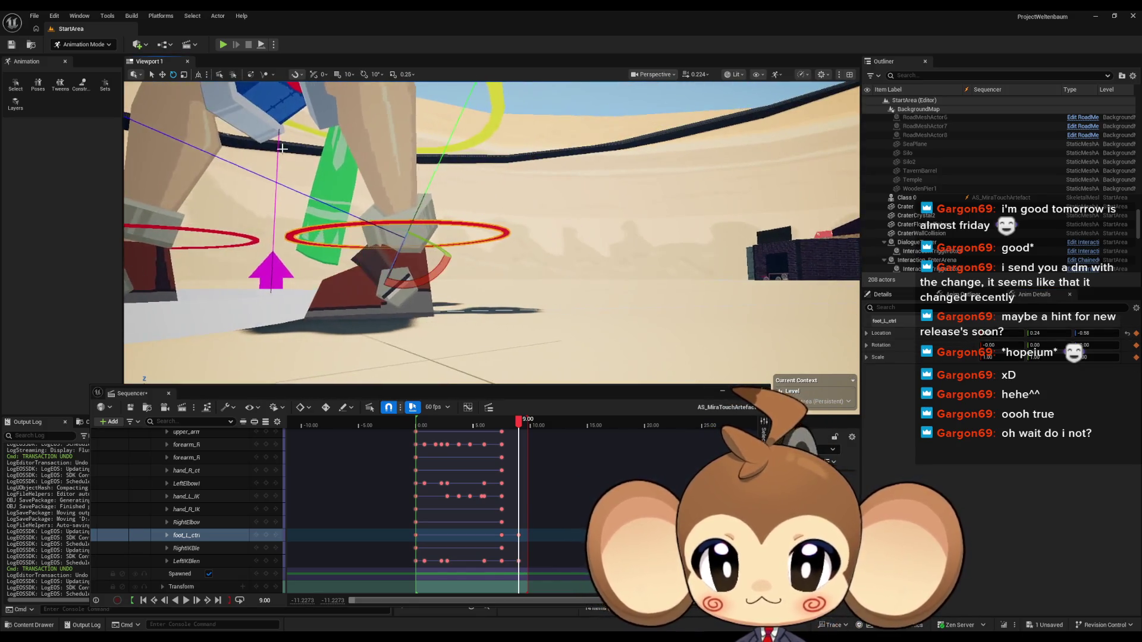
{"action": "left_click", "coordinate": [199, 76]}
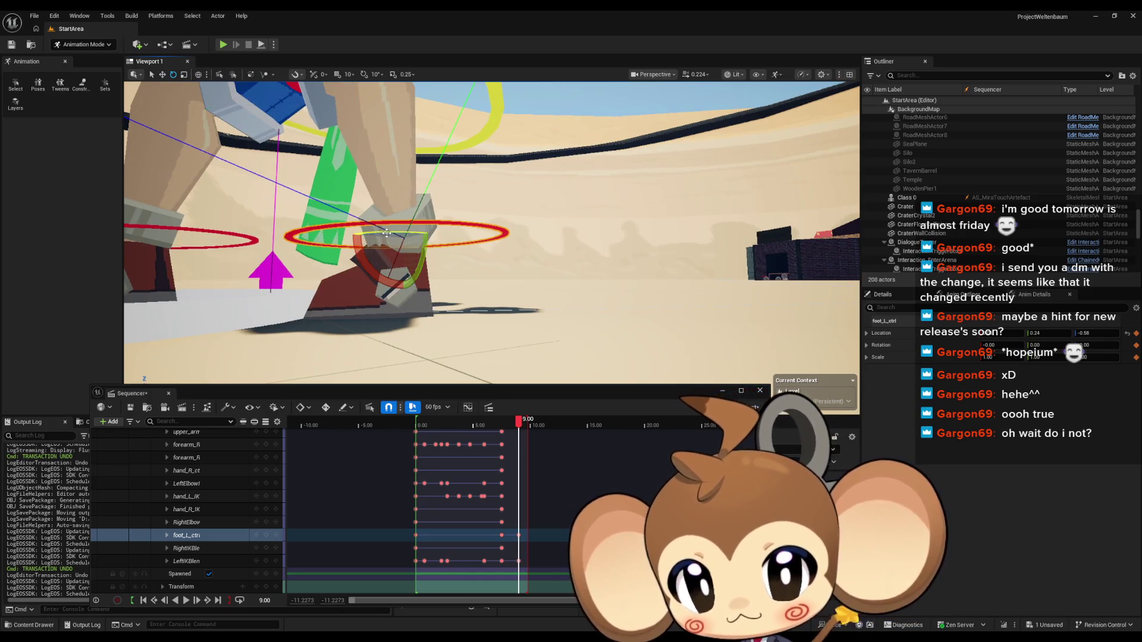
{"action": "left_click_drag", "start_coordinate": [387, 233], "coordinate": [388, 328]}
{"action": "mouse_move", "coordinate": [151, 92]}
{"action": "left_mouse_down"}
{"action": "mouse_move", "coordinate": [365, 146]}
{"action": "mouse_move", "coordinate": [289, 152]}
{"action": "mouse_move", "coordinate": [290, 137]}
{"action": "left_mouse_up"}
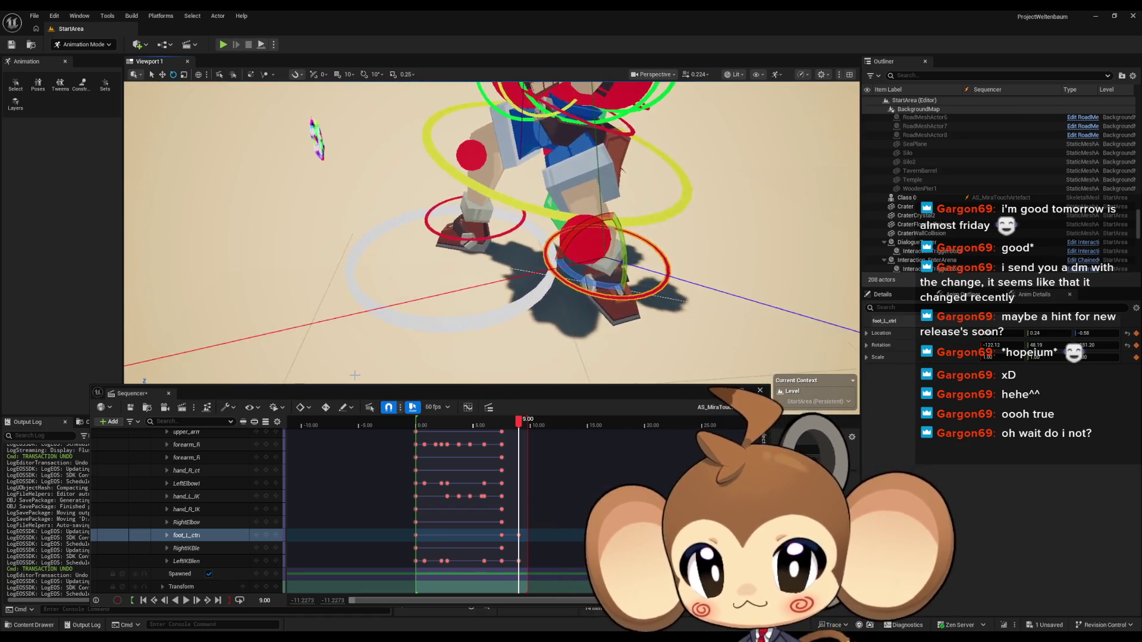
{"action": "mouse_move", "coordinate": [387, 267]}
{"action": "left_mouse_down"}
{"action": "mouse_move", "coordinate": [476, 244]}
{"action": "mouse_move", "coordinate": [458, 221]}
{"action": "mouse_move", "coordinate": [405, 213]}
{"action": "mouse_move", "coordinate": [506, 182]}
{"action": "left_mouse_up"}
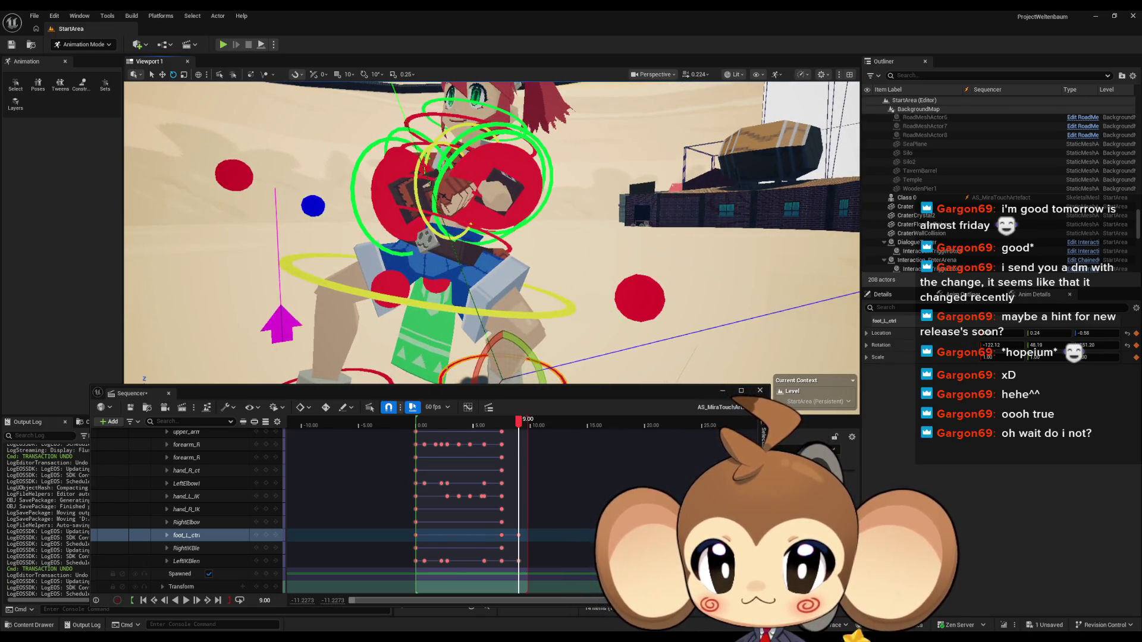
{"action": "left_click", "coordinate": [538, 169]}
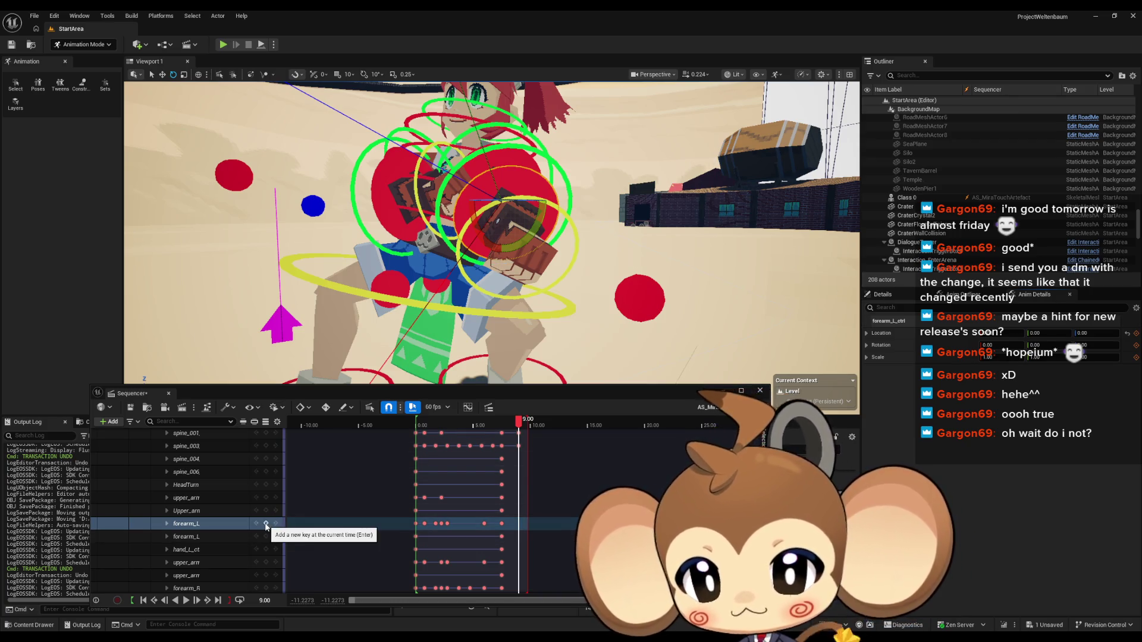
Step: Select the upper arm control, zero its rotation and key it at 9.00
{"action": "mouse_move", "coordinate": [487, 238]}
{"action": "left_mouse_down"}
{"action": "mouse_move", "coordinate": [535, 232]}
{"action": "mouse_move", "coordinate": [470, 222]}
{"action": "left_mouse_up"}
{"action": "left_click", "coordinate": [537, 232]}
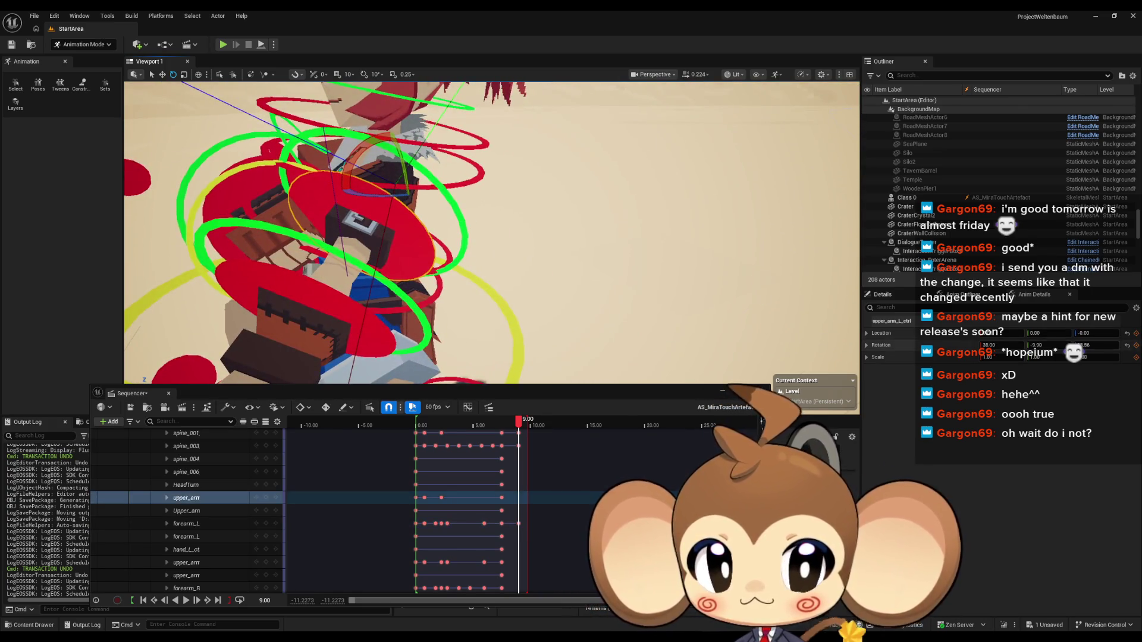
{"action": "left_click", "coordinate": [1127, 346]}
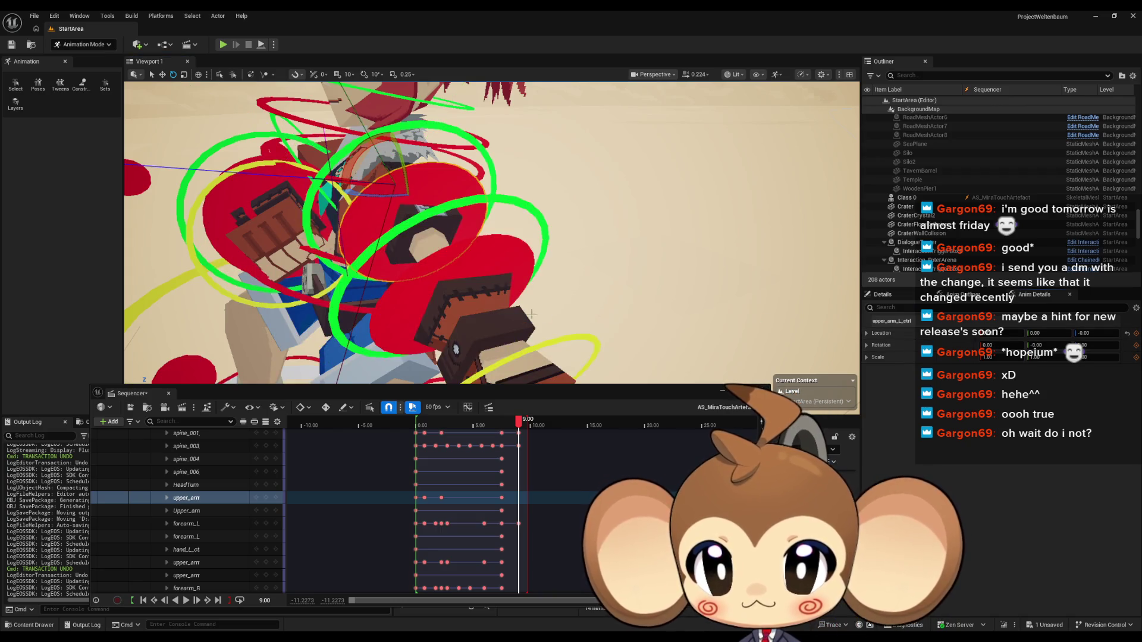
{"action": "left_click", "coordinate": [266, 498]}
Step: Swing the upper arm about 40 degrees and frame its control in the view
{"action": "left_click_drag", "start_coordinate": [408, 198], "coordinate": [389, 202]}
{"action": "left_click_drag", "start_coordinate": [456, 146], "coordinate": [474, 189]}
{"action": "scroll", "coordinate": [491, 233], "scroll_direction": "down", "scroll_amount": 5}
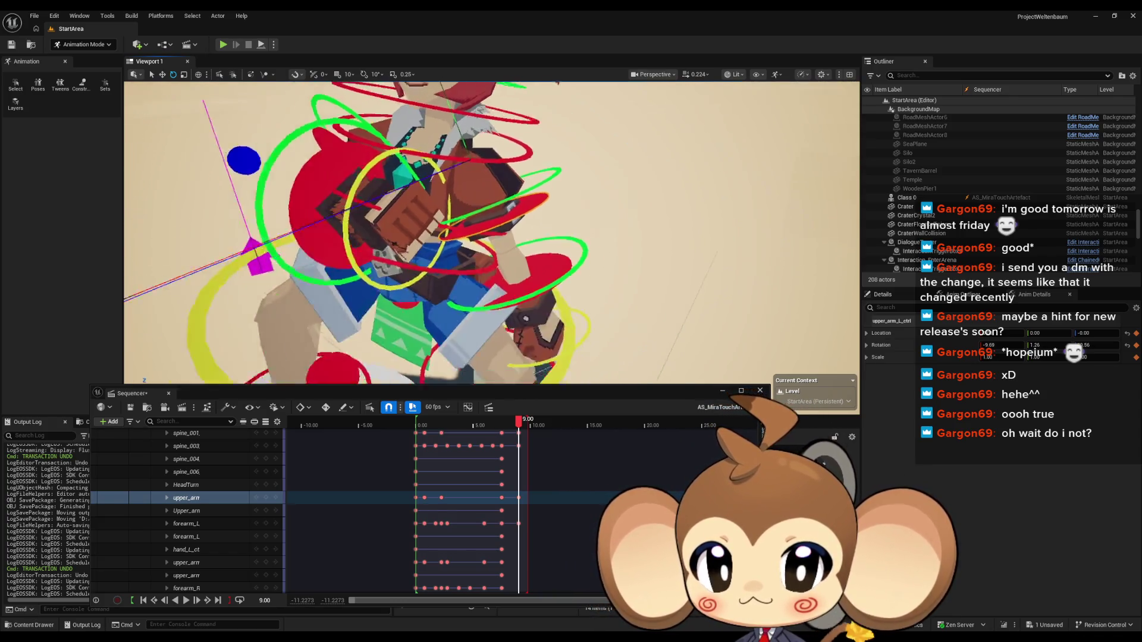
{"action": "left_click", "coordinate": [274, 501]}
{"action": "key", "text": "f"}
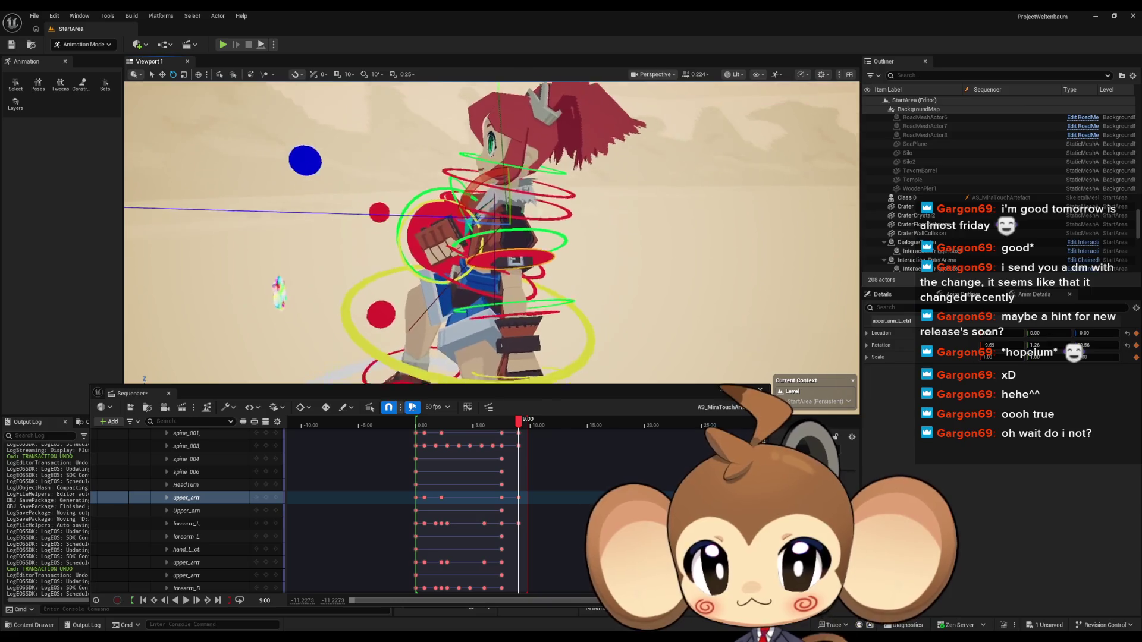
Step: Rotate spine_004, then spine_003, a few degrees to tilt the upper body
{"action": "left_click", "coordinate": [536, 244]}
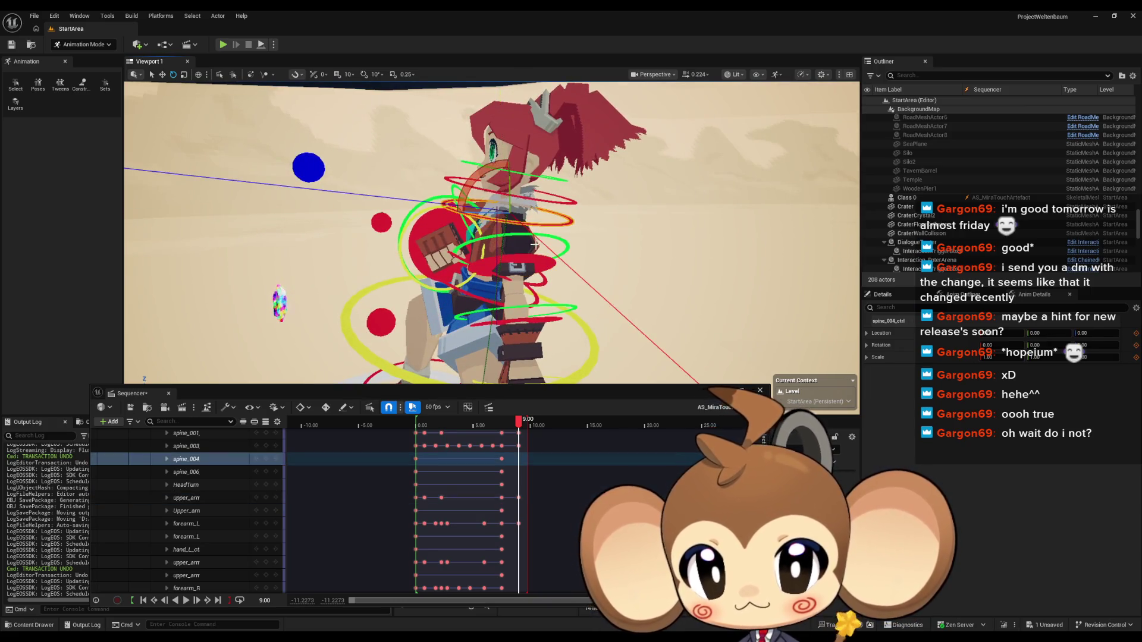
{"action": "left_click_drag", "start_coordinate": [491, 179], "coordinate": [505, 160]}
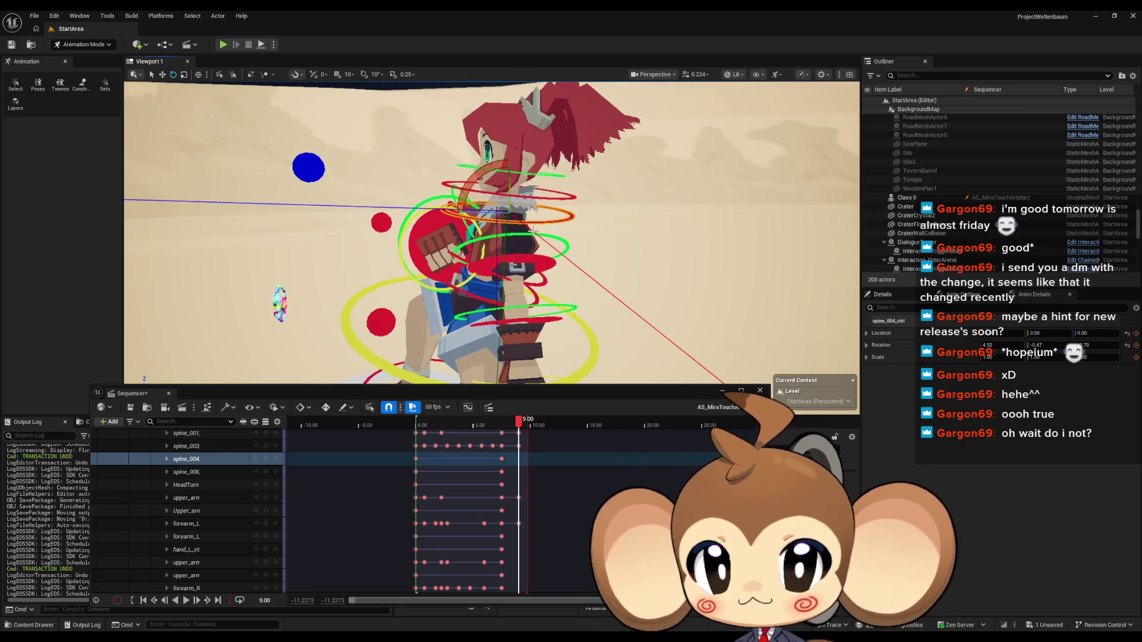
{"action": "left_click", "coordinate": [540, 281]}
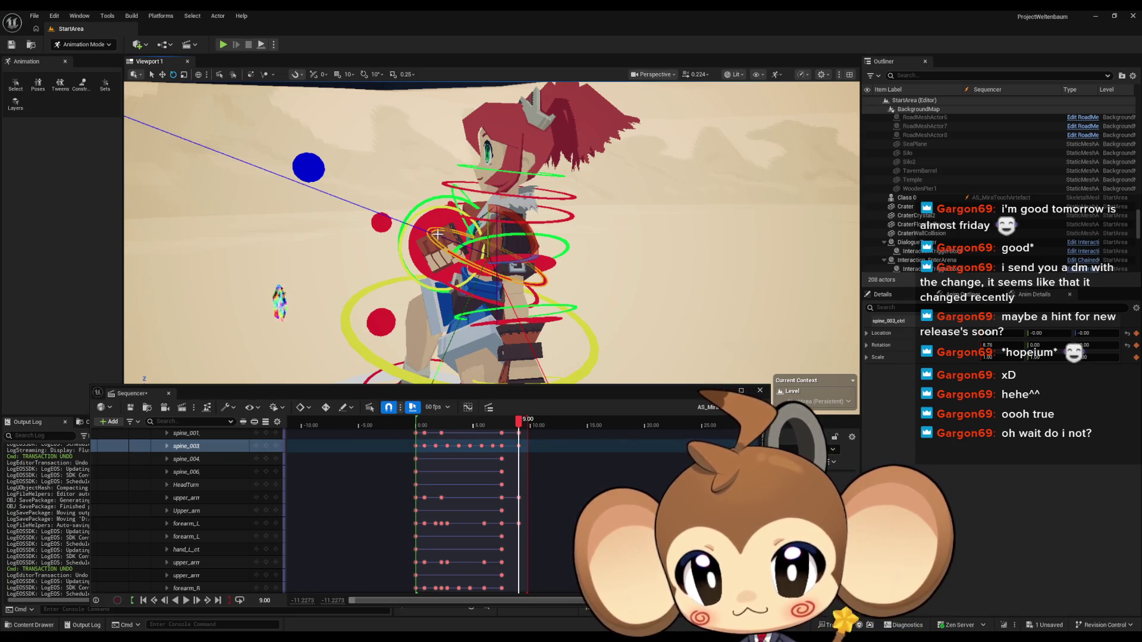
{"action": "scroll", "coordinate": [395, 236], "scroll_direction": "up", "scroll_amount": 3}
{"action": "left_click_drag", "start_coordinate": [470, 238], "coordinate": [477, 227]}
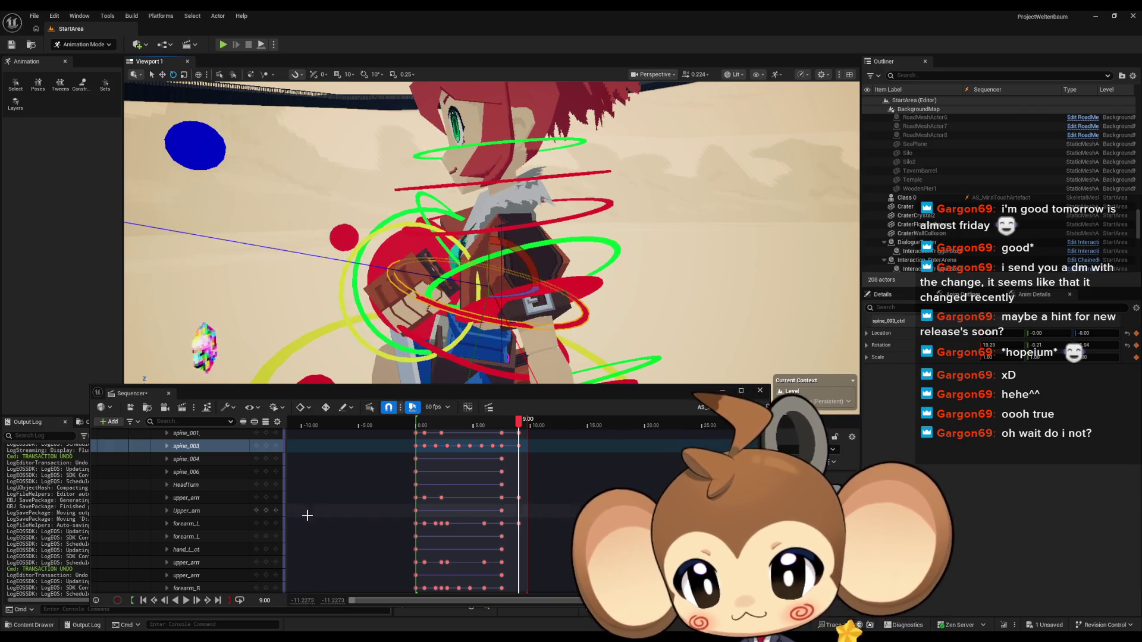
{"action": "scroll", "coordinate": [384, 262], "scroll_direction": "down", "scroll_amount": 5}
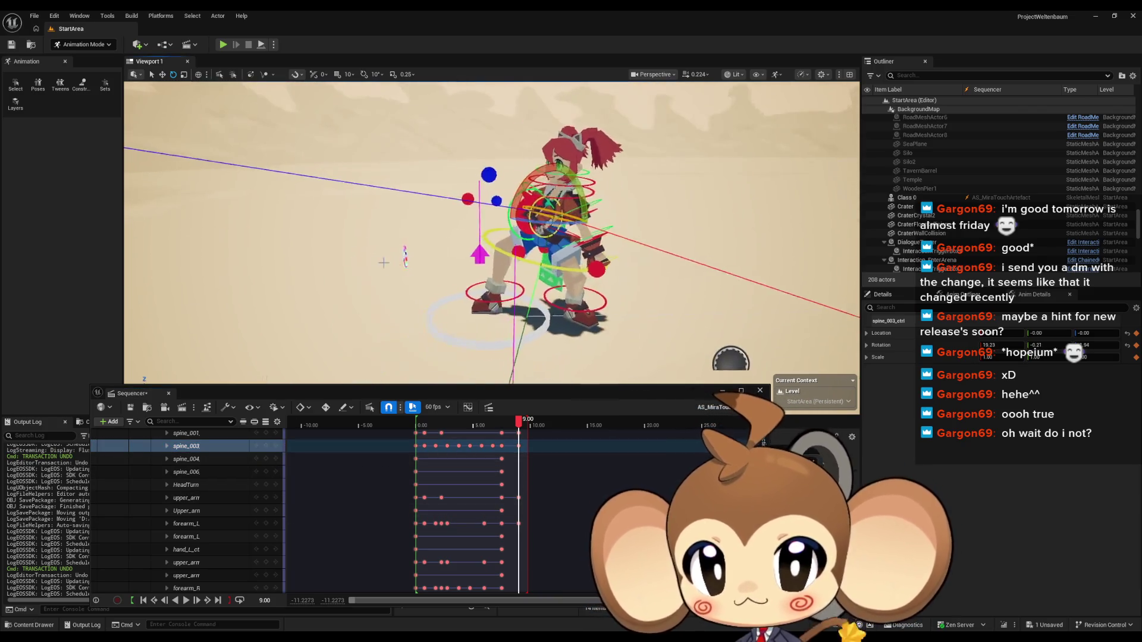
{"action": "mouse_move", "coordinate": [383, 262]}
{"action": "left_mouse_down"}
{"action": "mouse_move", "coordinate": [453, 316]}
{"action": "mouse_move", "coordinate": [529, 301]}
{"action": "left_mouse_up"}
{"action": "left_click_drag", "start_coordinate": [464, 181], "coordinate": [475, 178]}
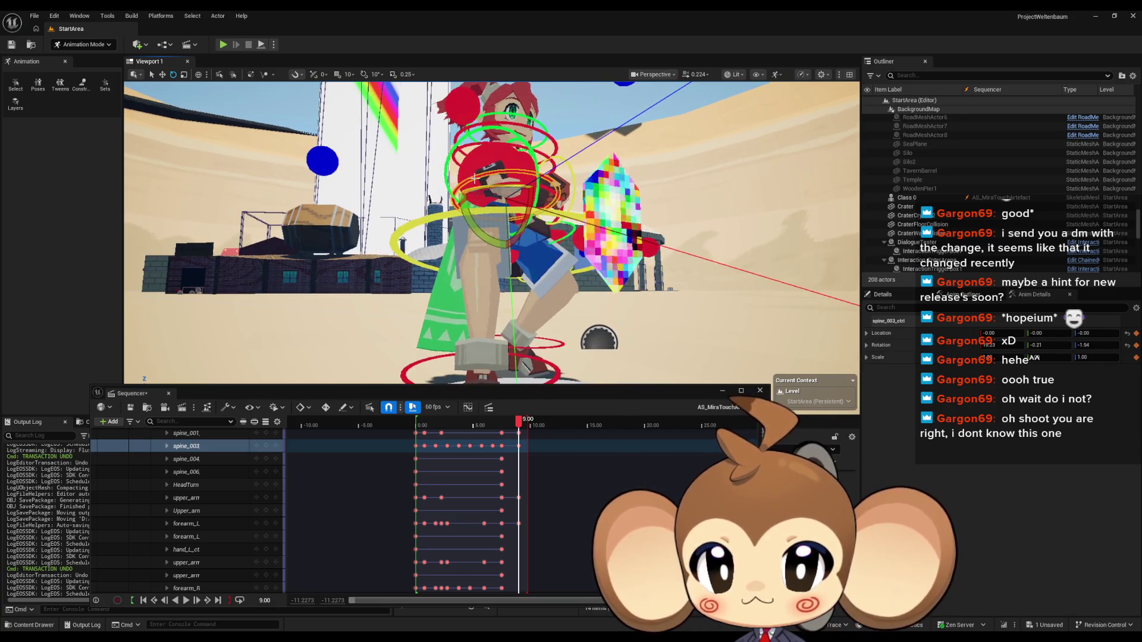
Step: Raise the right upper arm about 27 degrees and review the pose with rig controls hidden
{"action": "left_click", "coordinate": [484, 178]}
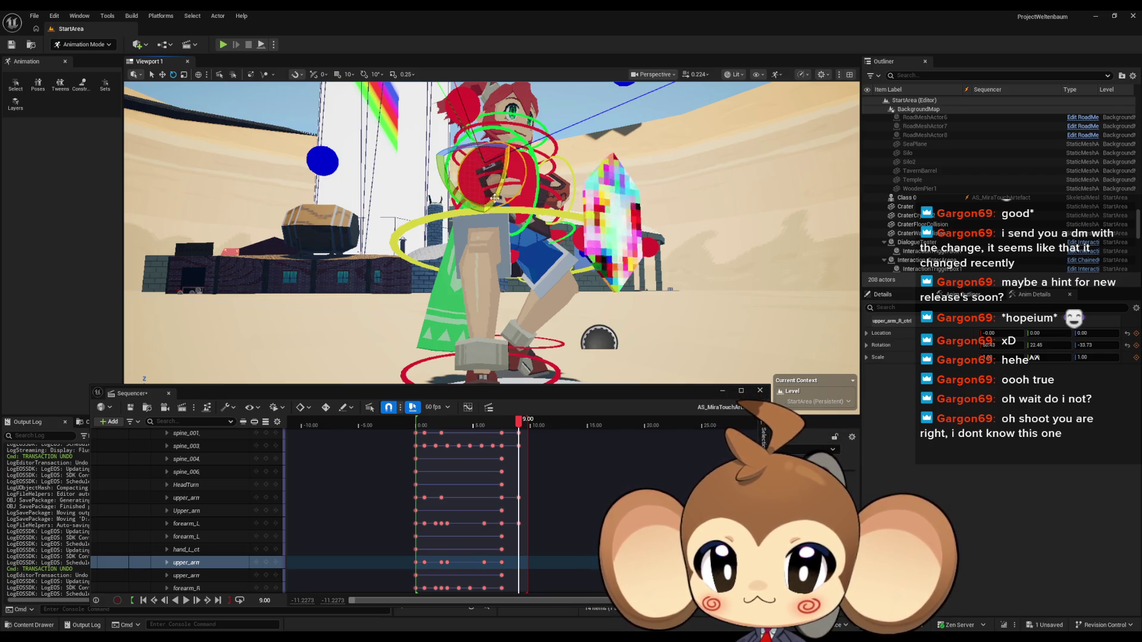
{"action": "left_click_drag", "start_coordinate": [497, 193], "coordinate": [503, 149]}
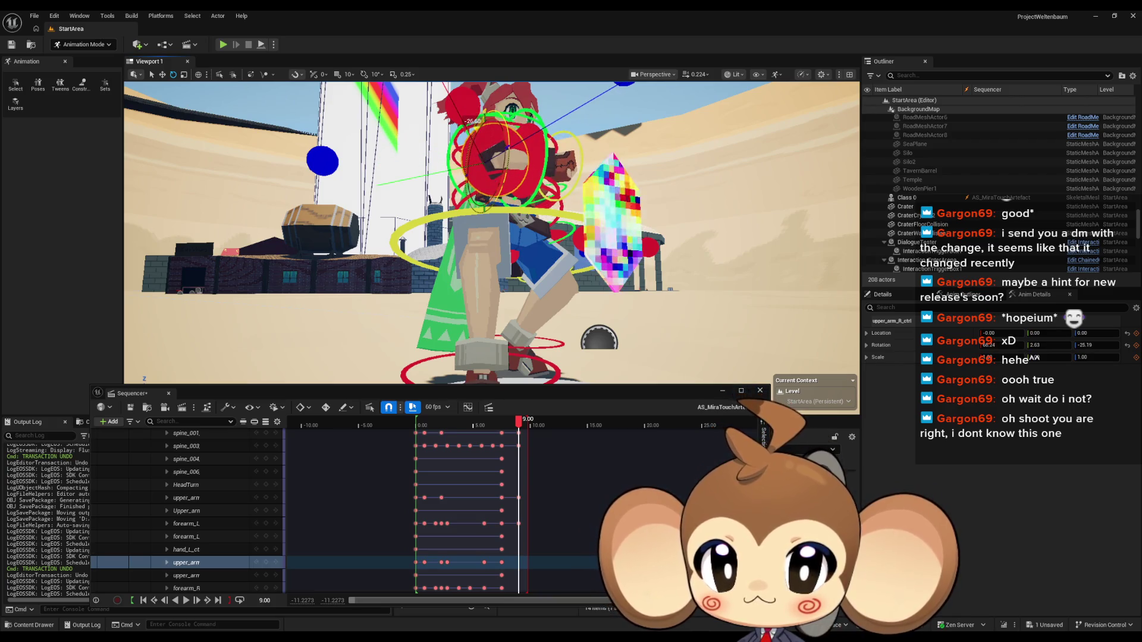
{"action": "left_click_drag", "start_coordinate": [491, 232], "coordinate": [512, 227]}
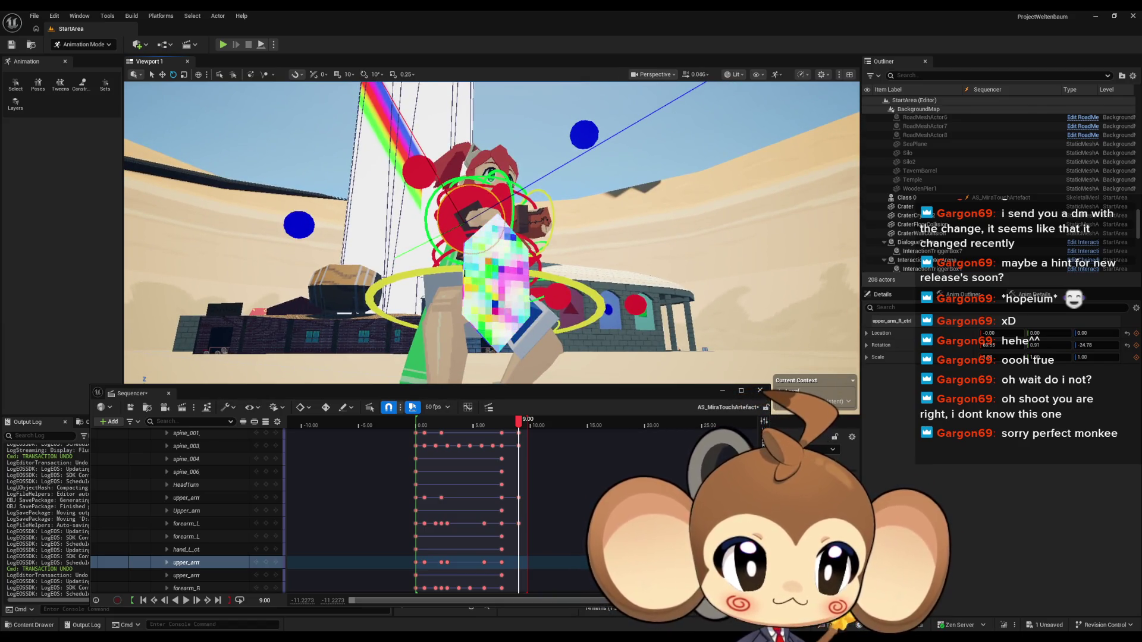
{"action": "left_click_drag", "start_coordinate": [512, 226], "coordinate": [514, 226]}
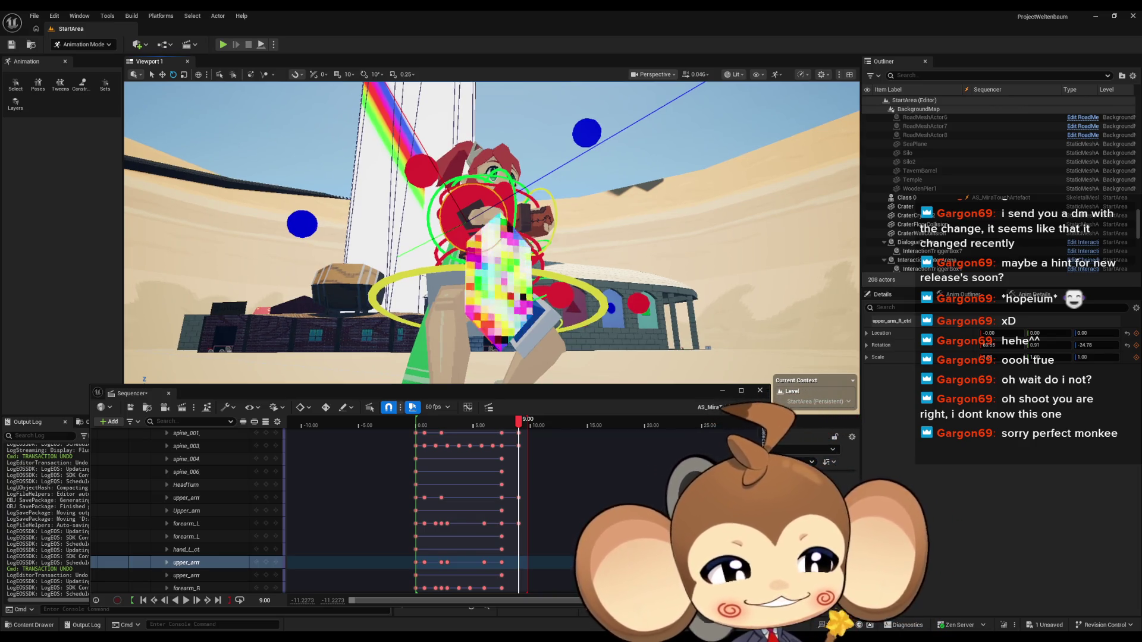
{"action": "mouse_move", "coordinate": [514, 226]}
{"action": "left_mouse_down"}
{"action": "mouse_move", "coordinate": [500, 213]}
{"action": "mouse_move", "coordinate": [503, 178]}
{"action": "left_mouse_up"}
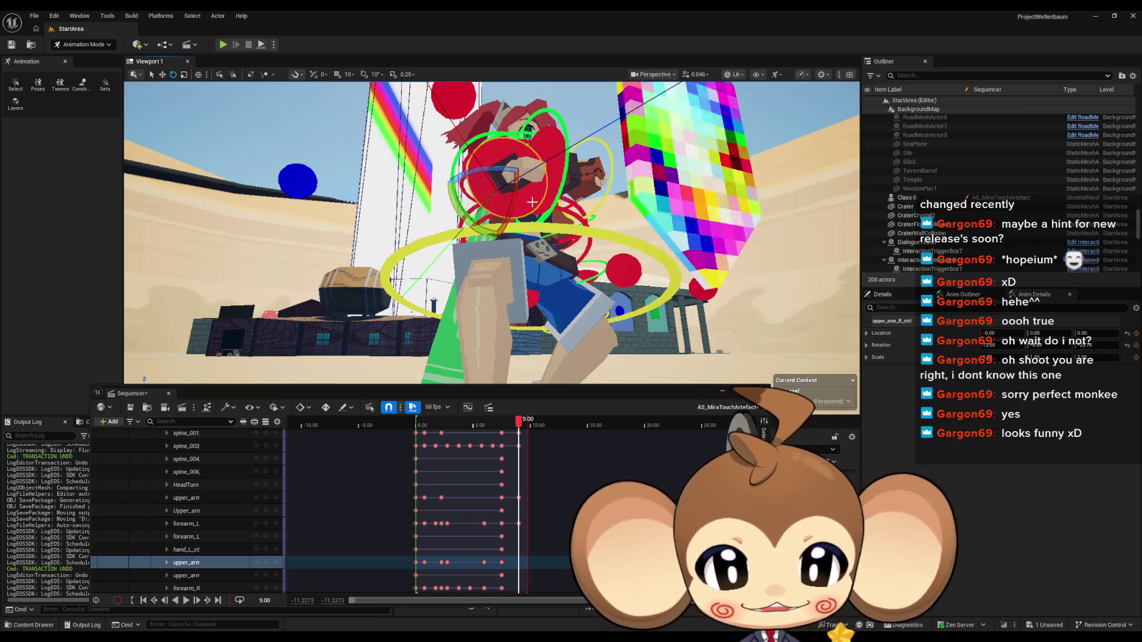
{"action": "left_click_drag", "start_coordinate": [491, 232], "coordinate": [492, 297]}
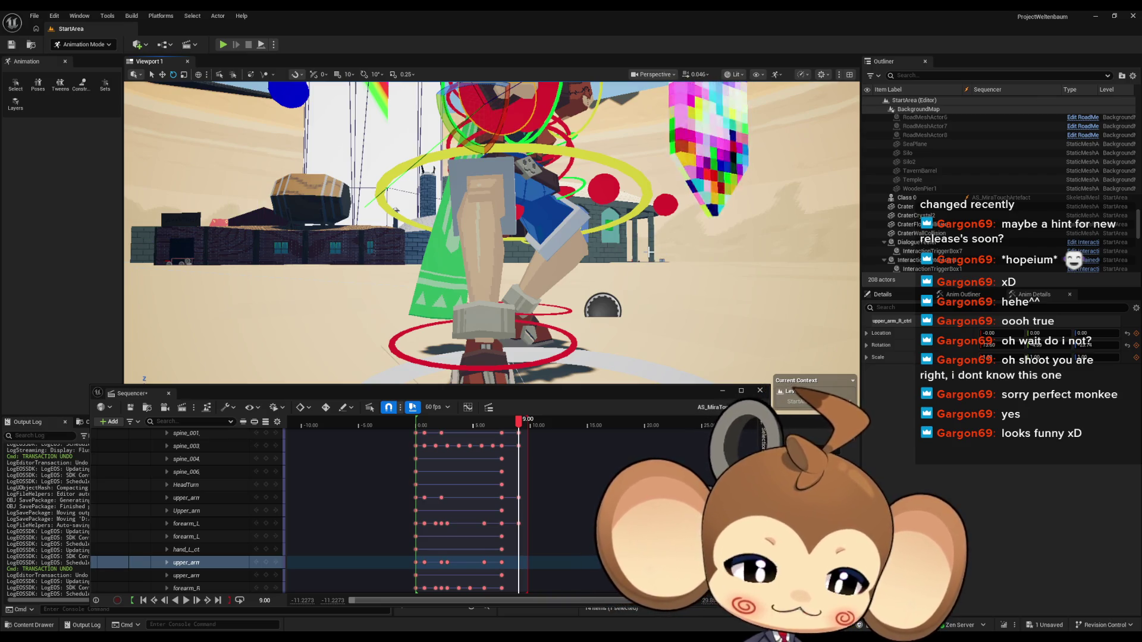
{"action": "mouse_move", "coordinate": [491, 297]}
{"action": "left_mouse_down"}
{"action": "mouse_move", "coordinate": [492, 208]}
{"action": "mouse_move", "coordinate": [479, 205]}
{"action": "mouse_move", "coordinate": [596, 282]}
{"action": "left_mouse_up"}
{"action": "key", "text": "g"}
{"action": "key", "text": "g"}
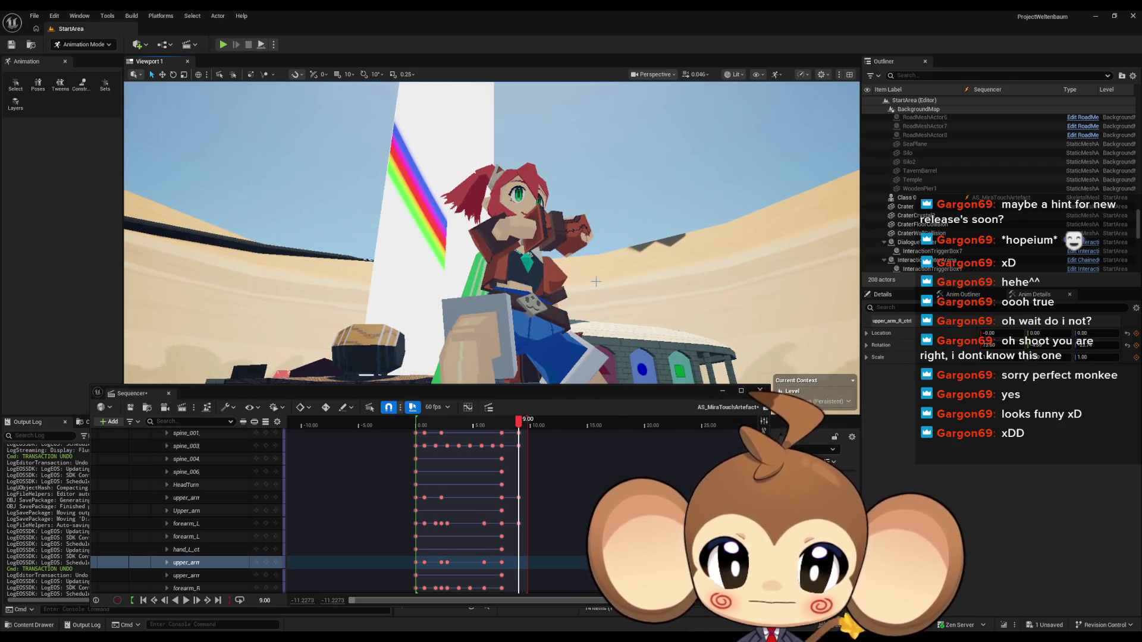
{"action": "left_click_drag", "start_coordinate": [458, 244], "coordinate": [504, 305]}
{"action": "key", "text": "g"}
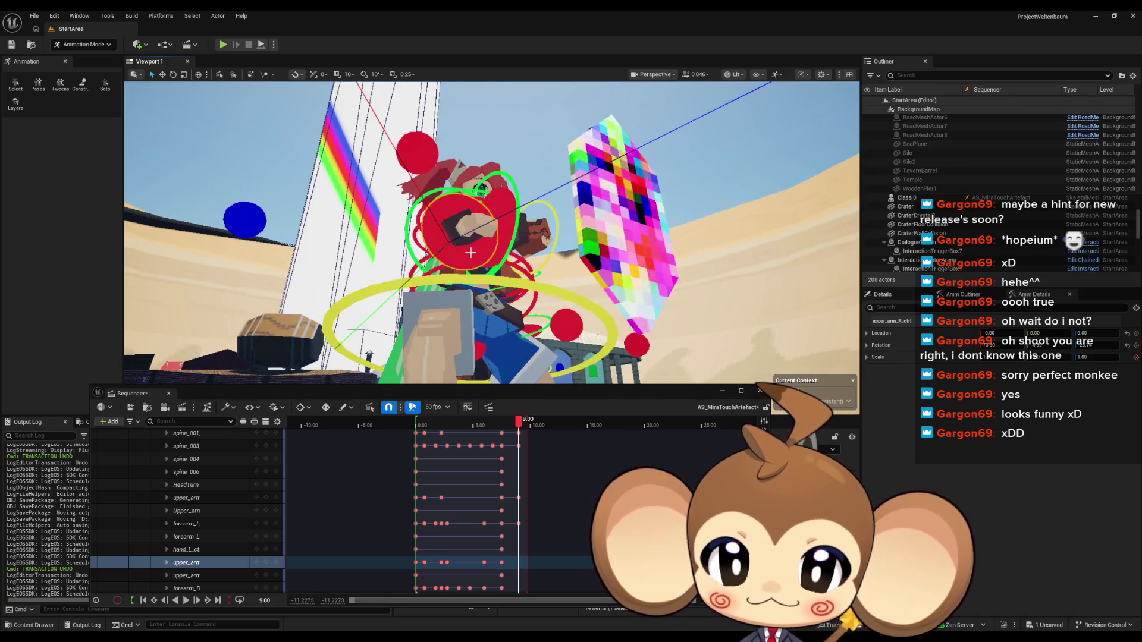
{"action": "scroll", "coordinate": [190, 512], "scroll_direction": "down", "scroll_amount": 5}
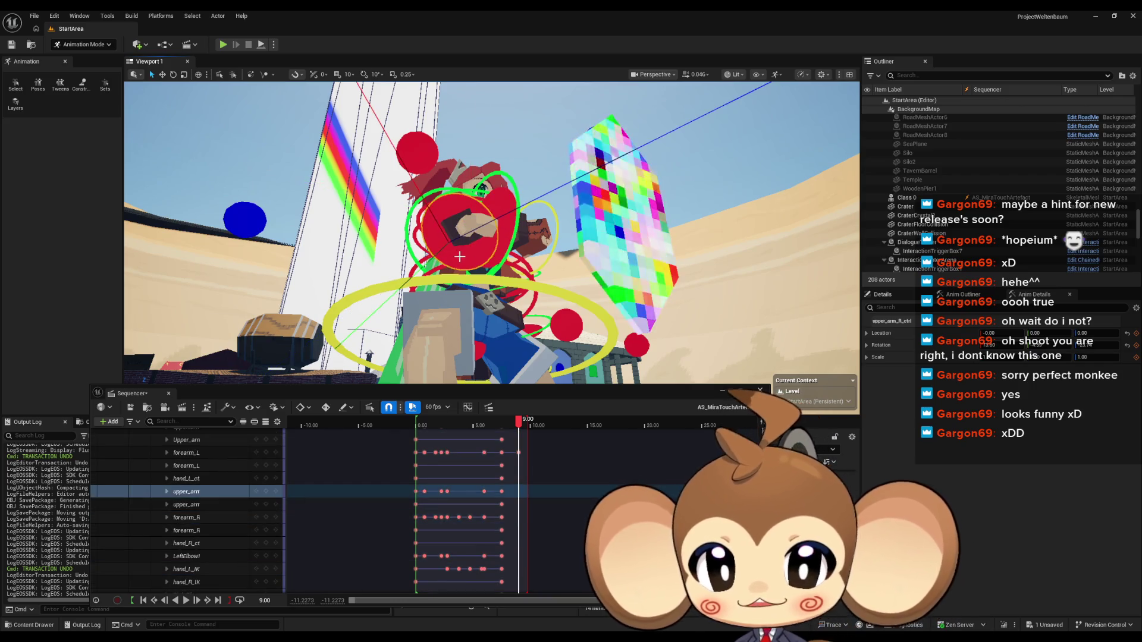
{"action": "left_click_drag", "start_coordinate": [495, 280], "coordinate": [253, 103]}
{"action": "mouse_move", "coordinate": [535, 231]}
{"action": "left_mouse_down"}
{"action": "mouse_move", "coordinate": [543, 241]}
{"action": "mouse_move", "coordinate": [524, 250]}
{"action": "mouse_move", "coordinate": [540, 266]}
{"action": "mouse_move", "coordinate": [530, 226]}
{"action": "left_mouse_up"}
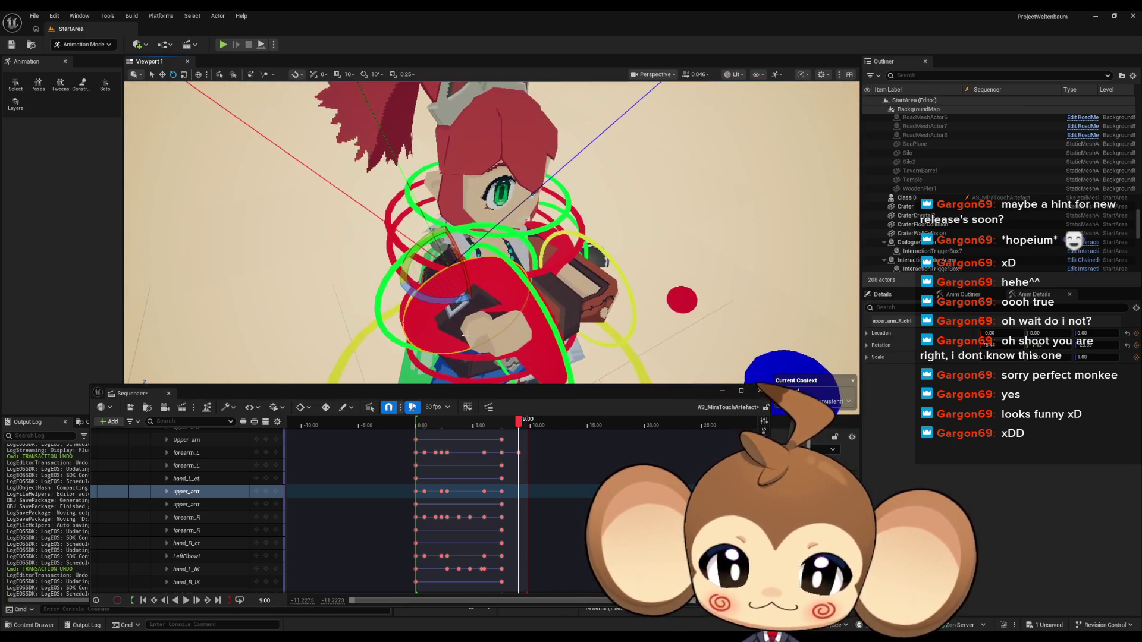
Step: Key the right upper arm and right forearm at 9.00, then scrub back to 7.8667
{"action": "left_click", "coordinate": [265, 492]}
{"action": "left_click", "coordinate": [504, 272]}
{"action": "left_click_drag", "start_coordinate": [504, 272], "coordinate": [504, 272]}
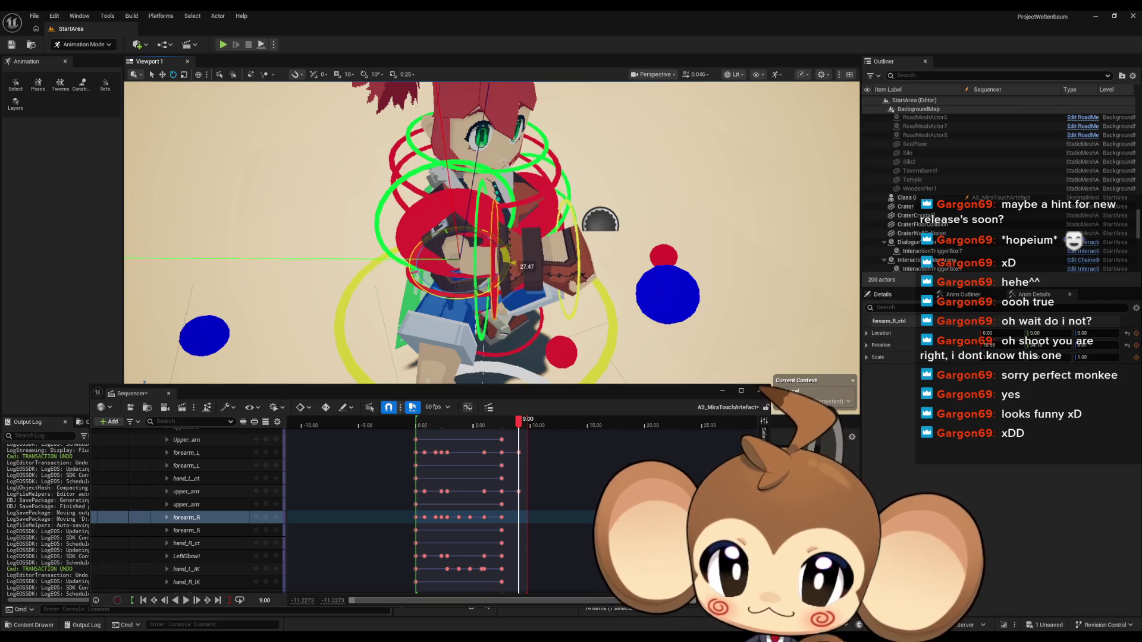
{"action": "left_click", "coordinate": [265, 518]}
{"action": "left_click_drag", "start_coordinate": [504, 272], "coordinate": [504, 272]}
{"action": "left_click_drag", "start_coordinate": [704, 302], "coordinate": [703, 302]}
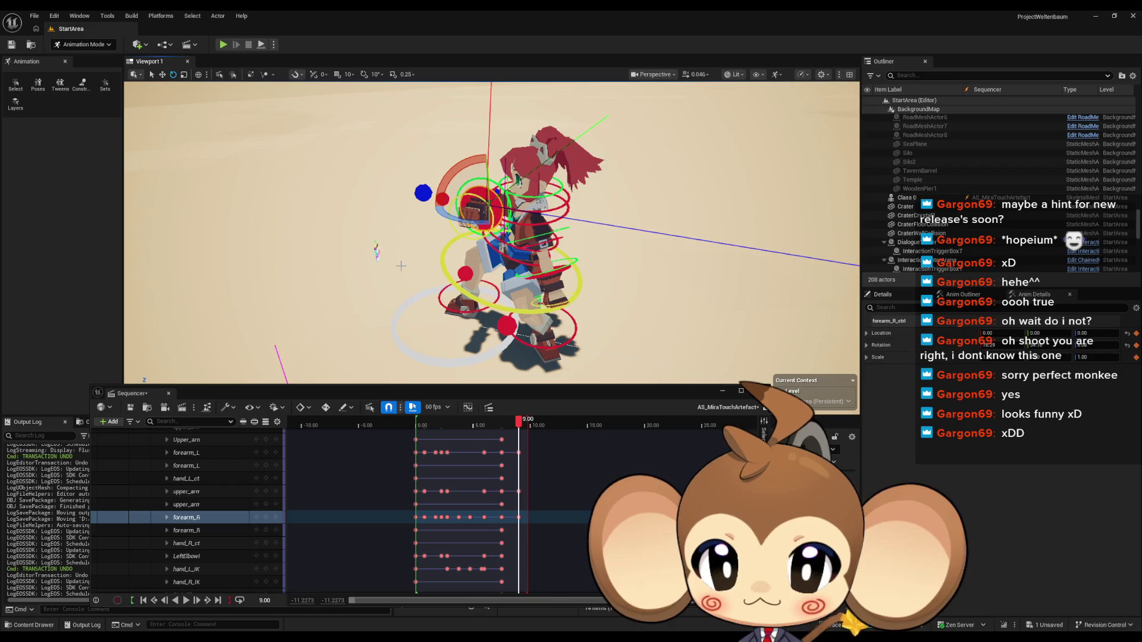
{"action": "left_click_drag", "start_coordinate": [452, 259], "coordinate": [388, 244]}
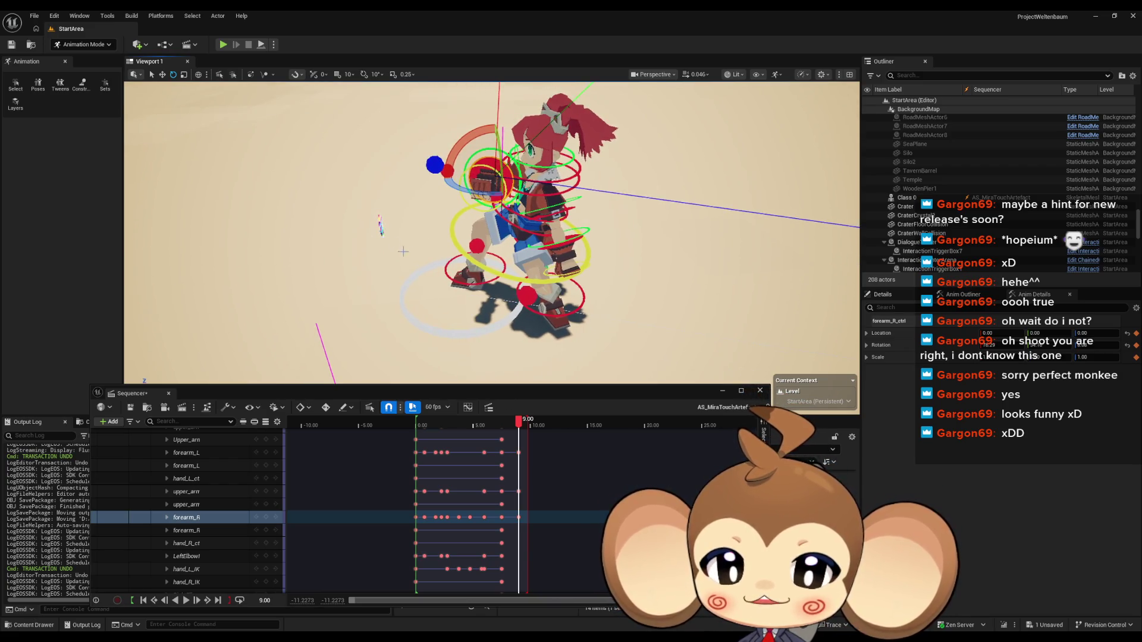
{"action": "scroll", "coordinate": [378, 226], "scroll_direction": "up", "scroll_amount": 10}
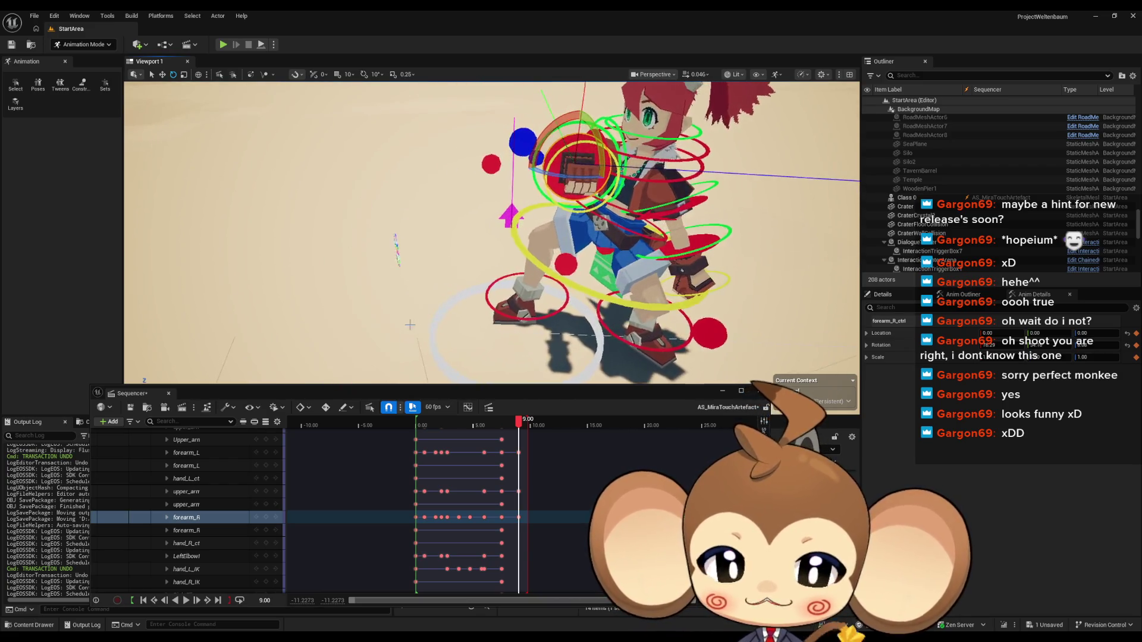
{"action": "scroll", "coordinate": [555, 316], "scroll_direction": "down", "scroll_amount": 5}
{"action": "left_click_drag", "start_coordinate": [556, 316], "coordinate": [494, 291]}
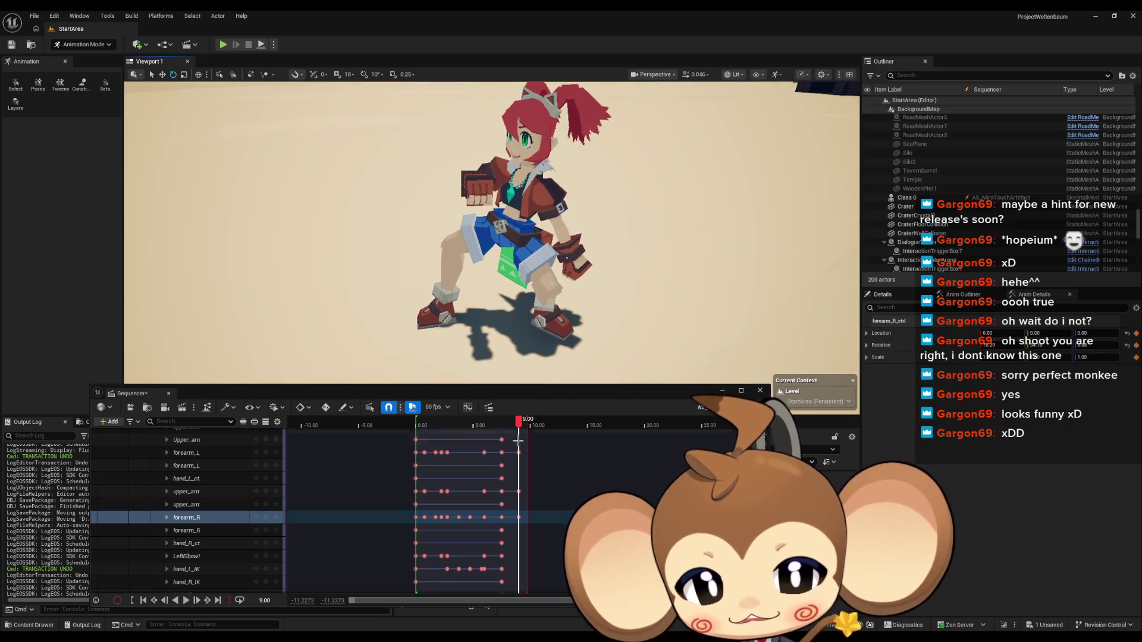
{"action": "scroll", "coordinate": [519, 525], "scroll_direction": "up", "scroll_amount": 8}
{"action": "mouse_move", "coordinate": [525, 421]}
{"action": "left_mouse_down"}
{"action": "mouse_move", "coordinate": [381, 434]}
{"action": "mouse_move", "coordinate": [503, 436]}
{"action": "mouse_move", "coordinate": [394, 439]}
{"action": "mouse_move", "coordinate": [357, 423]}
{"action": "mouse_move", "coordinate": [538, 436]}
{"action": "mouse_move", "coordinate": [355, 431]}
{"action": "mouse_move", "coordinate": [524, 435]}
{"action": "left_mouse_up"}
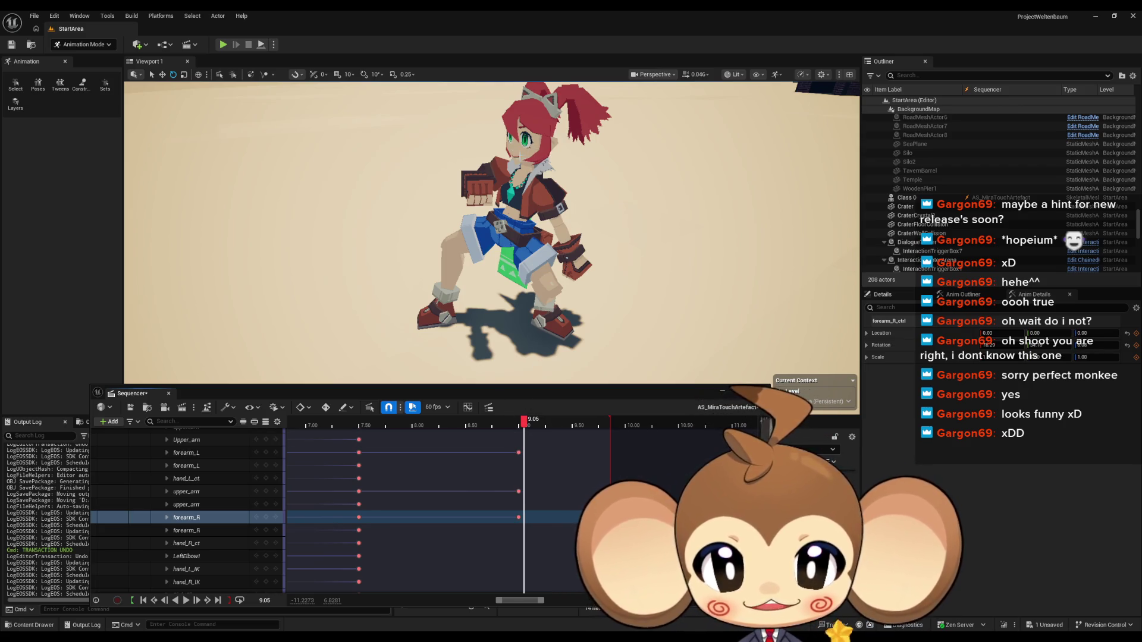
{"action": "mouse_move", "coordinate": [534, 422]}
{"action": "left_mouse_down"}
{"action": "mouse_move", "coordinate": [376, 427]}
{"action": "mouse_move", "coordinate": [526, 433]}
{"action": "mouse_move", "coordinate": [363, 431]}
{"action": "mouse_move", "coordinate": [518, 439]}
{"action": "mouse_move", "coordinate": [359, 446]}
{"action": "left_mouse_up"}
{"action": "left_click_drag", "start_coordinate": [397, 309], "coordinate": [403, 306]}
{"action": "mouse_move", "coordinate": [360, 427]}
{"action": "left_mouse_down"}
{"action": "mouse_move", "coordinate": [556, 427]}
{"action": "mouse_move", "coordinate": [292, 423]}
{"action": "mouse_move", "coordinate": [511, 424]}
{"action": "mouse_move", "coordinate": [297, 425]}
{"action": "mouse_move", "coordinate": [522, 432]}
{"action": "mouse_move", "coordinate": [350, 434]}
{"action": "mouse_move", "coordinate": [548, 453]}
{"action": "mouse_move", "coordinate": [315, 463]}
{"action": "mouse_move", "coordinate": [540, 461]}
{"action": "mouse_move", "coordinate": [305, 464]}
{"action": "mouse_move", "coordinate": [520, 469]}
{"action": "mouse_move", "coordinate": [309, 478]}
{"action": "mouse_move", "coordinate": [543, 470]}
{"action": "mouse_move", "coordinate": [327, 488]}
{"action": "mouse_move", "coordinate": [580, 496]}
{"action": "left_mouse_up"}
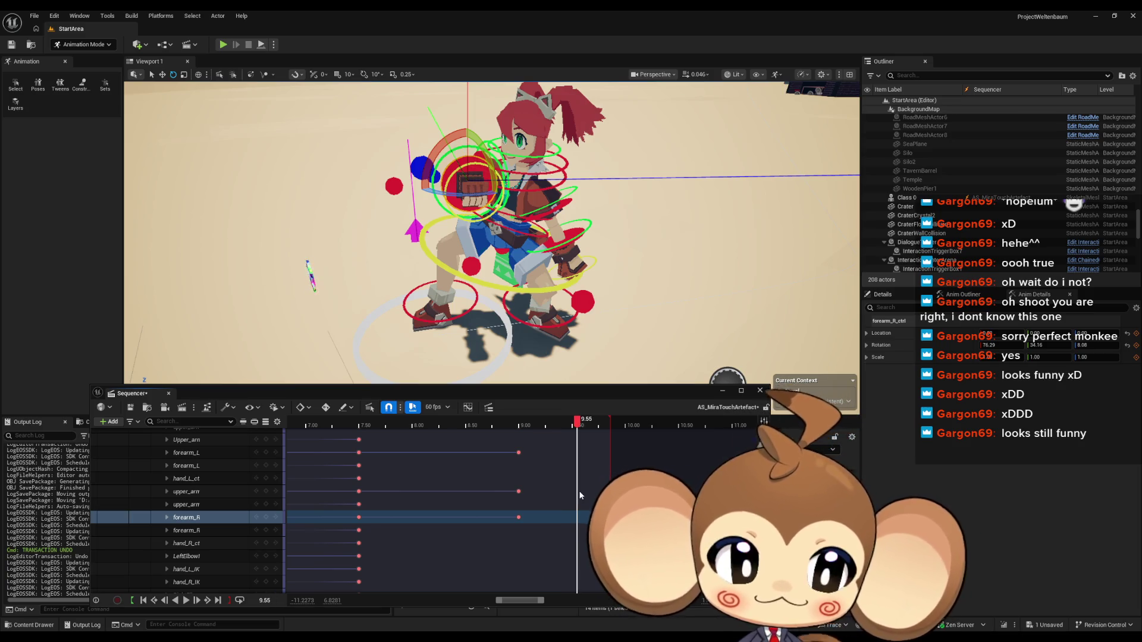
{"action": "mouse_move", "coordinate": [580, 495]}
{"action": "left_mouse_down"}
{"action": "mouse_move", "coordinate": [357, 481]}
{"action": "mouse_move", "coordinate": [490, 481]}
{"action": "mouse_move", "coordinate": [448, 479]}
{"action": "mouse_move", "coordinate": [459, 476]}
{"action": "mouse_move", "coordinate": [357, 480]}
{"action": "mouse_move", "coordinate": [512, 486]}
{"action": "left_mouse_up"}
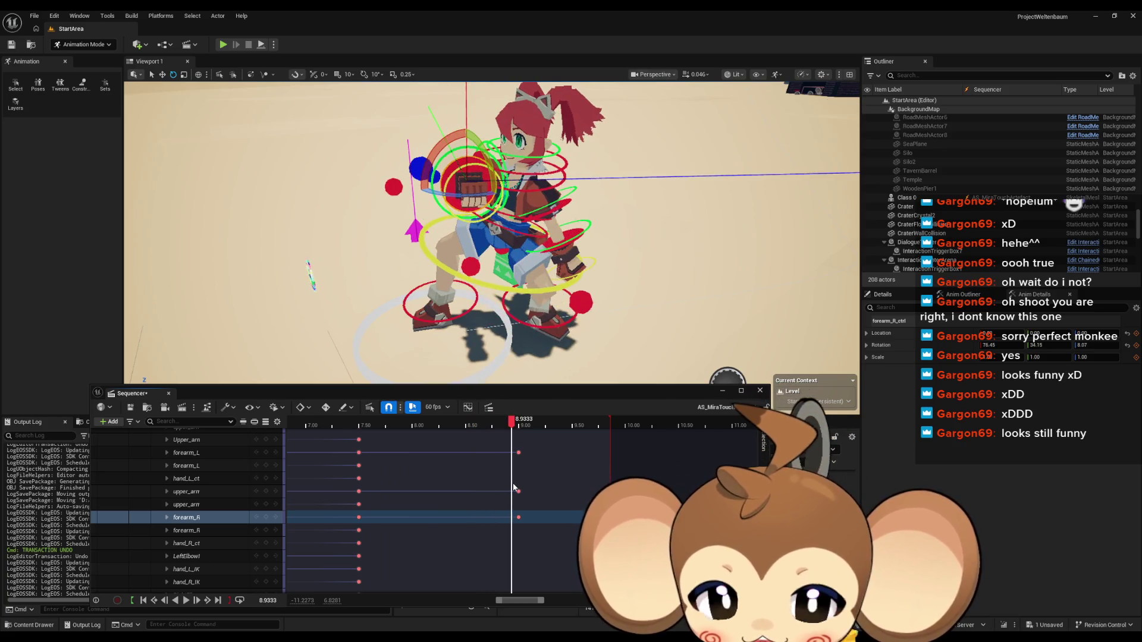
{"action": "scroll", "coordinate": [446, 518], "scroll_direction": "down", "scroll_amount": 3}
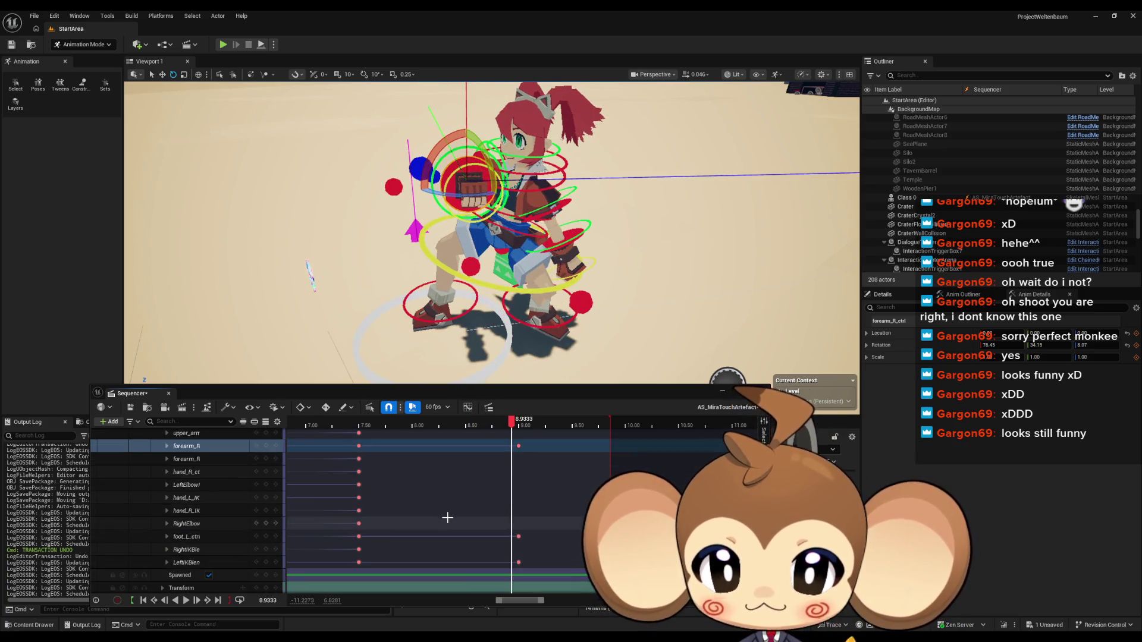
{"action": "scroll", "coordinate": [479, 511], "scroll_direction": "up", "scroll_amount": 1}
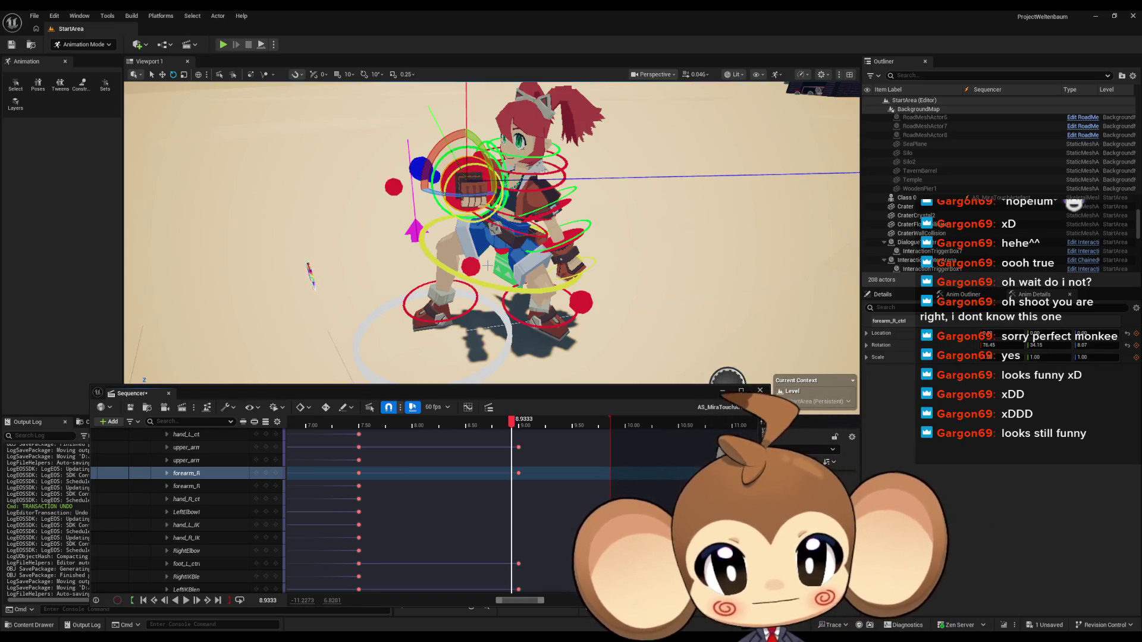
{"action": "left_click_drag", "start_coordinate": [464, 250], "coordinate": [500, 238]}
{"action": "mouse_move", "coordinate": [502, 423]}
{"action": "left_mouse_down"}
{"action": "mouse_move", "coordinate": [522, 423]}
{"action": "mouse_move", "coordinate": [369, 426]}
{"action": "mouse_move", "coordinate": [494, 426]}
{"action": "mouse_move", "coordinate": [414, 423]}
{"action": "mouse_move", "coordinate": [476, 423]}
{"action": "left_mouse_up"}
{"action": "mouse_move", "coordinate": [480, 307]}
{"action": "left_mouse_down"}
{"action": "mouse_move", "coordinate": [441, 309]}
{"action": "mouse_move", "coordinate": [480, 307]}
{"action": "left_mouse_up"}
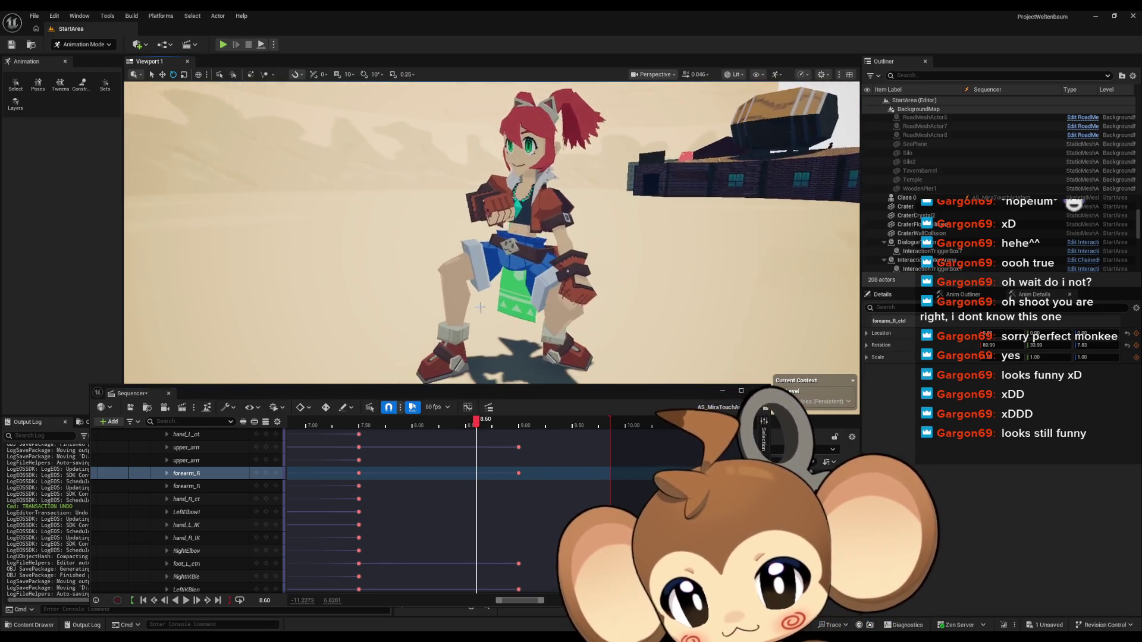
{"action": "mouse_move", "coordinate": [476, 421]}
{"action": "left_mouse_down"}
{"action": "mouse_move", "coordinate": [363, 427]}
{"action": "mouse_move", "coordinate": [533, 427]}
{"action": "mouse_move", "coordinate": [355, 425]}
{"action": "mouse_move", "coordinate": [464, 425]}
{"action": "mouse_move", "coordinate": [526, 440]}
{"action": "mouse_move", "coordinate": [357, 443]}
{"action": "mouse_move", "coordinate": [500, 443]}
{"action": "mouse_move", "coordinate": [408, 441]}
{"action": "mouse_move", "coordinate": [476, 441]}
{"action": "mouse_move", "coordinate": [441, 426]}
{"action": "left_mouse_up"}
{"action": "mouse_move", "coordinate": [421, 424]}
{"action": "left_mouse_down"}
{"action": "mouse_move", "coordinate": [476, 424]}
{"action": "mouse_move", "coordinate": [404, 422]}
{"action": "mouse_move", "coordinate": [487, 421]}
{"action": "mouse_move", "coordinate": [392, 420]}
{"action": "mouse_move", "coordinate": [492, 421]}
{"action": "mouse_move", "coordinate": [387, 421]}
{"action": "mouse_move", "coordinate": [510, 426]}
{"action": "mouse_move", "coordinate": [356, 420]}
{"action": "mouse_move", "coordinate": [462, 426]}
{"action": "mouse_move", "coordinate": [359, 419]}
{"action": "mouse_move", "coordinate": [437, 421]}
{"action": "mouse_move", "coordinate": [427, 421]}
{"action": "left_mouse_up"}
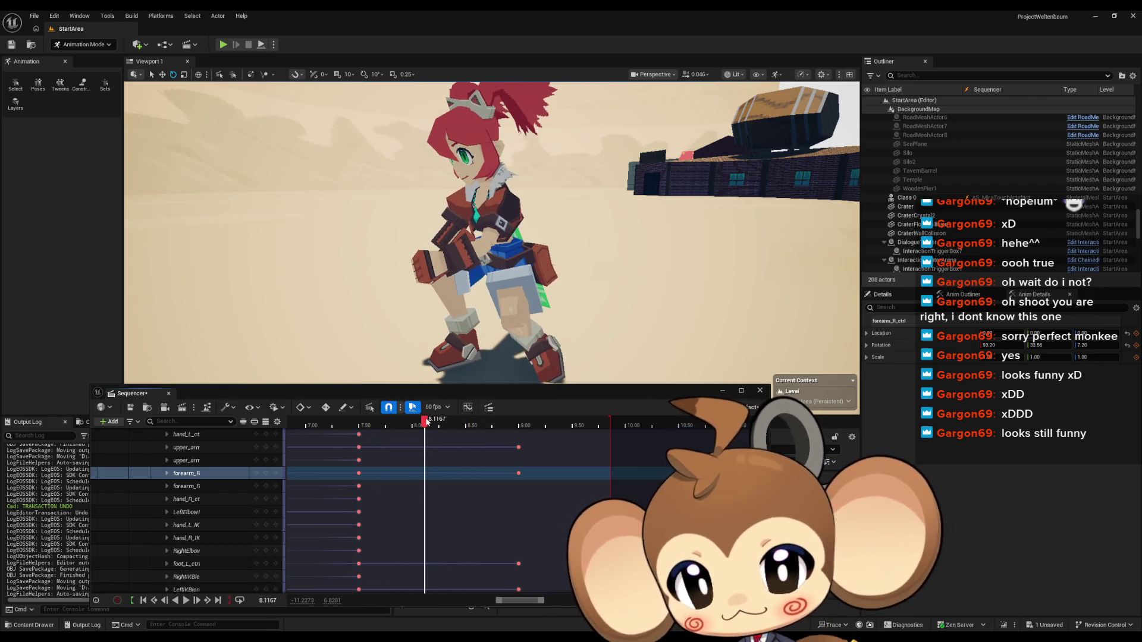
Step: Rotate and raise the left foot control, then key LeftKneeIK at 8.1167
{"action": "left_click_drag", "start_coordinate": [547, 320], "coordinate": [545, 282]}
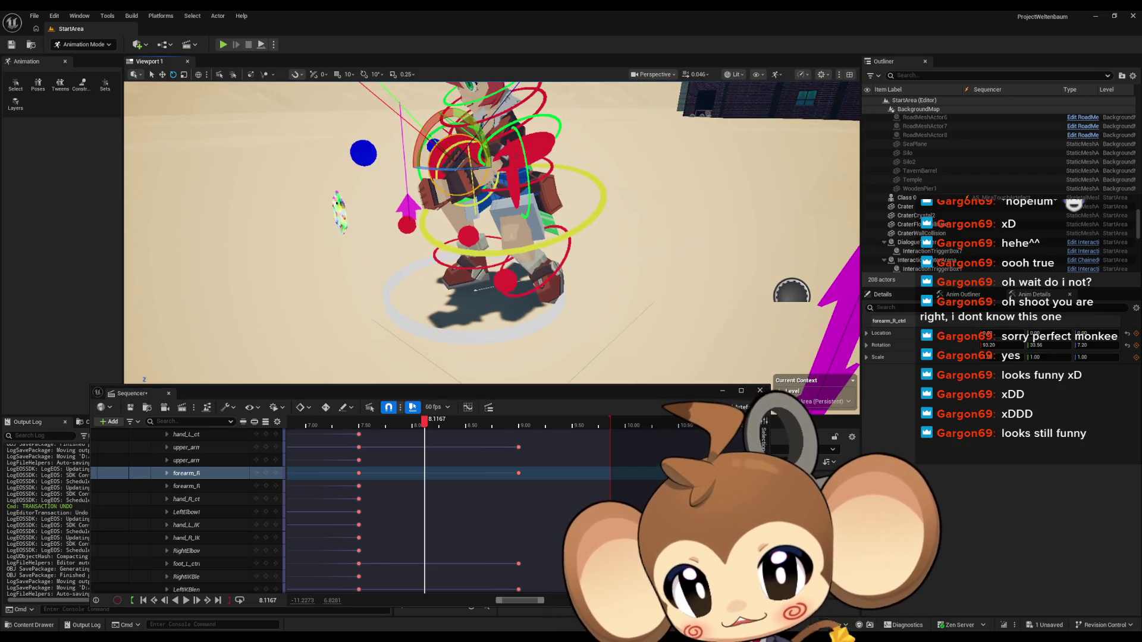
{"action": "left_click", "coordinate": [506, 279]}
{"action": "scroll", "coordinate": [524, 275], "scroll_direction": "up", "scroll_amount": 5}
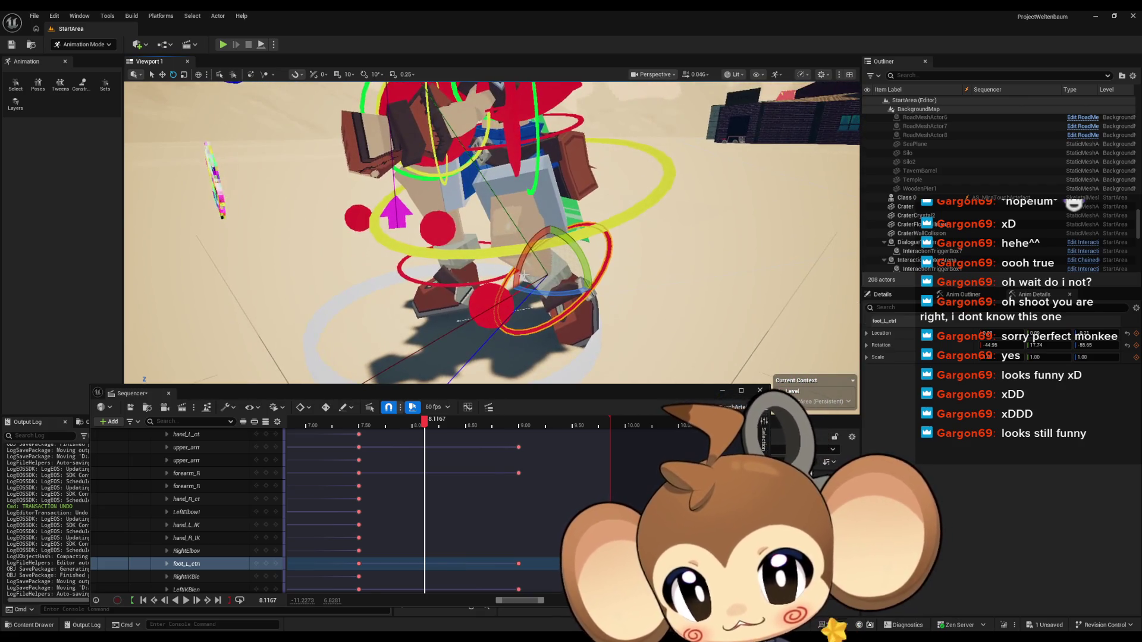
{"action": "mouse_move", "coordinate": [519, 274]}
{"action": "left_mouse_down"}
{"action": "mouse_move", "coordinate": [590, 249]}
{"action": "mouse_move", "coordinate": [557, 223]}
{"action": "left_mouse_up"}
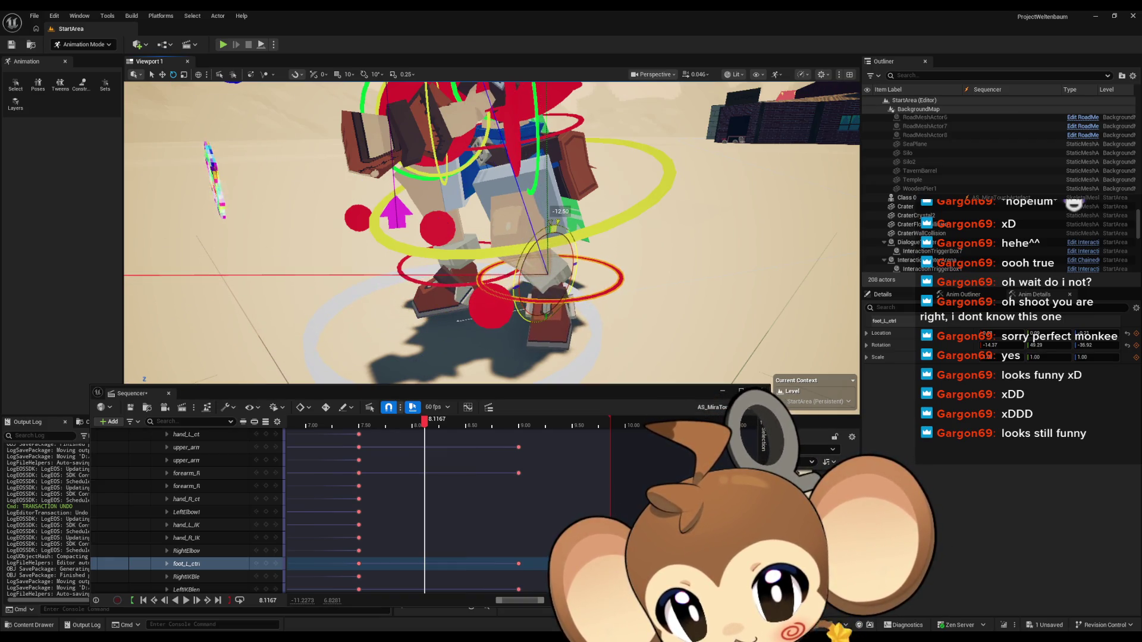
{"action": "left_click_drag", "start_coordinate": [590, 301], "coordinate": [541, 292]}
{"action": "mouse_move", "coordinate": [499, 245]}
{"action": "left_mouse_down"}
{"action": "mouse_move", "coordinate": [503, 228]}
{"action": "mouse_move", "coordinate": [476, 286]}
{"action": "mouse_move", "coordinate": [546, 272]}
{"action": "left_mouse_up"}
{"action": "left_click", "coordinate": [467, 284]}
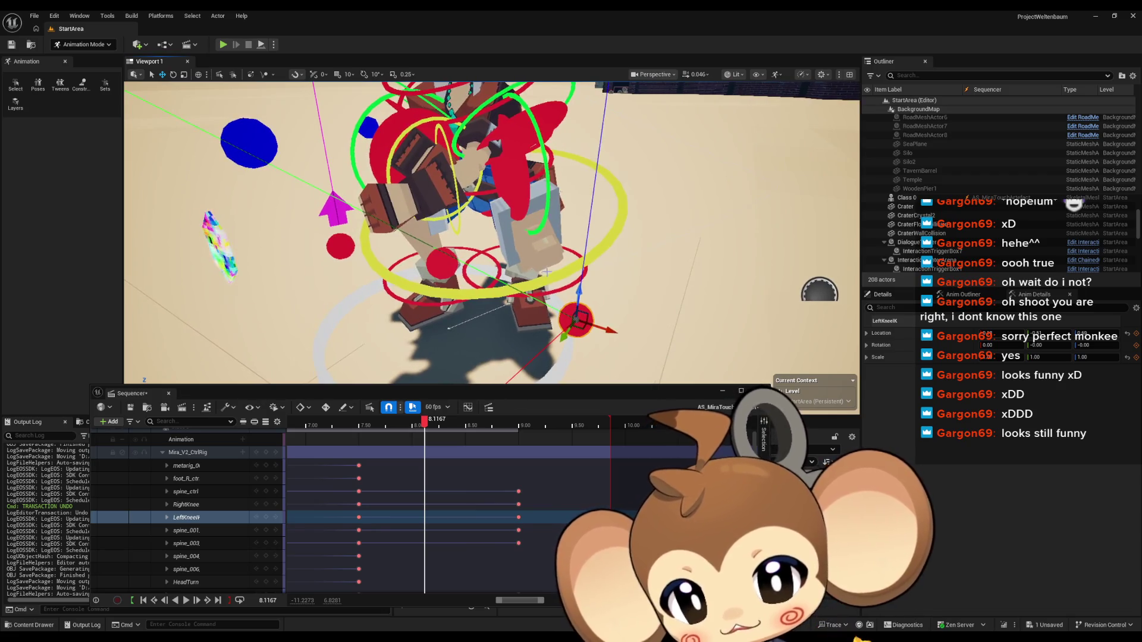
{"action": "left_click", "coordinate": [269, 516]}
Step: Rotate the left foot further, key foot_L_ctrl at 8.1167, and check the pose at 8.6667
{"action": "left_click", "coordinate": [536, 328]}
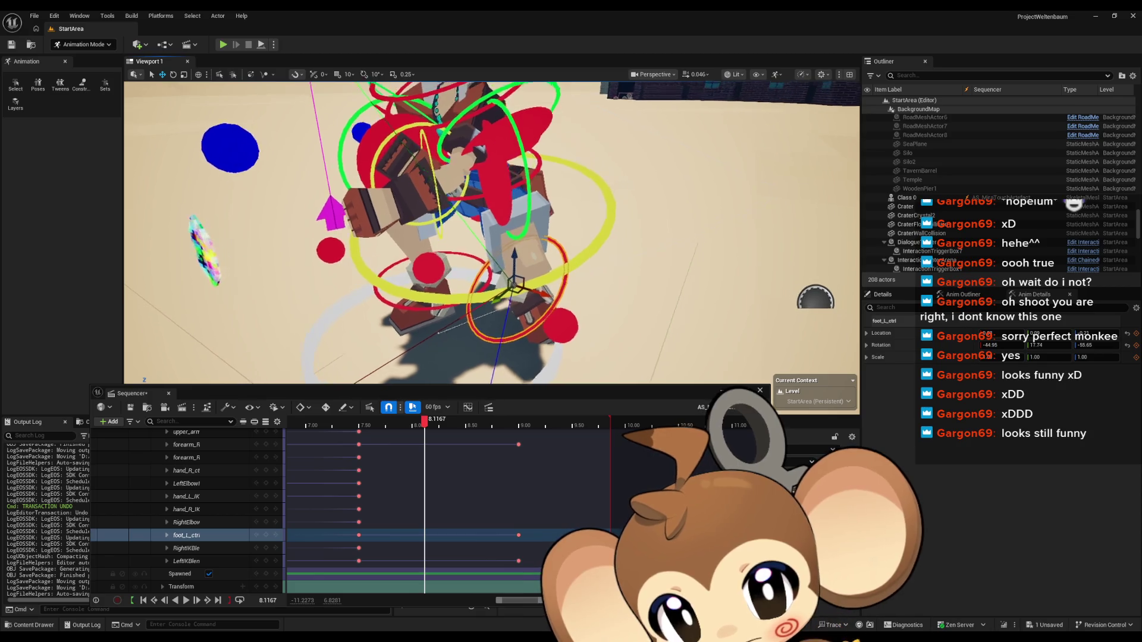
{"action": "key", "text": "f"}
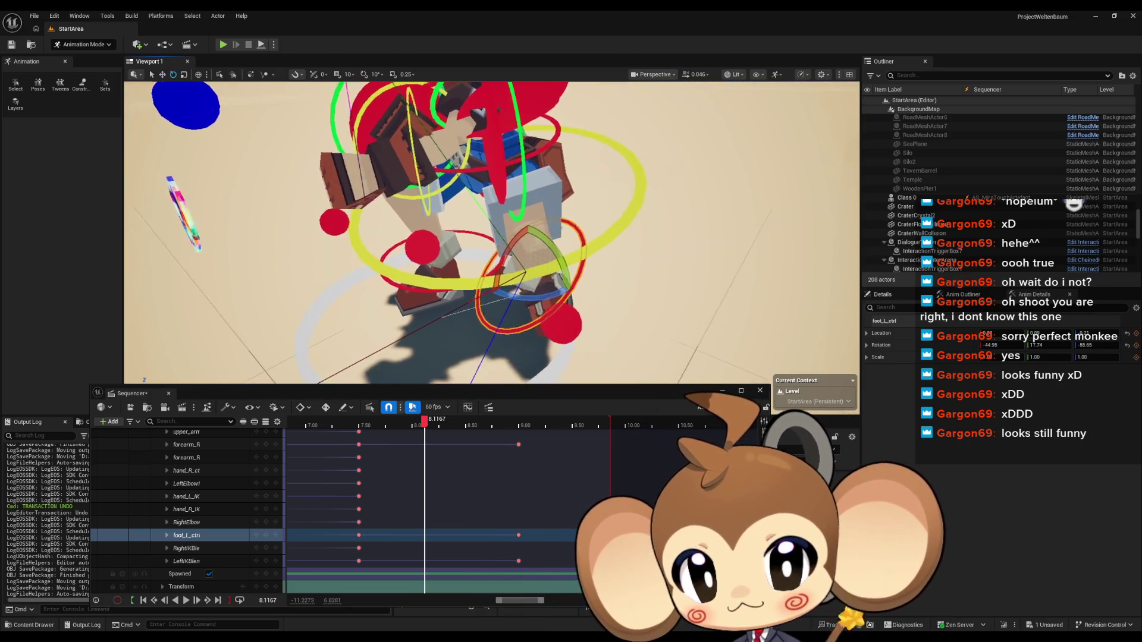
{"action": "left_click_drag", "start_coordinate": [553, 257], "coordinate": [568, 310]}
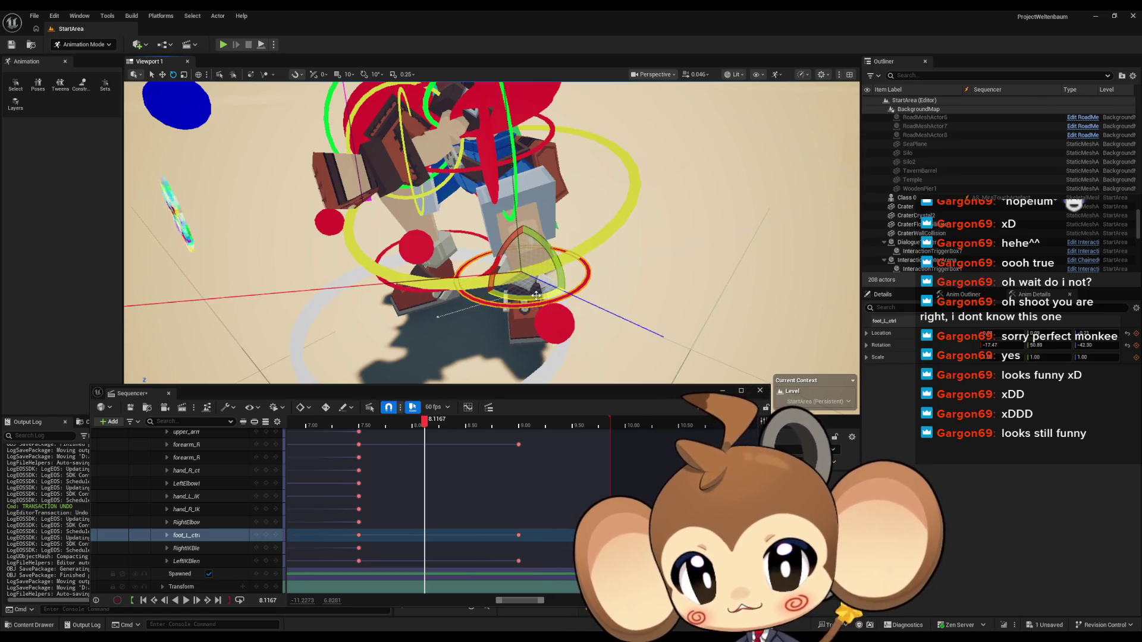
{"action": "left_click_drag", "start_coordinate": [536, 295], "coordinate": [452, 280]}
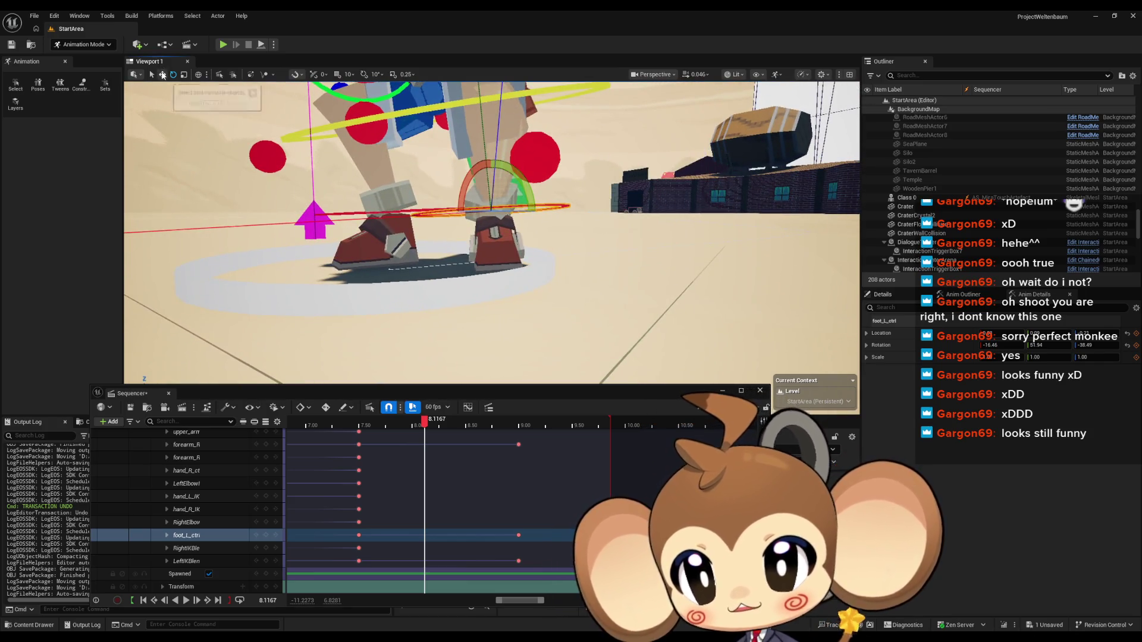
{"action": "left_click_drag", "start_coordinate": [492, 179], "coordinate": [426, 211]}
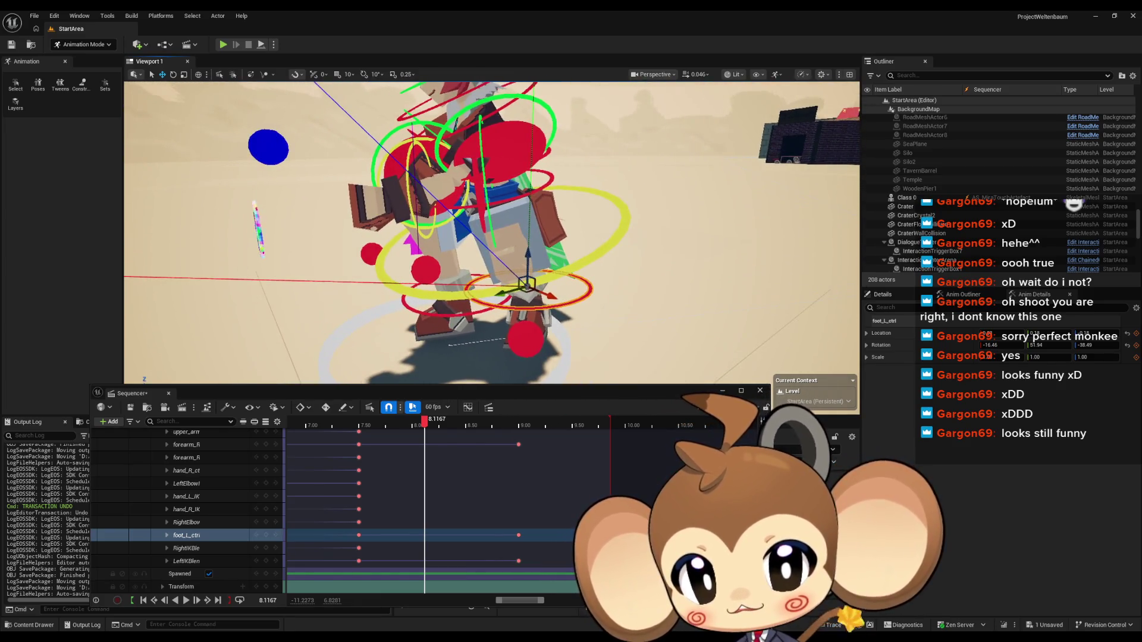
{"action": "left_click", "coordinate": [265, 535]}
{"action": "mouse_move", "coordinate": [426, 428]}
{"action": "left_mouse_down"}
{"action": "mouse_move", "coordinate": [380, 426]}
{"action": "mouse_move", "coordinate": [483, 426]}
{"action": "left_mouse_up"}
Step: Play the animation back to review it, then collapse Mira_V2_CtrlRig into one key row
{"action": "key", "text": "space"}
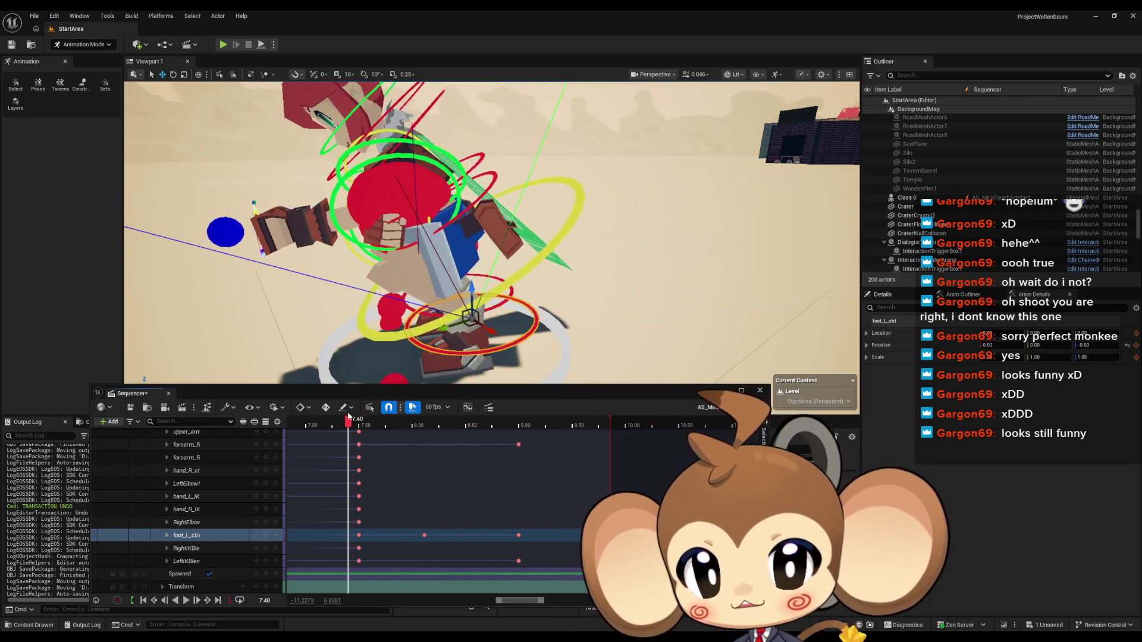
{"action": "left_click_drag", "start_coordinate": [505, 334], "coordinate": [582, 338]}
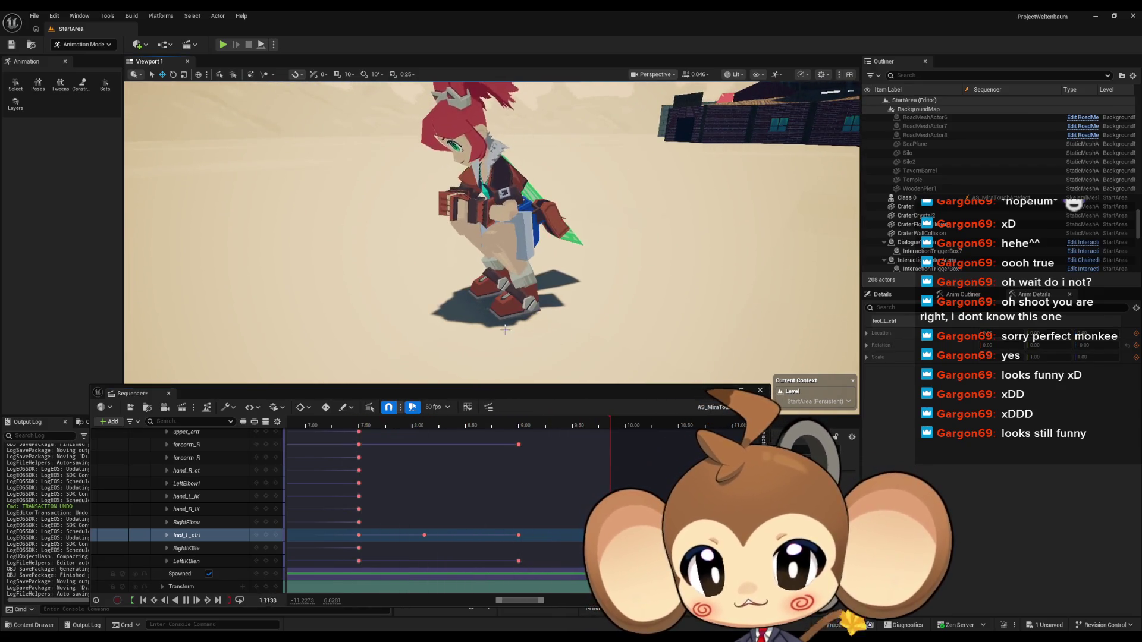
{"action": "key", "text": "space"}
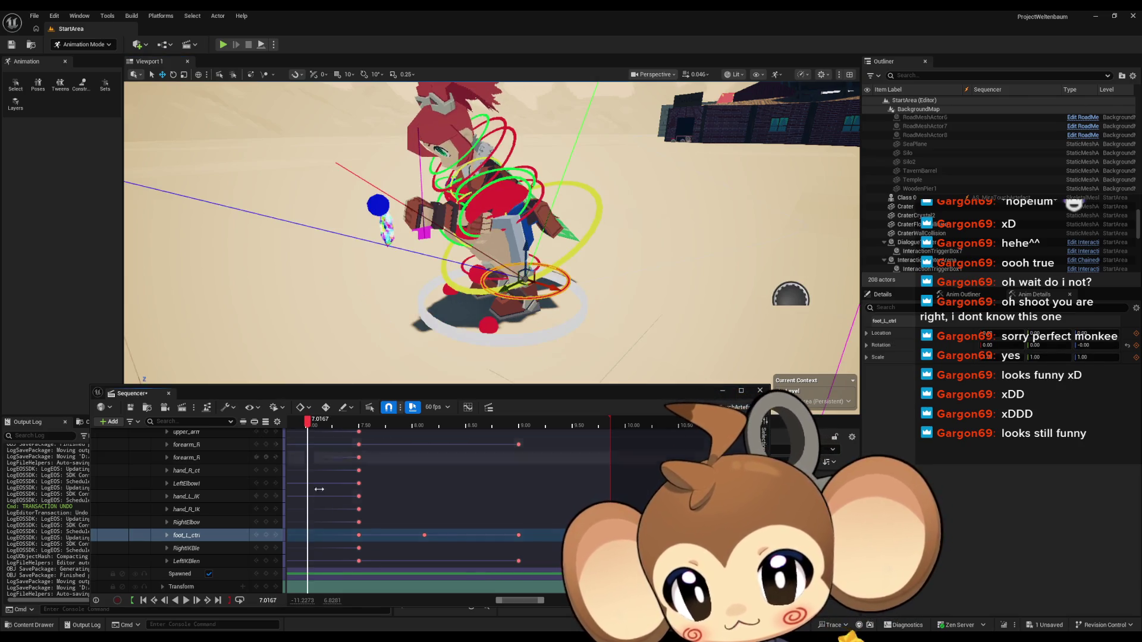
{"action": "left_click", "coordinate": [185, 601]}
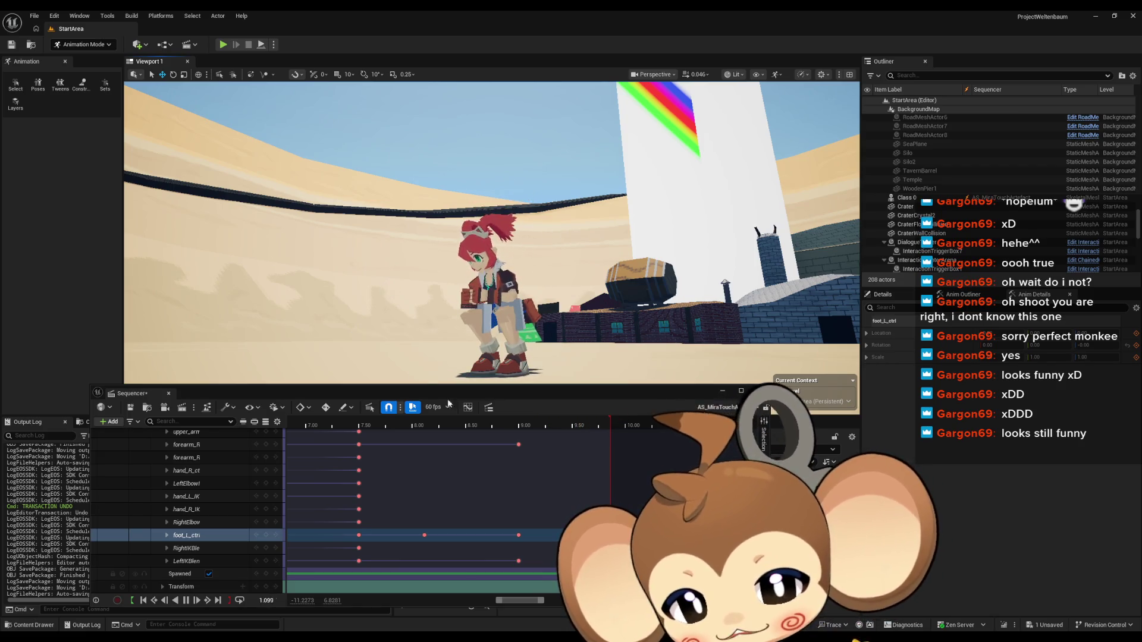
{"action": "scroll", "coordinate": [440, 524], "scroll_direction": "down", "scroll_amount": 5, "text": "ctrl"}
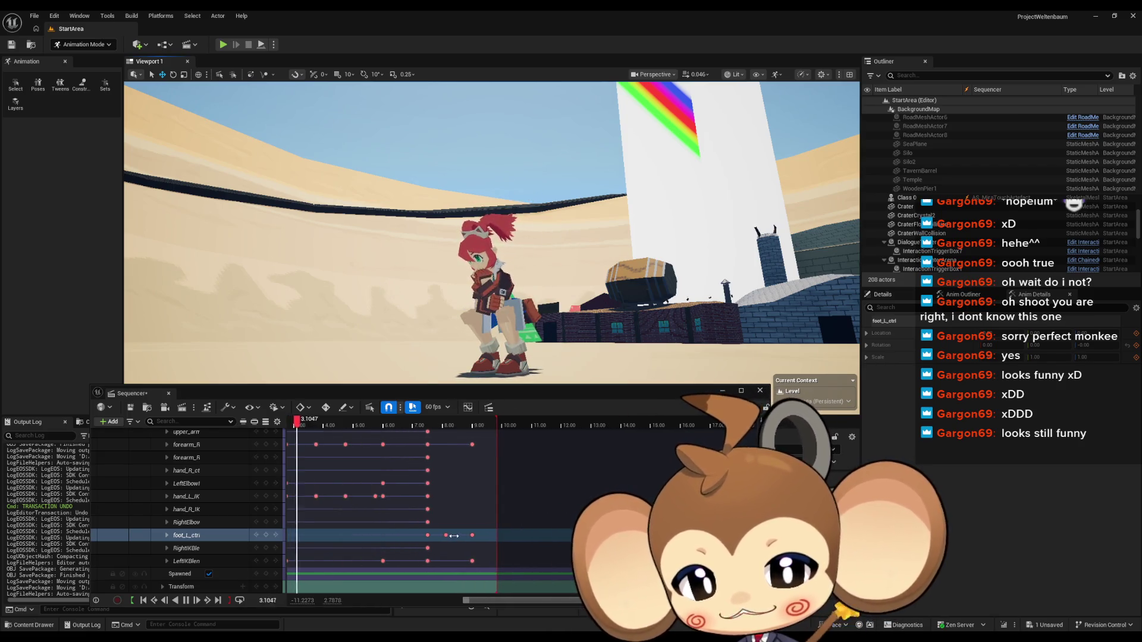
{"action": "scroll", "coordinate": [402, 488], "scroll_direction": "up", "scroll_amount": 3}
{"action": "scroll", "coordinate": [401, 488], "scroll_direction": "up", "scroll_amount": 5}
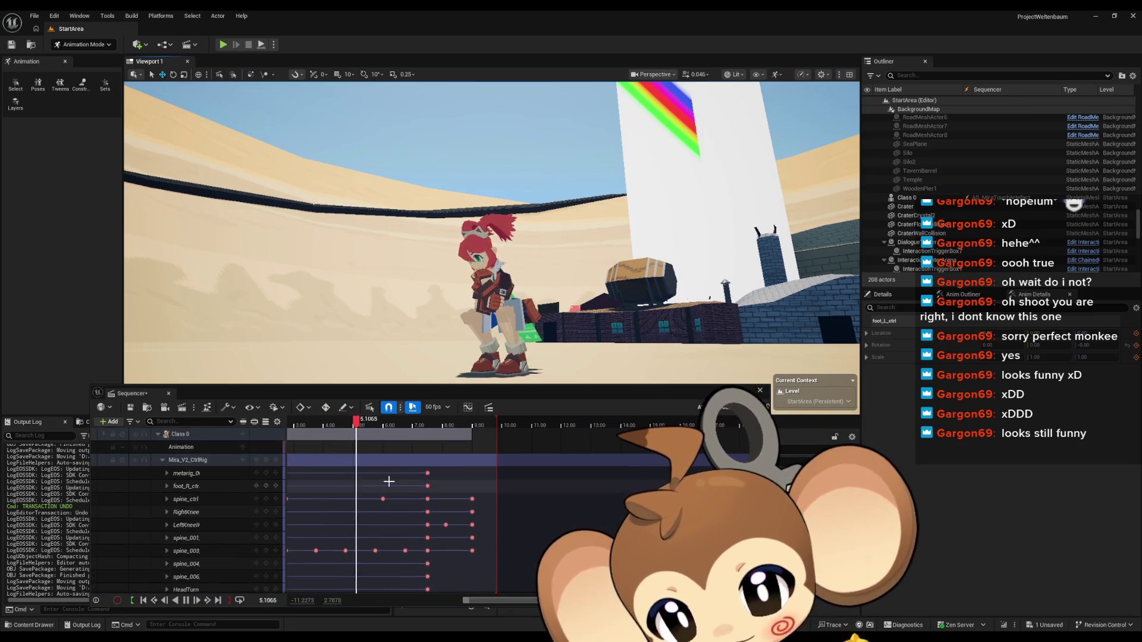
{"action": "double_click", "coordinate": [184, 459]}
Step: Move the middle Mira_V2_CtrlRig key earlier and trim the section's end, undoing an extension to 9.28
{"action": "scroll", "coordinate": [464, 463], "scroll_direction": "up", "scroll_amount": 5, "text": "ctrl"}
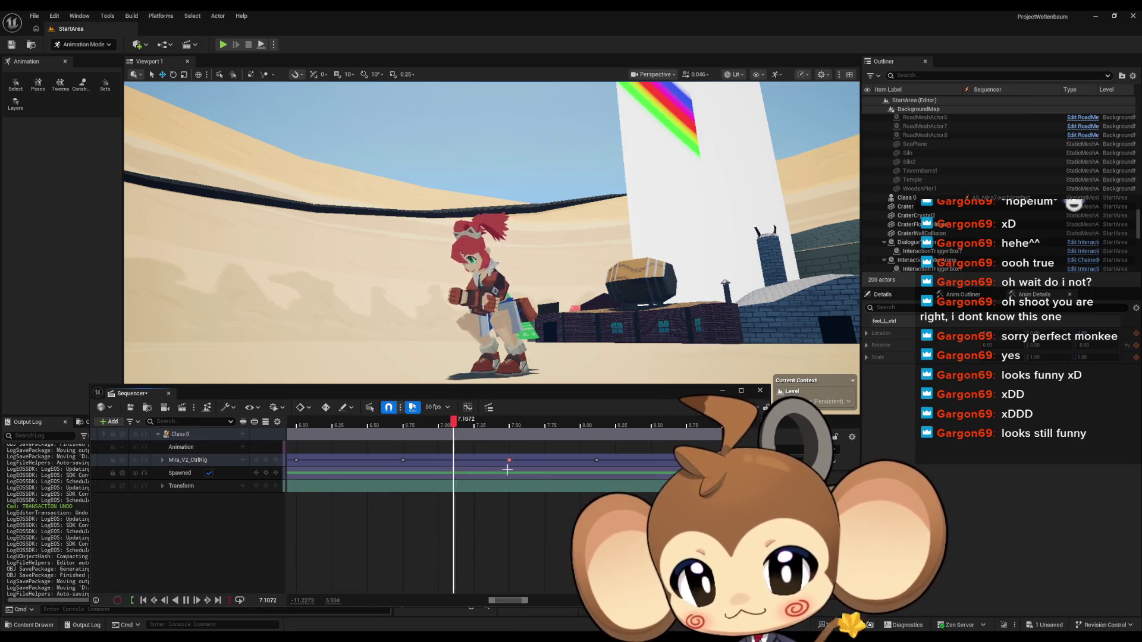
{"action": "scroll", "coordinate": [467, 462], "scroll_direction": "up", "scroll_amount": 1, "text": "ctrl"}
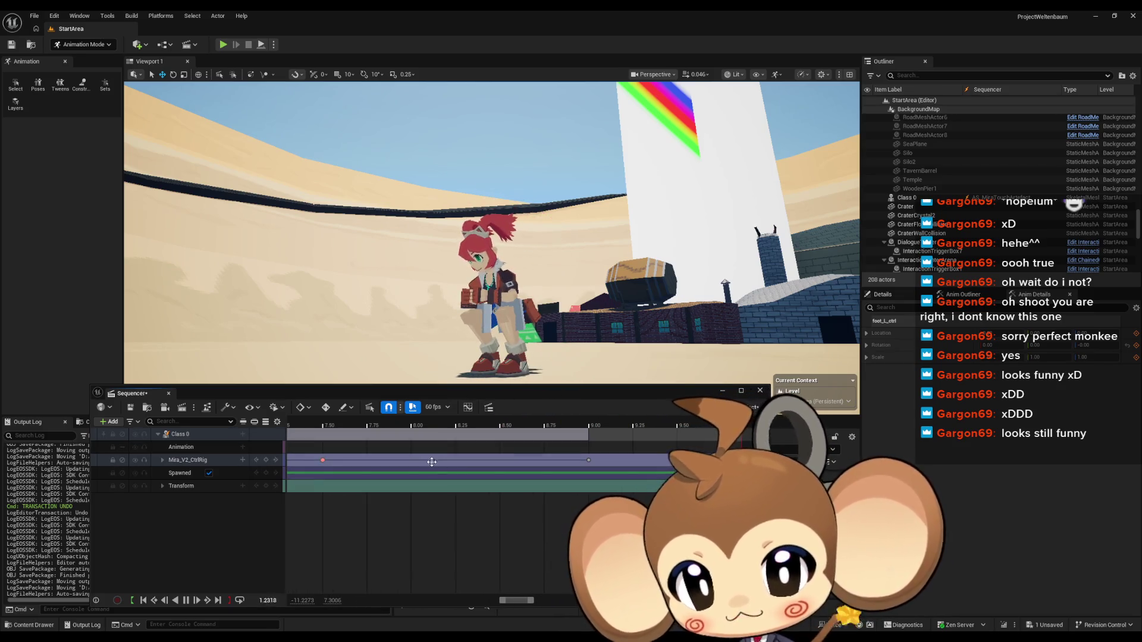
{"action": "mouse_move", "coordinate": [432, 459]}
{"action": "left_mouse_down"}
{"action": "mouse_move", "coordinate": [374, 462]}
{"action": "mouse_move", "coordinate": [422, 461]}
{"action": "left_mouse_up"}
{"action": "left_click_drag", "start_coordinate": [604, 460], "coordinate": [669, 460]}
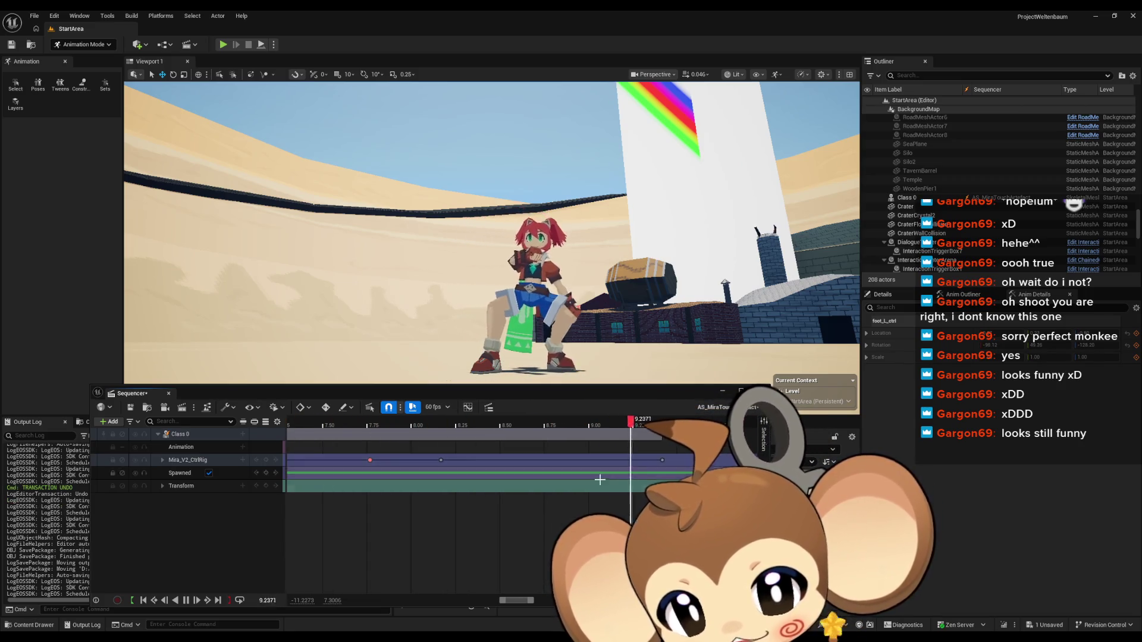
{"action": "key", "text": "ctrl+z"}
{"action": "key", "text": "ctrl+z"}
{"action": "key", "text": "ctrl+z"}
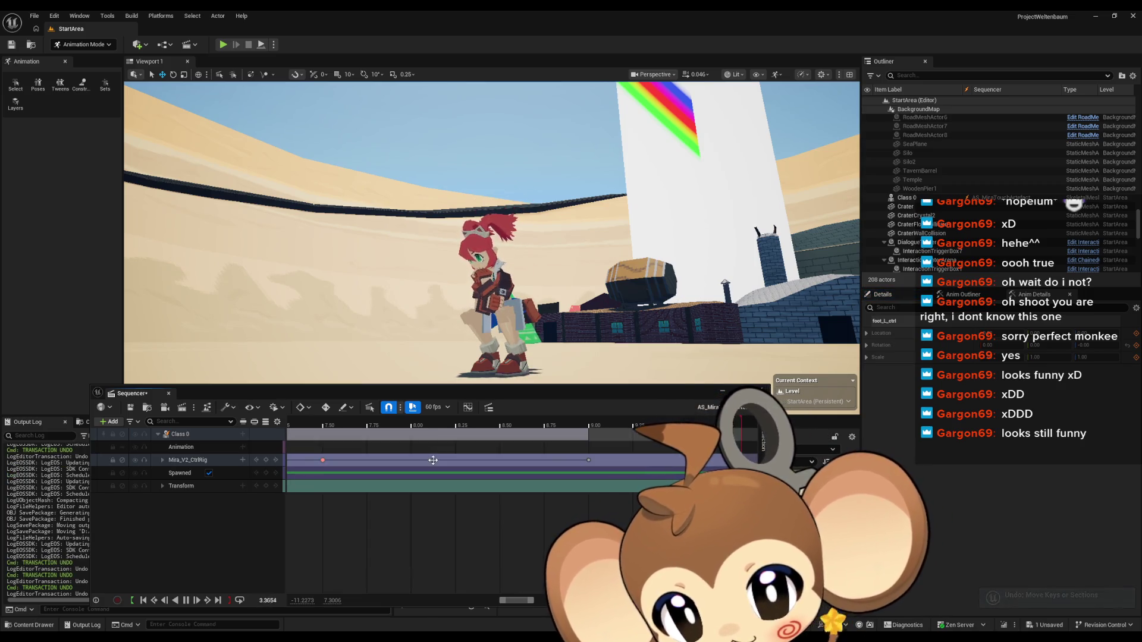
{"action": "left_click_drag", "start_coordinate": [432, 460], "coordinate": [373, 460]}
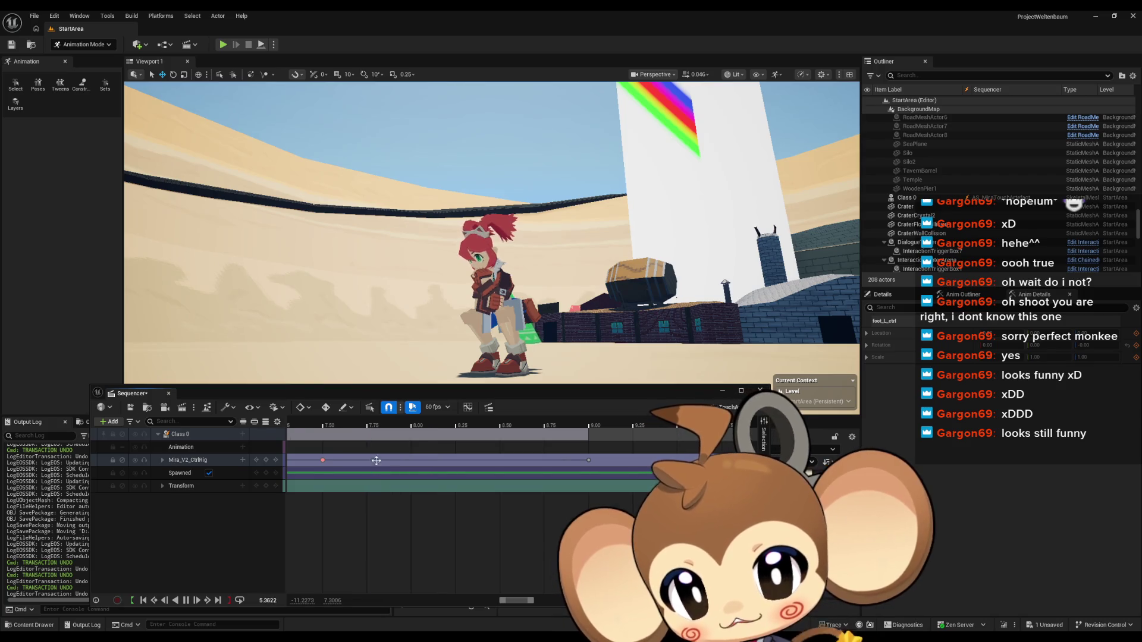
{"action": "left_click_drag", "start_coordinate": [588, 461], "coordinate": [426, 460]}
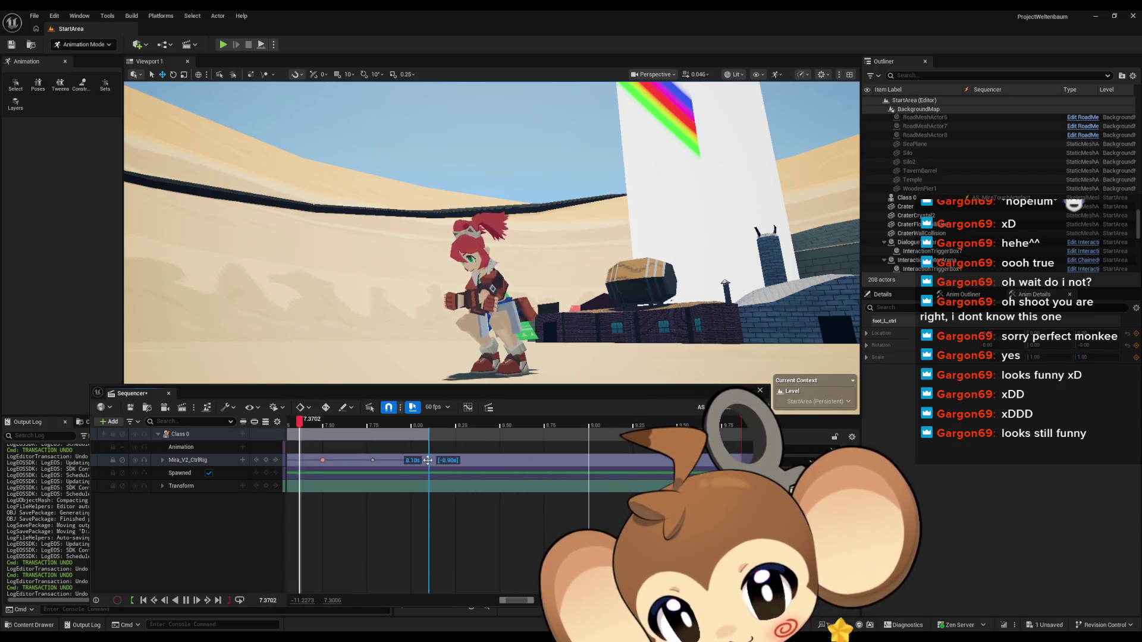
{"action": "left_click_drag", "start_coordinate": [502, 334], "coordinate": [501, 324]}
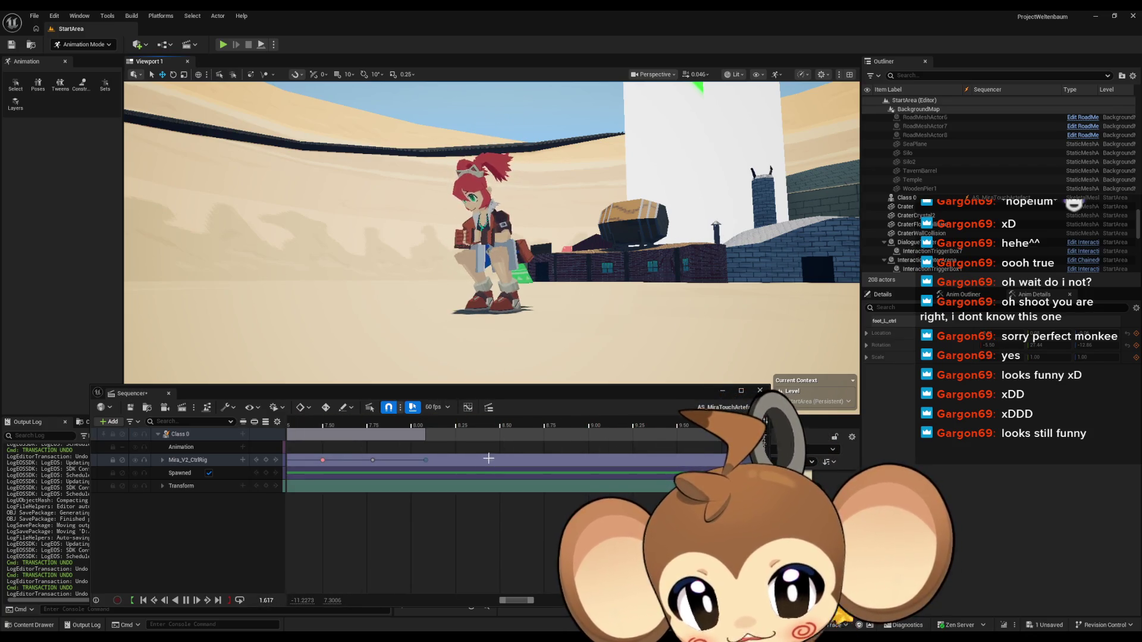
Step: Watch the playback from several camera angles, then pause the sequence
{"action": "left_click_drag", "start_coordinate": [494, 285], "coordinate": [546, 290]}
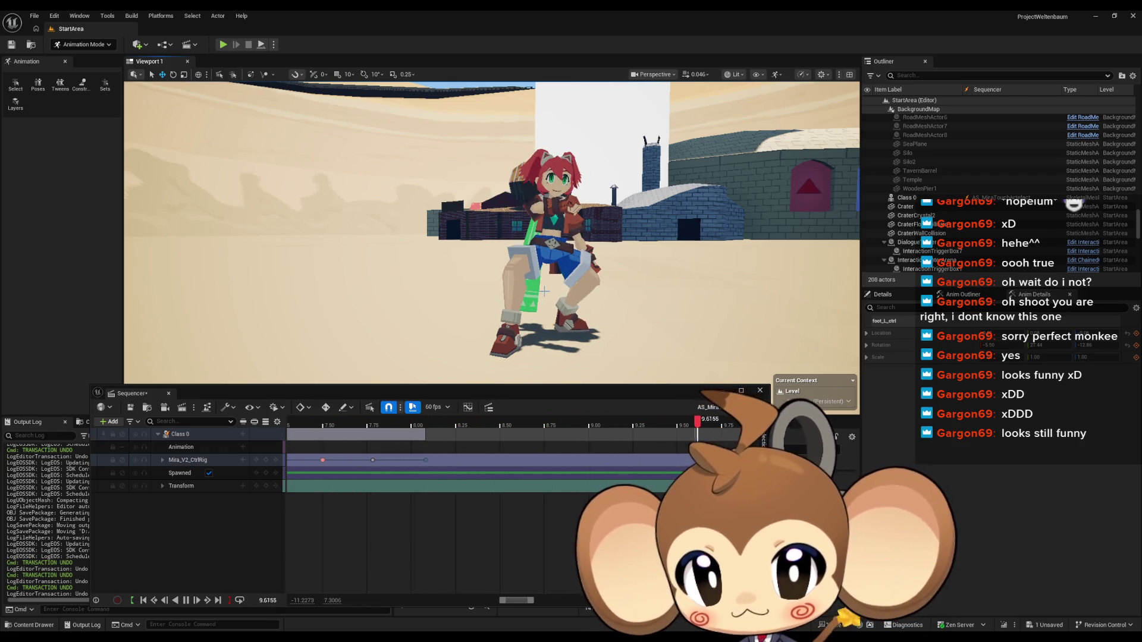
{"action": "mouse_move", "coordinate": [544, 292]}
{"action": "left_mouse_down"}
{"action": "mouse_move", "coordinate": [580, 293]}
{"action": "mouse_move", "coordinate": [559, 267]}
{"action": "left_mouse_up"}
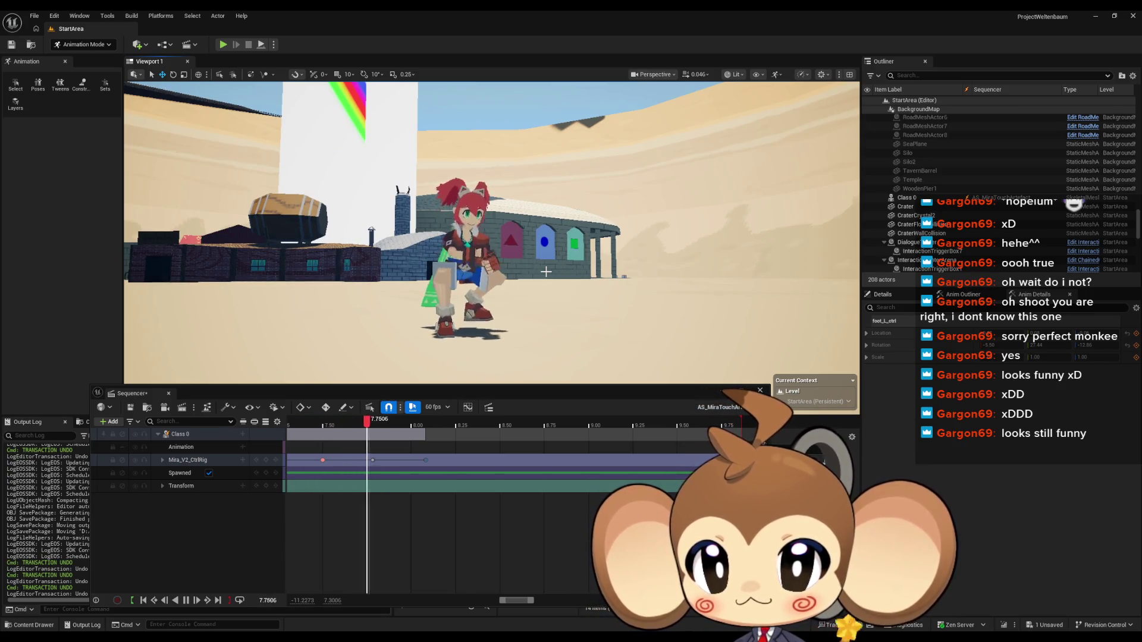
{"action": "mouse_move", "coordinate": [546, 272]}
{"action": "left_mouse_down"}
{"action": "mouse_move", "coordinate": [494, 257]}
{"action": "mouse_move", "coordinate": [544, 272]}
{"action": "left_mouse_up"}
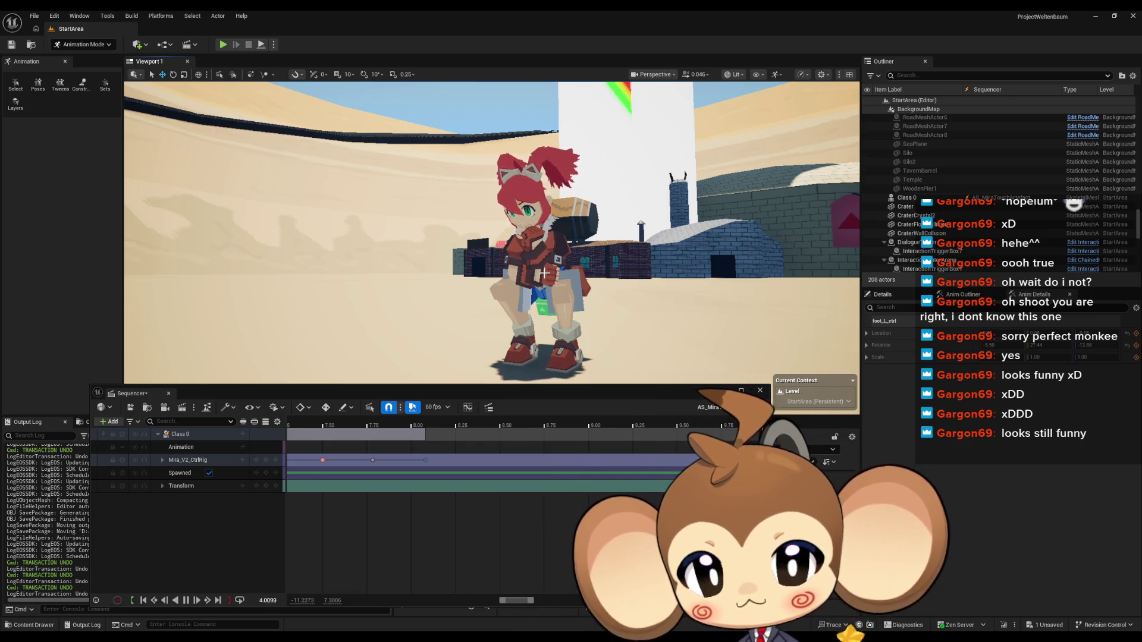
{"action": "left_click_drag", "start_coordinate": [546, 273], "coordinate": [550, 289]}
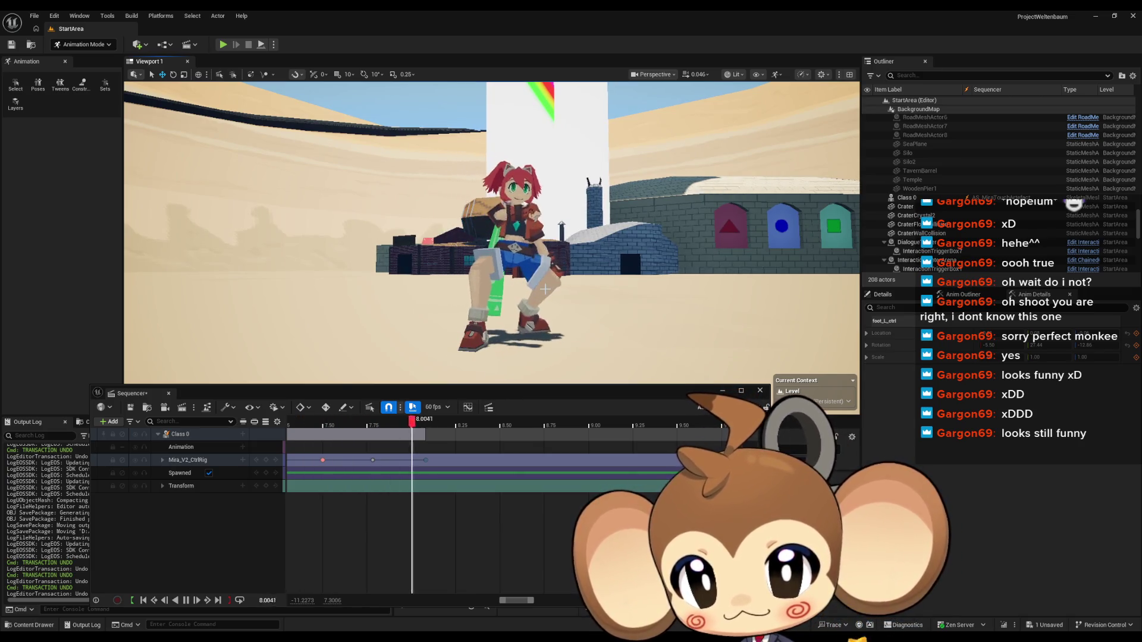
{"action": "left_click_drag", "start_coordinate": [535, 280], "coordinate": [547, 287]}
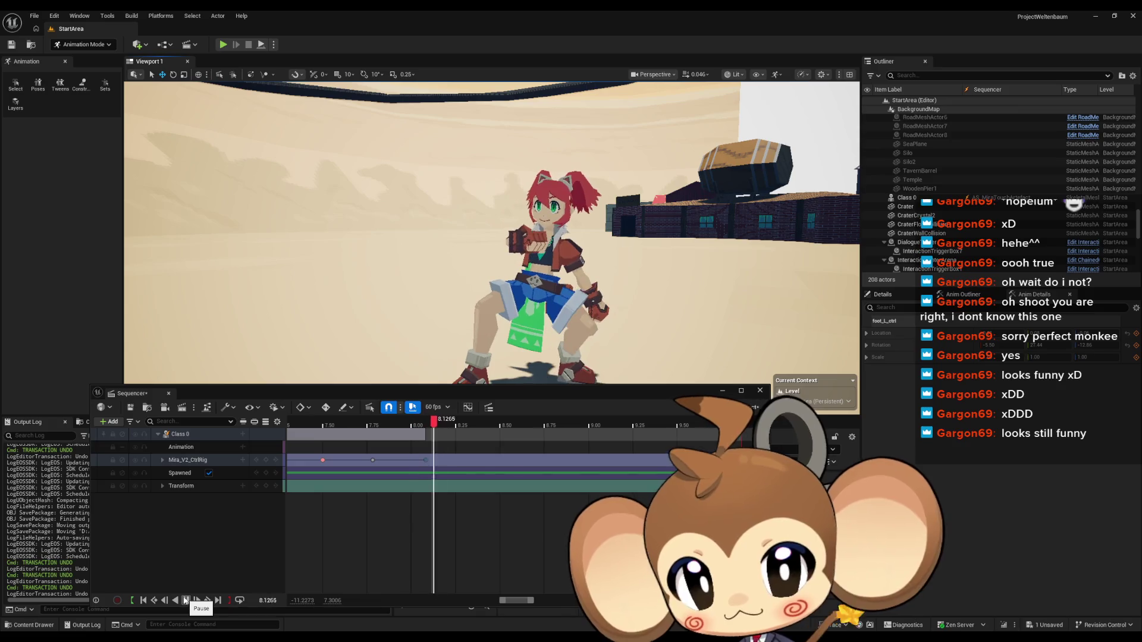
{"action": "left_click", "coordinate": [186, 600]}
Step: Scrub to 8.0833 and box-select the Mira_V2_CtrlRig control keys at the playhead
{"action": "mouse_move", "coordinate": [480, 425]}
{"action": "left_mouse_down"}
{"action": "mouse_move", "coordinate": [390, 427]}
{"action": "mouse_move", "coordinate": [495, 427]}
{"action": "mouse_move", "coordinate": [333, 429]}
{"action": "mouse_move", "coordinate": [491, 432]}
{"action": "mouse_move", "coordinate": [360, 428]}
{"action": "mouse_move", "coordinate": [410, 427]}
{"action": "left_mouse_up"}
{"action": "left_click", "coordinate": [163, 459]}
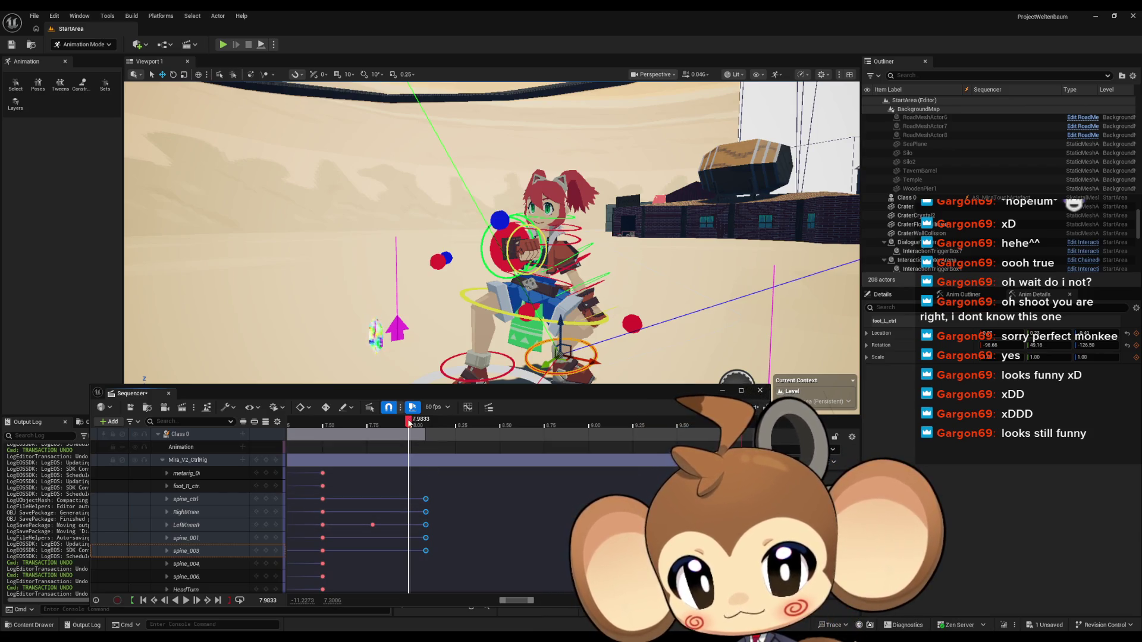
{"action": "left_click_drag", "start_coordinate": [418, 427], "coordinate": [429, 426]}
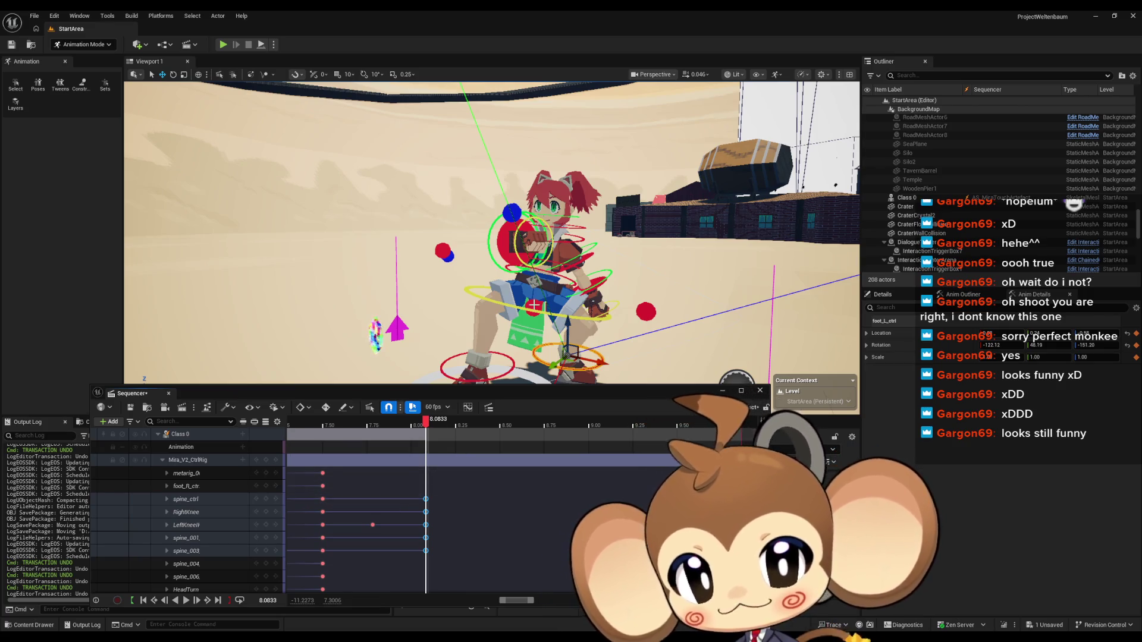
{"action": "scroll", "coordinate": [492, 232], "scroll_direction": "up", "scroll_amount": 5}
{"action": "scroll", "coordinate": [451, 314], "scroll_direction": "up", "scroll_amount": 5}
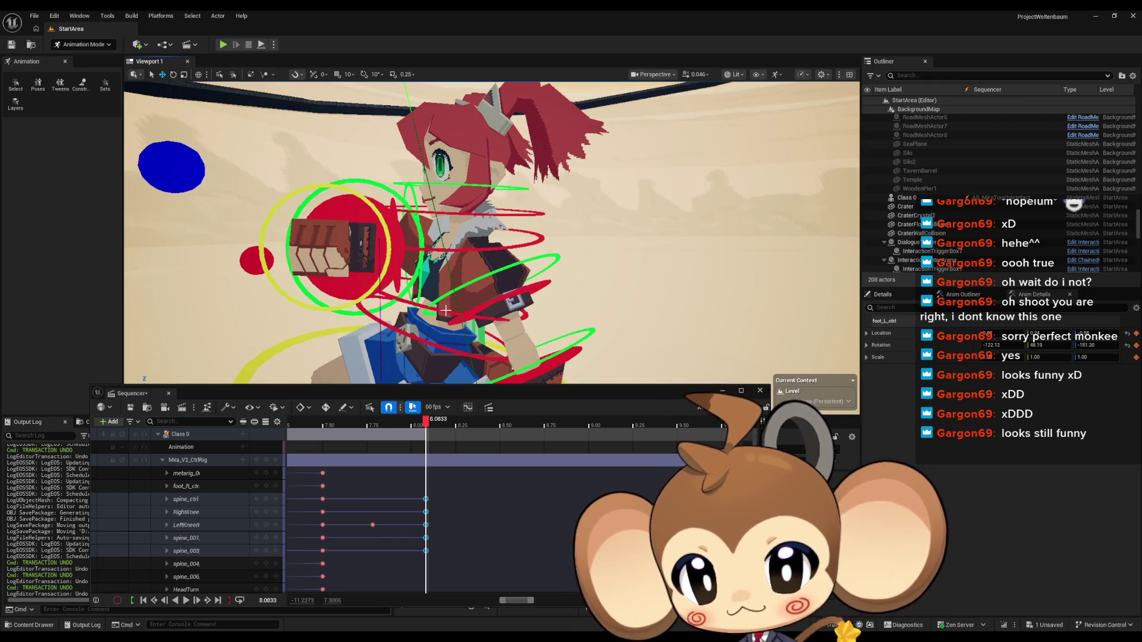
{"action": "left_click_drag", "start_coordinate": [417, 481], "coordinate": [441, 569]}
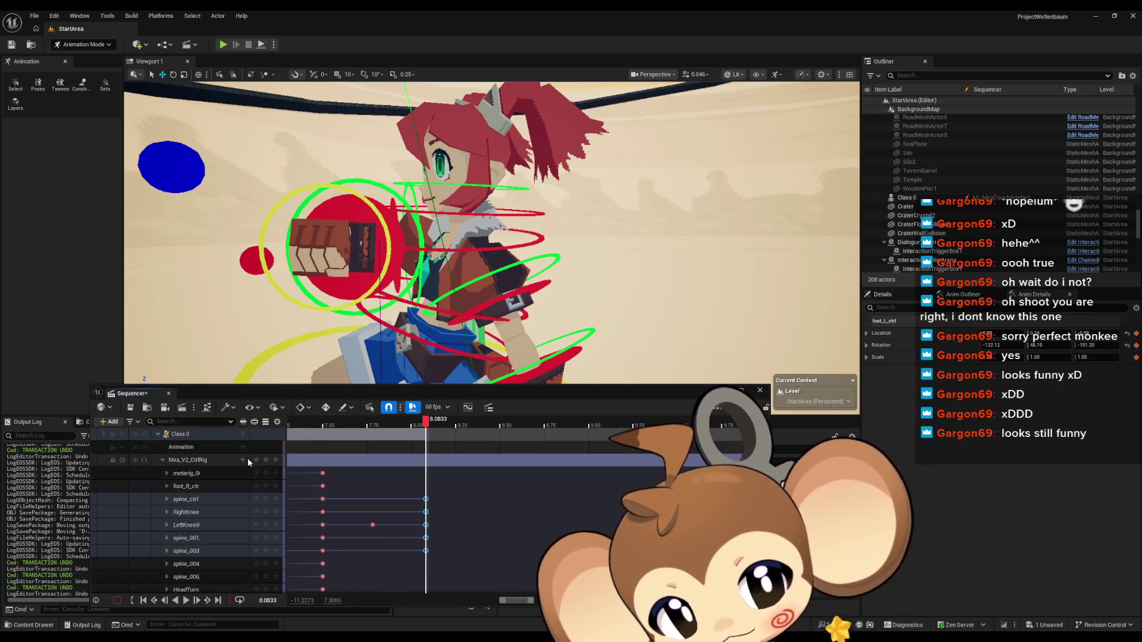
{"action": "left_click", "coordinate": [163, 458]}
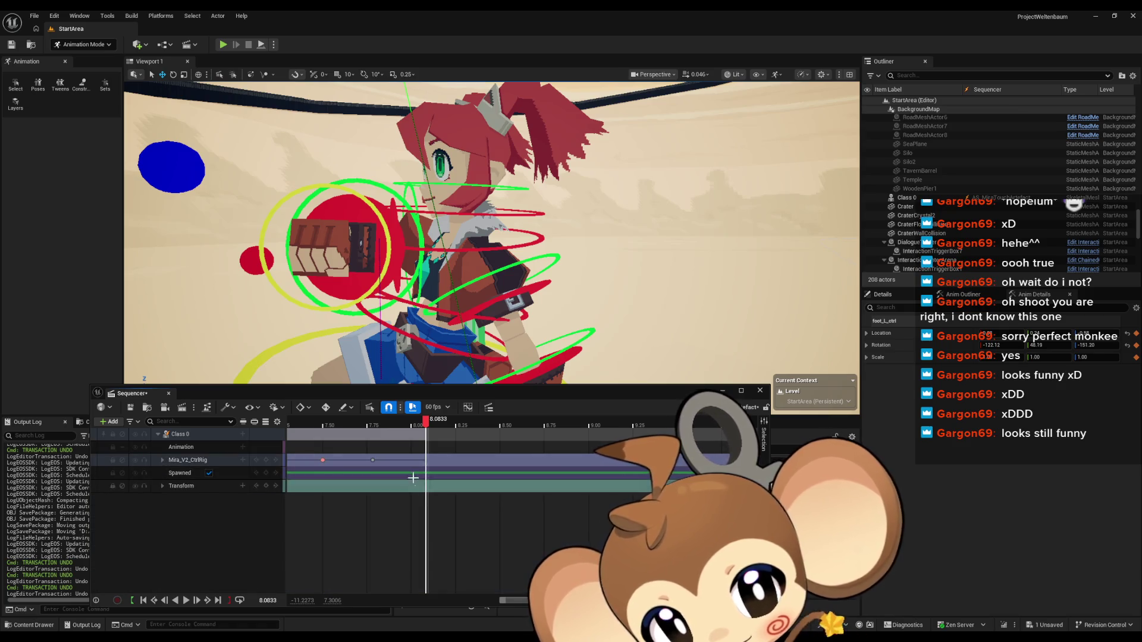
Step: Zoom the timeline and step the playhead back to 8.05 to check the pose
{"action": "scroll", "coordinate": [418, 471], "scroll_direction": "up", "scroll_amount": 3}
{"action": "scroll", "coordinate": [427, 459], "scroll_direction": "up", "scroll_amount": 5}
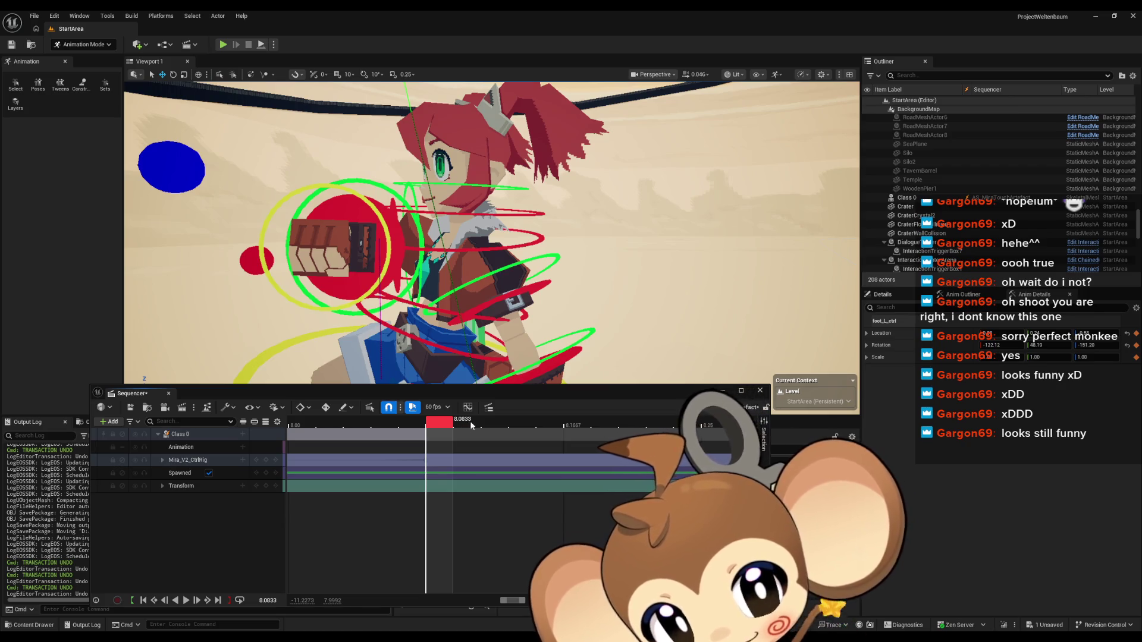
{"action": "left_click", "coordinate": [410, 426]}
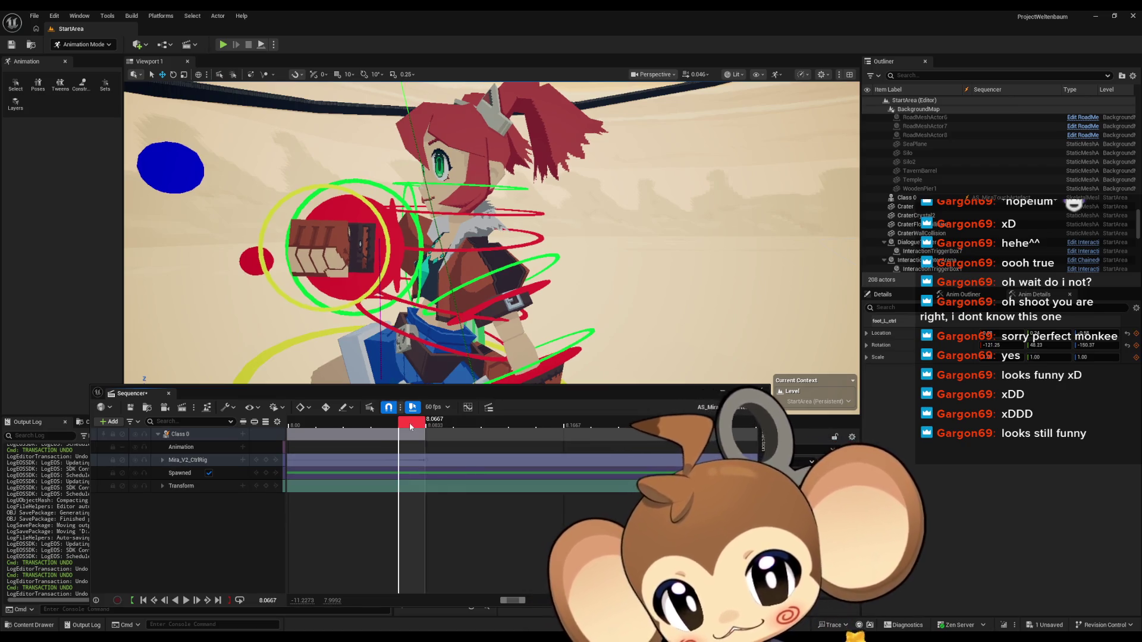
{"action": "left_click_drag", "start_coordinate": [410, 423], "coordinate": [391, 423]}
{"action": "left_click_drag", "start_coordinate": [425, 460], "coordinate": [373, 476]}
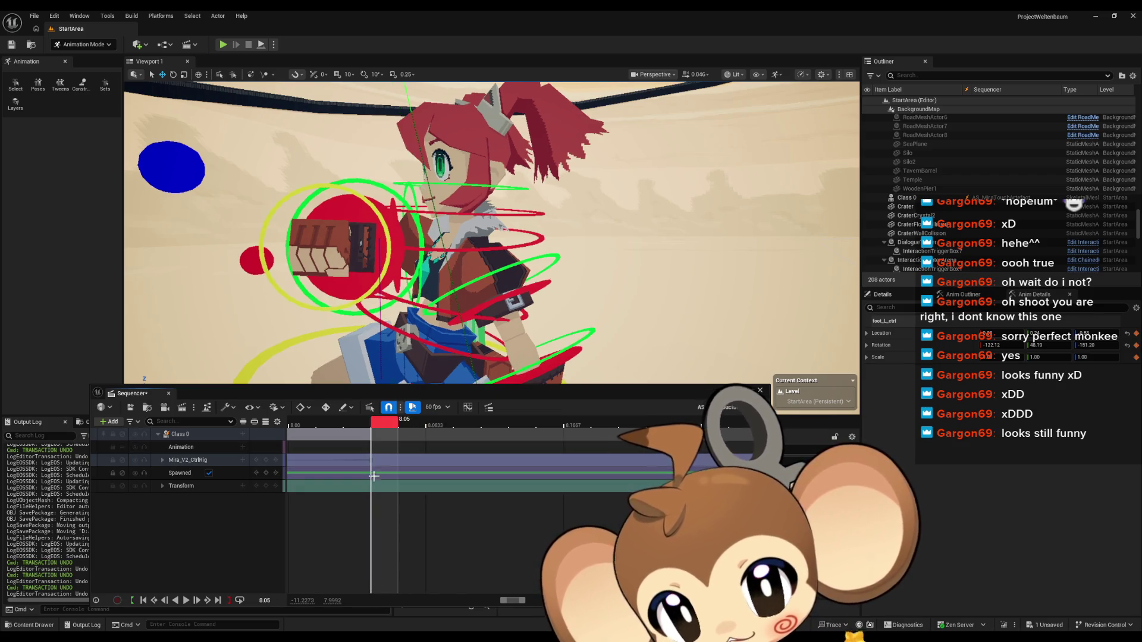
{"action": "scroll", "coordinate": [373, 476], "scroll_direction": "down", "scroll_amount": 8}
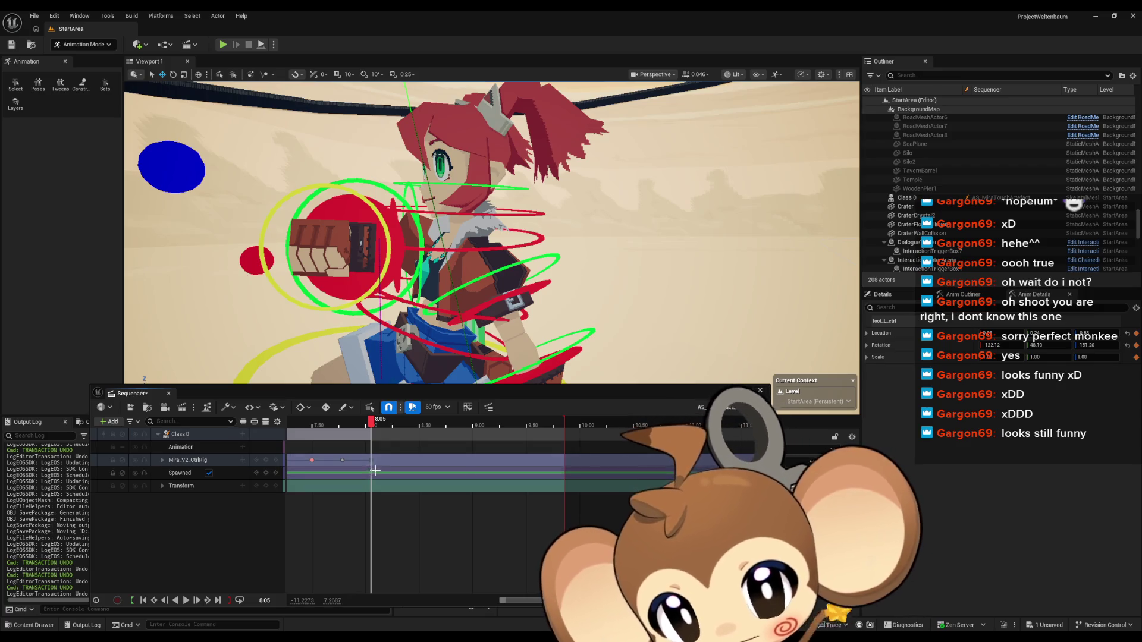
{"action": "scroll", "coordinate": [370, 467], "scroll_direction": "left", "scroll_amount": 3}
Step: Expand the Mira_V2_CtrlRig control tracks and move the playhead to 9.00
{"action": "left_click", "coordinate": [163, 459]}
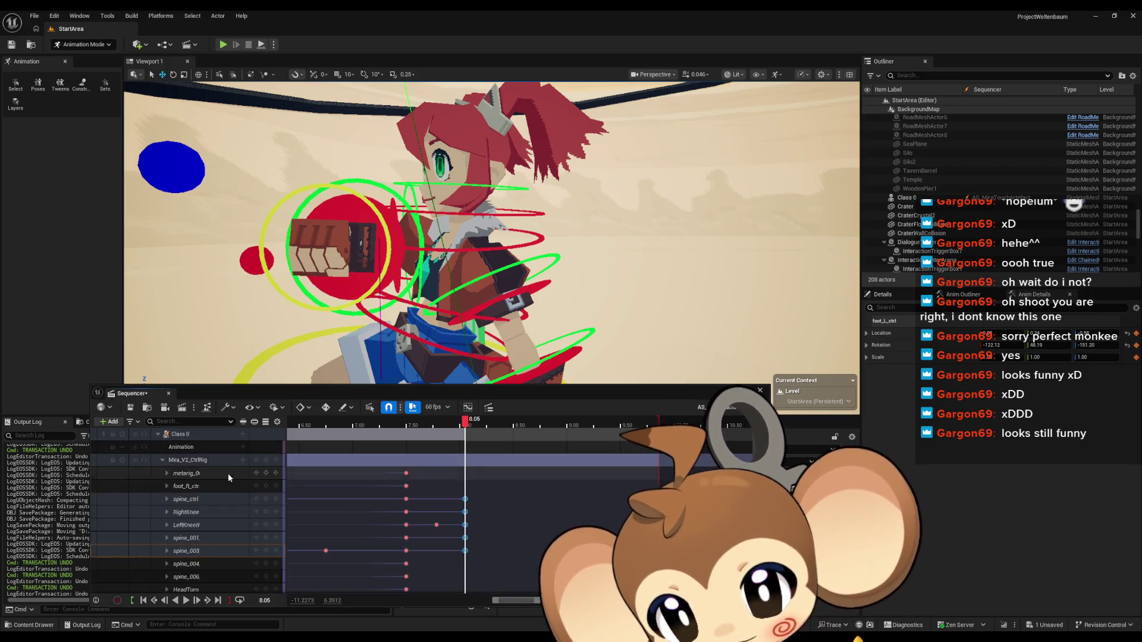
{"action": "left_click_drag", "start_coordinate": [465, 423], "coordinate": [525, 426]}
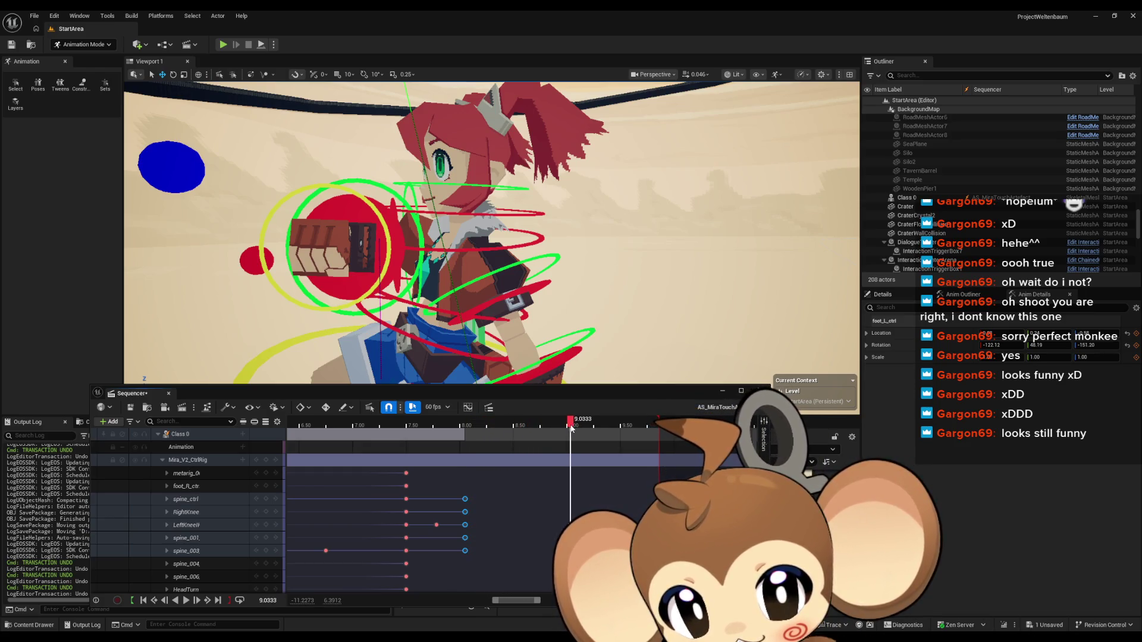
{"action": "scroll", "coordinate": [567, 429], "scroll_direction": "up", "scroll_amount": 5}
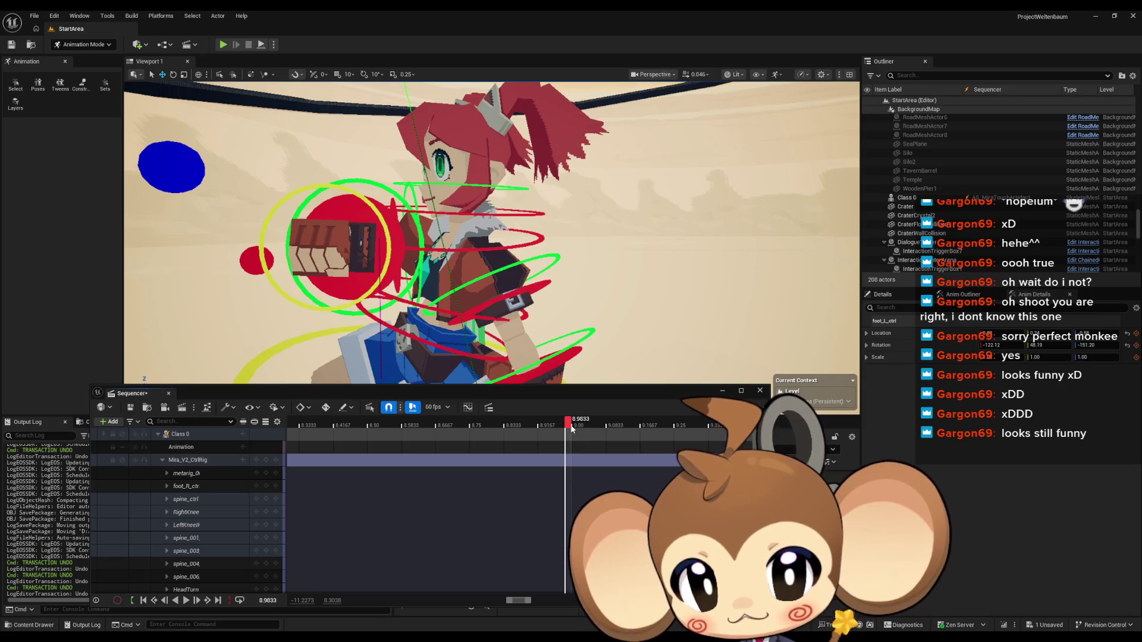
{"action": "left_click_drag", "start_coordinate": [573, 426], "coordinate": [583, 428]}
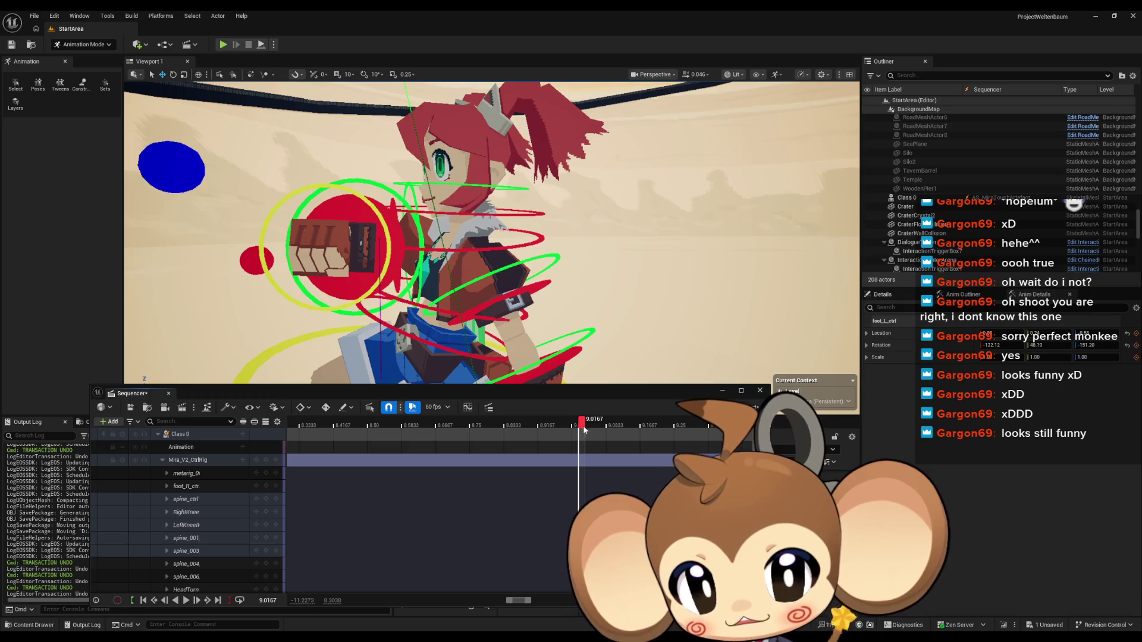
{"action": "scroll", "coordinate": [538, 472], "scroll_direction": "down", "scroll_amount": 5}
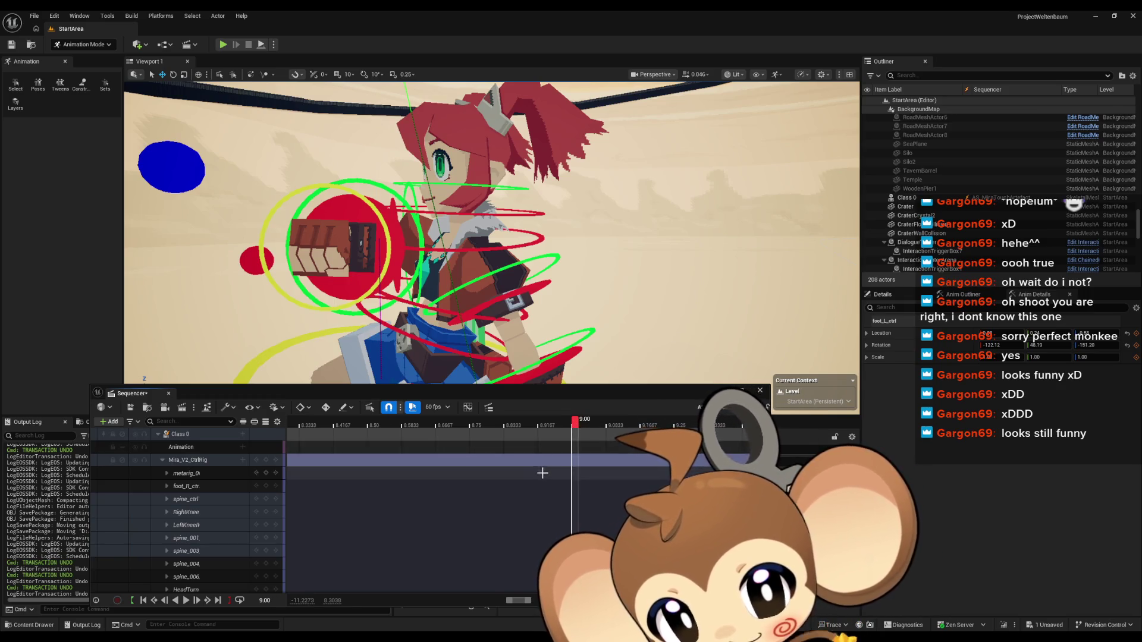
{"action": "scroll", "coordinate": [561, 479], "scroll_direction": "up", "scroll_amount": 2}
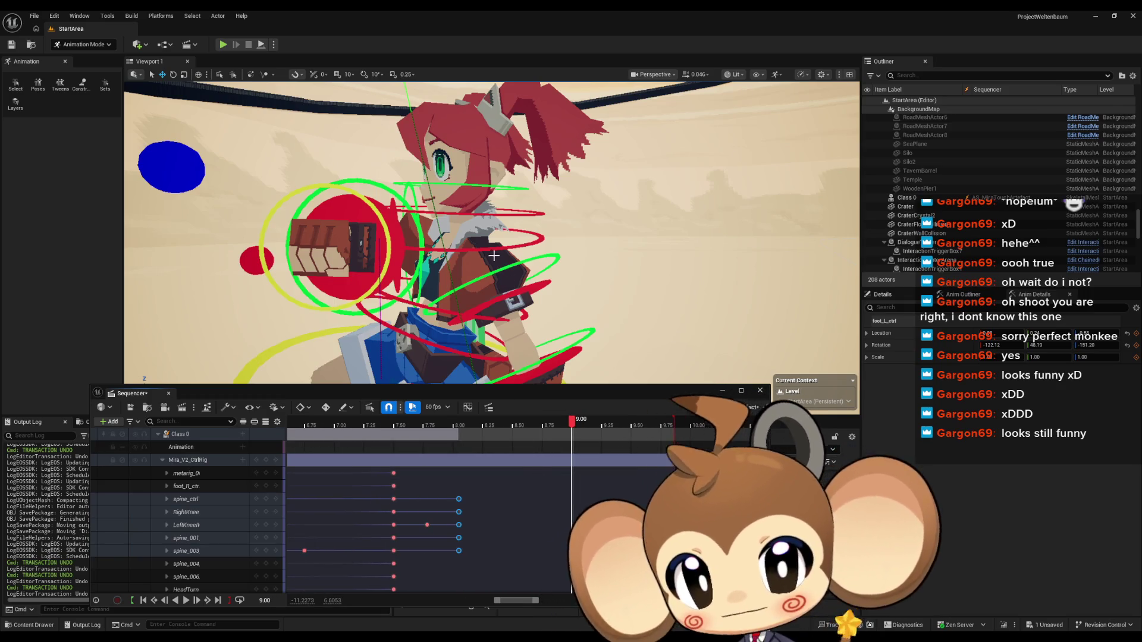
Step: Rotate the spine_003 chest control back slightly
{"action": "left_click", "coordinate": [439, 308]}
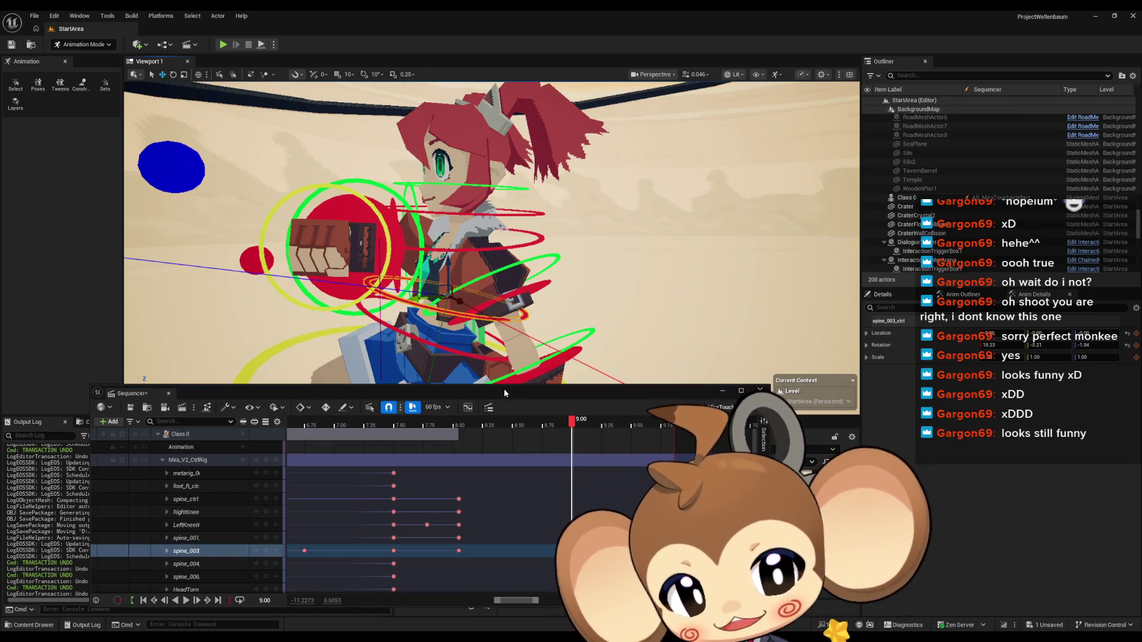
{"action": "left_click_drag", "start_coordinate": [369, 245], "coordinate": [307, 265]}
{"action": "left_click", "coordinate": [173, 76]}
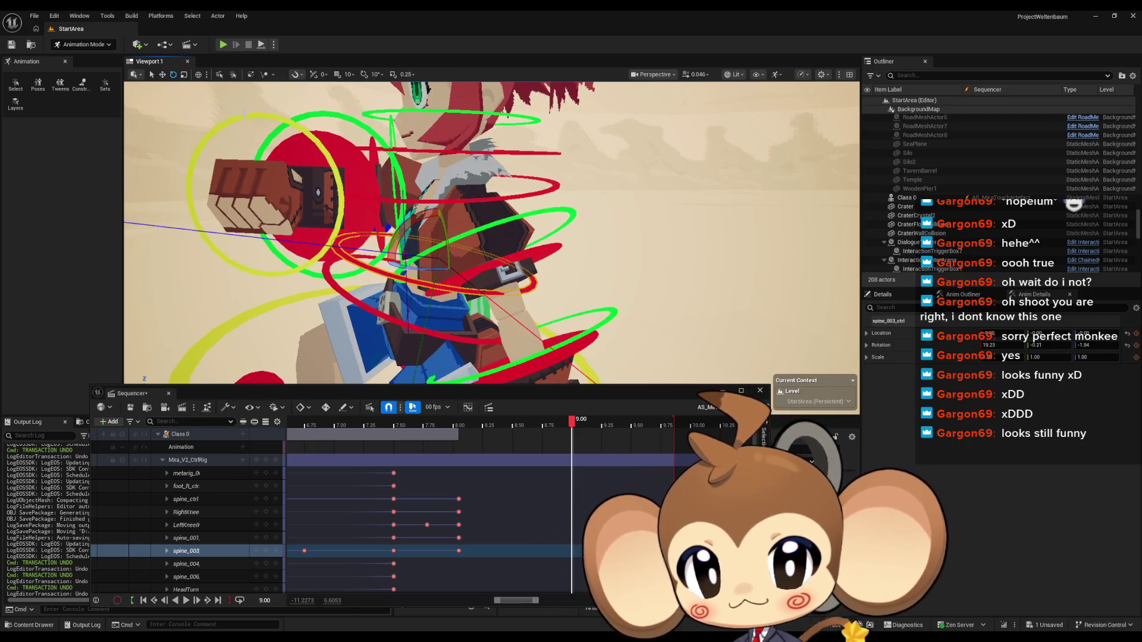
{"action": "left_click_drag", "start_coordinate": [400, 233], "coordinate": [440, 195]}
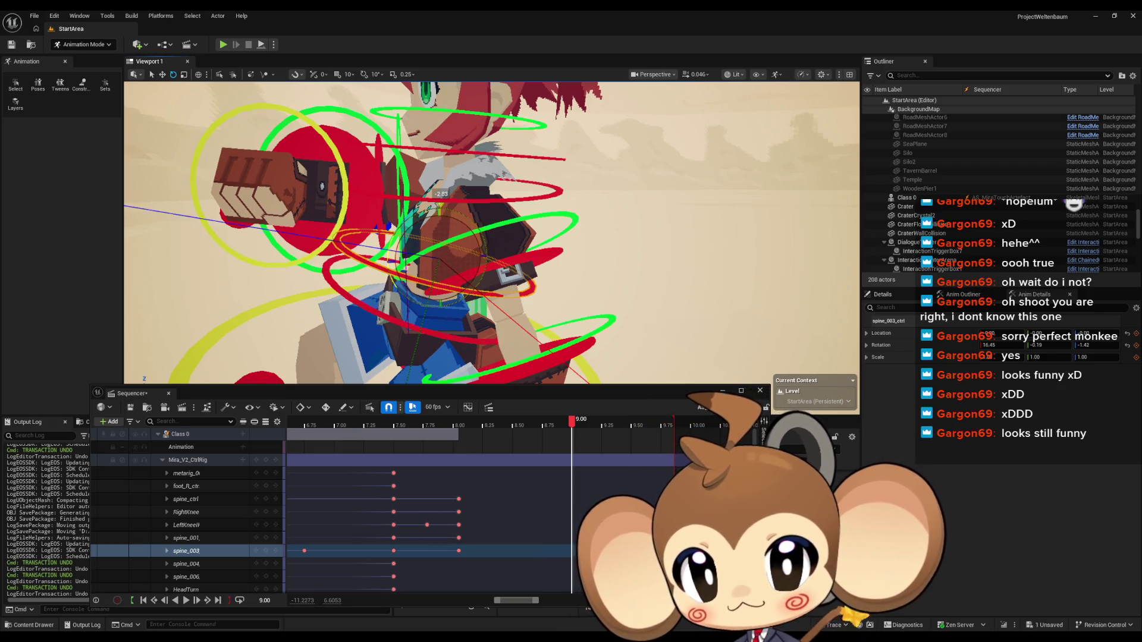
Step: Rotate spine_004 about 2 degrees and key it at 9.00
{"action": "left_click", "coordinate": [275, 551]}
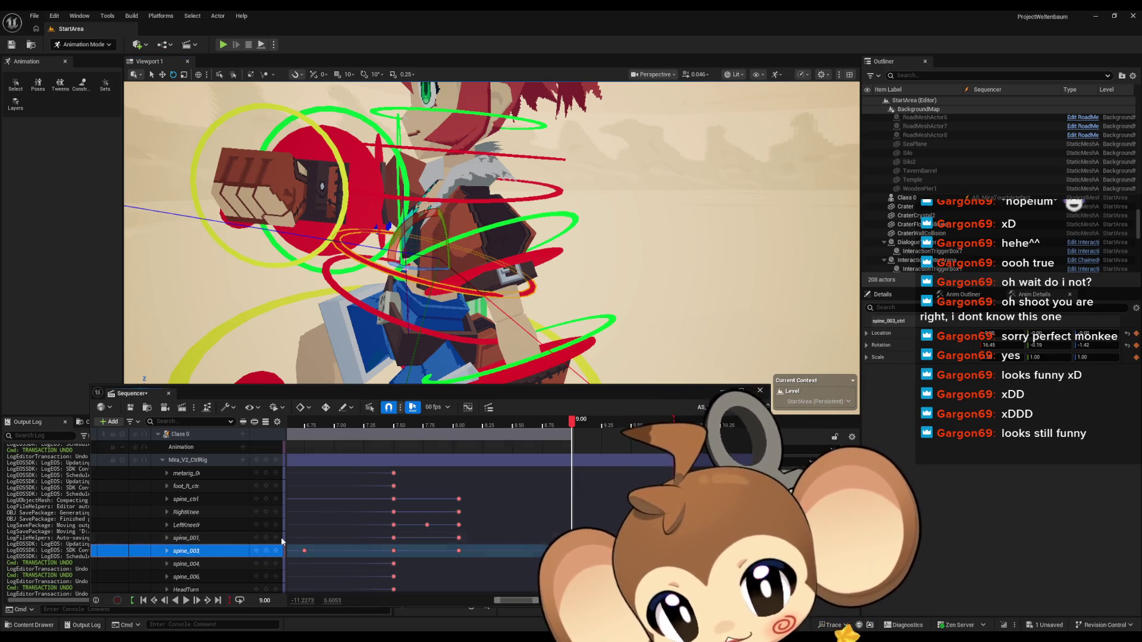
{"action": "left_click", "coordinate": [280, 564]}
{"action": "left_click", "coordinate": [421, 161]}
{"action": "left_click_drag", "start_coordinate": [421, 161], "coordinate": [458, 134]}
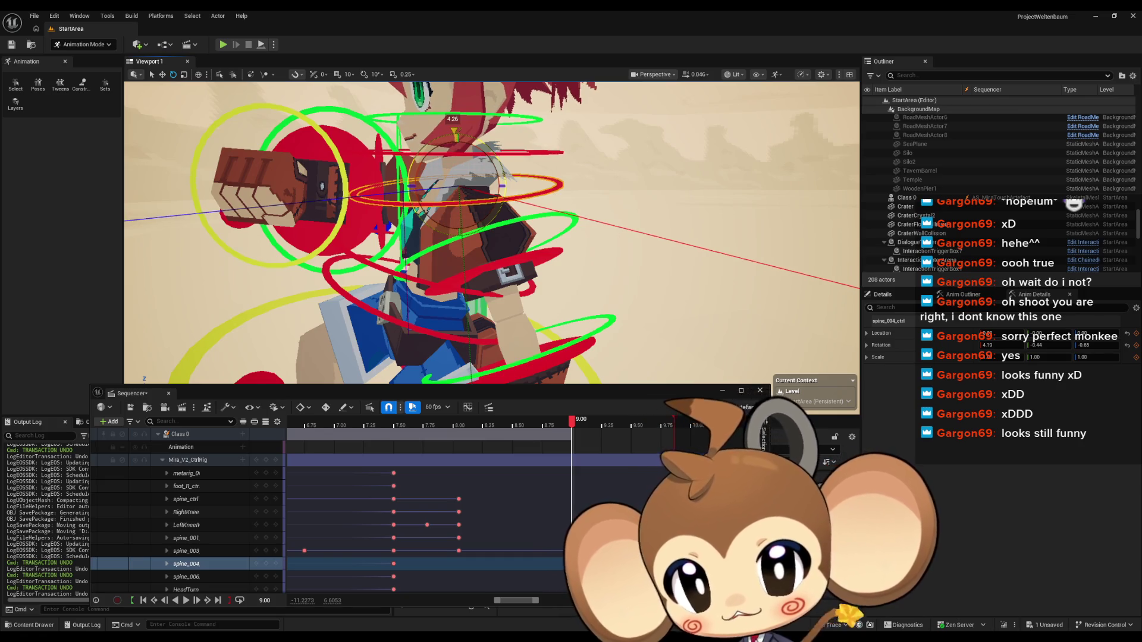
{"action": "left_click", "coordinate": [266, 563]}
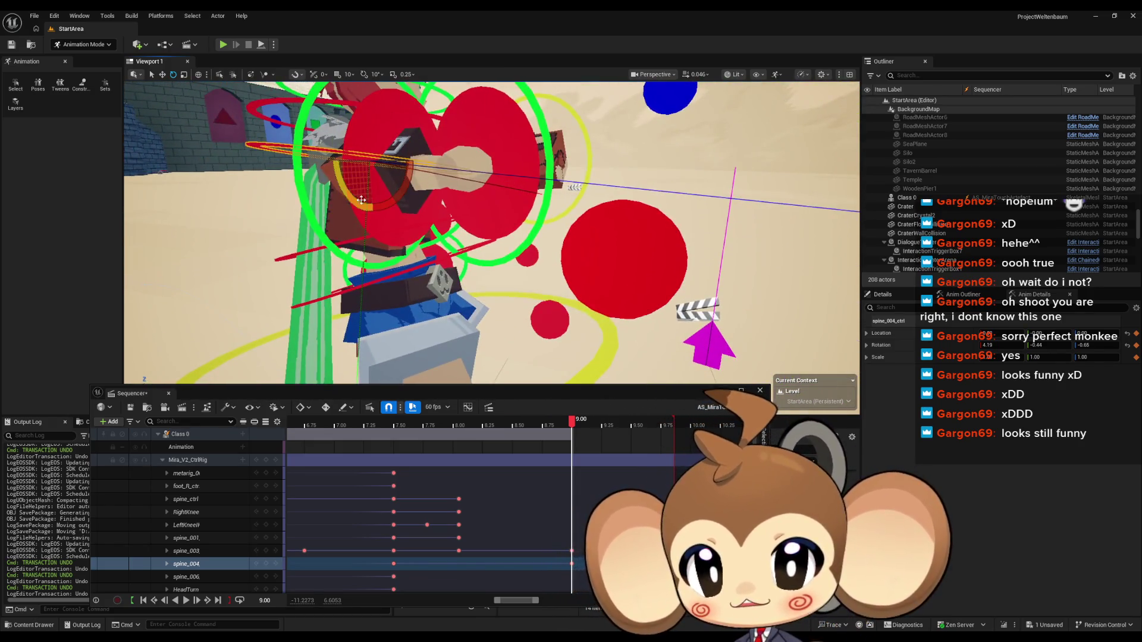
Step: Rotate the upper_arm_R_ctrl control slightly at 9.00 and key that raised-arm pose on its track
{"action": "scroll", "coordinate": [417, 506], "scroll_direction": "down", "scroll_amount": 5}
{"action": "left_click", "coordinate": [459, 517]}
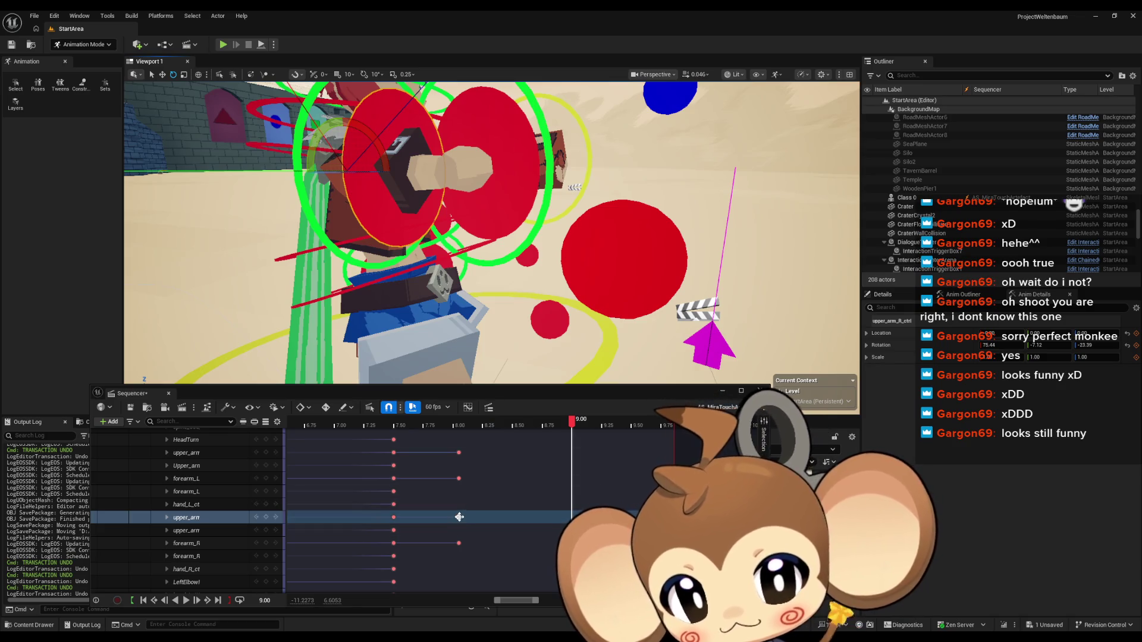
{"action": "scroll", "coordinate": [459, 517], "scroll_direction": "up", "scroll_amount": 3}
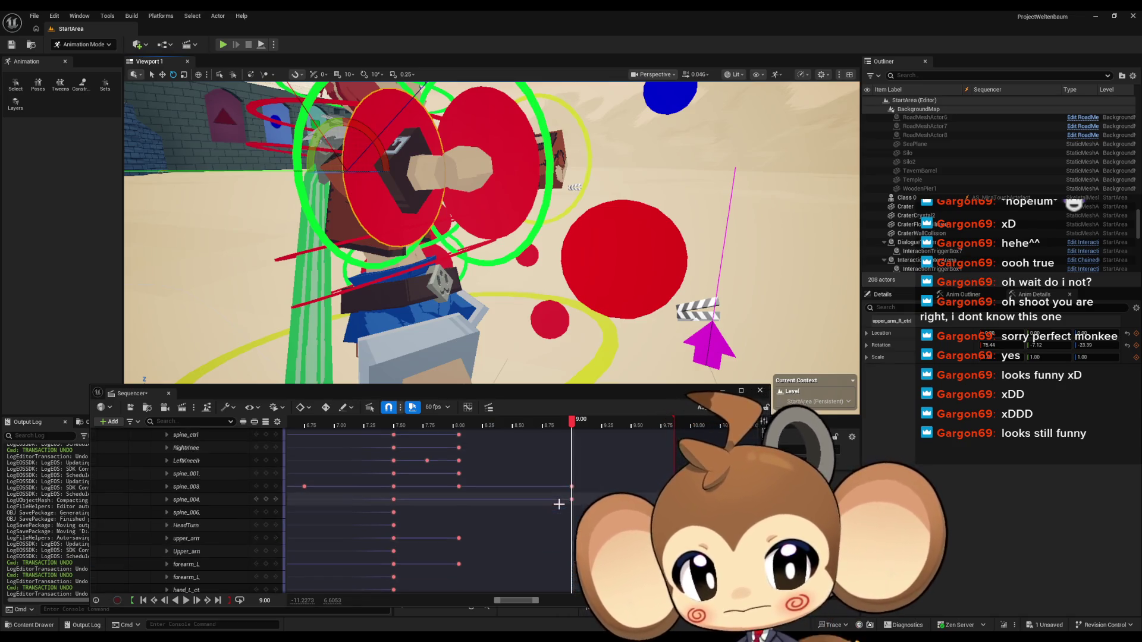
{"action": "left_click", "coordinate": [459, 537]}
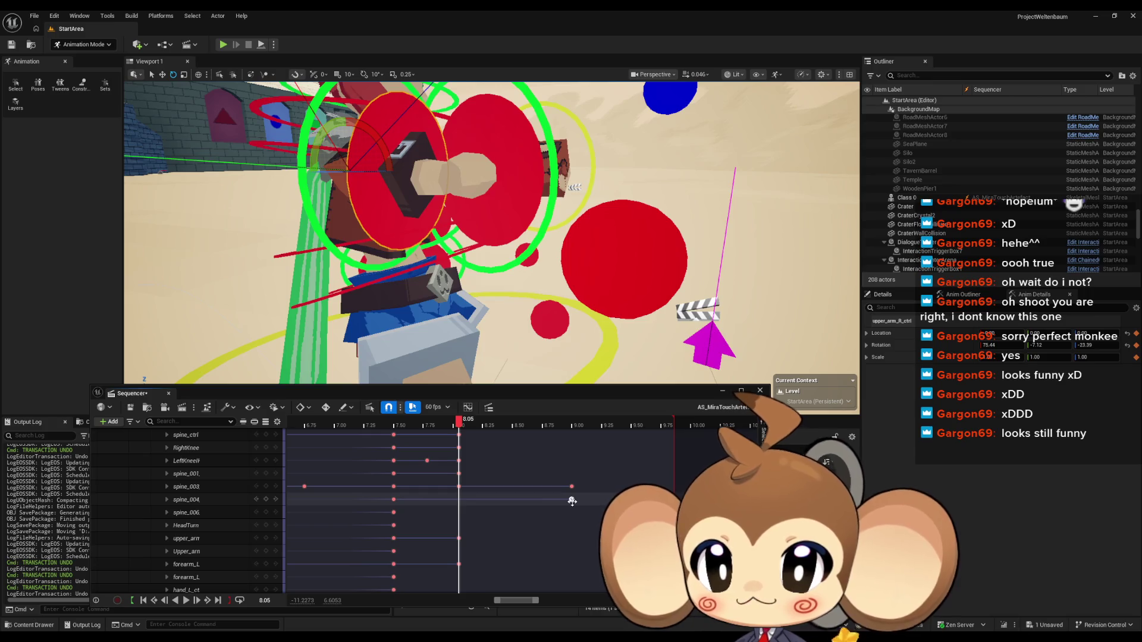
{"action": "left_click", "coordinate": [572, 502]}
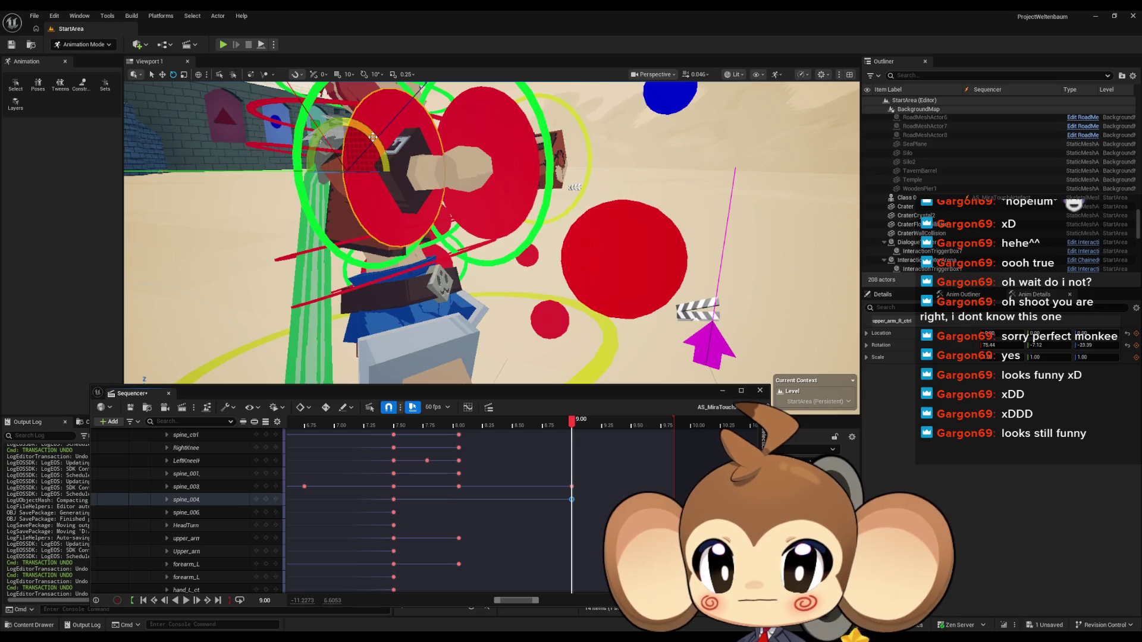
{"action": "left_click_drag", "start_coordinate": [372, 137], "coordinate": [376, 139]}
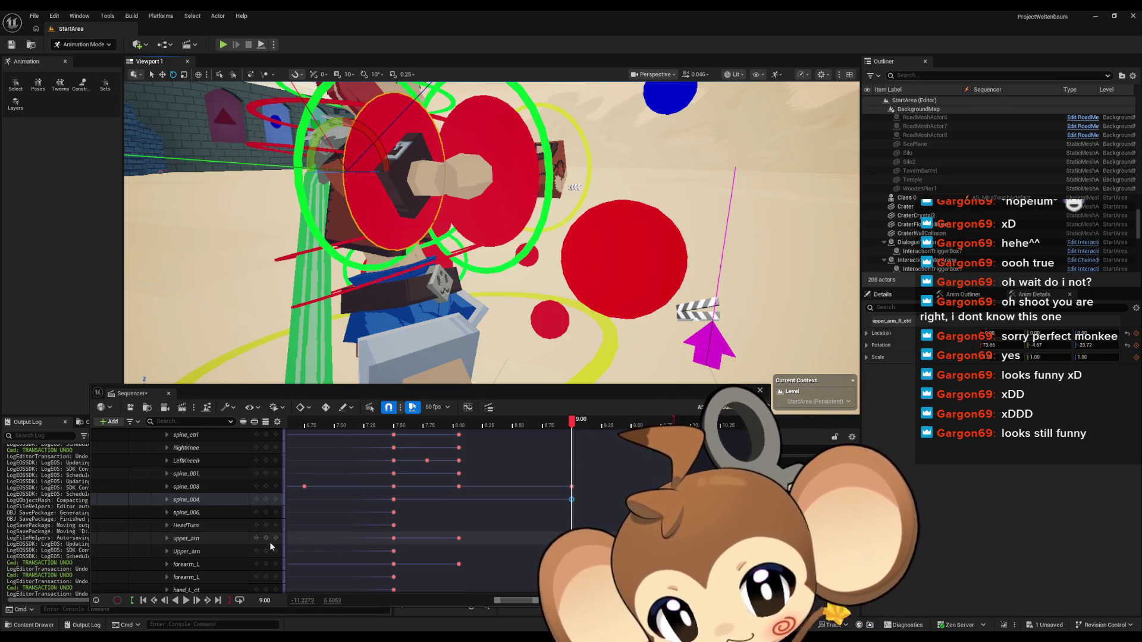
{"action": "scroll", "coordinate": [451, 515], "scroll_direction": "down", "scroll_amount": 3}
{"action": "left_click", "coordinate": [275, 517]}
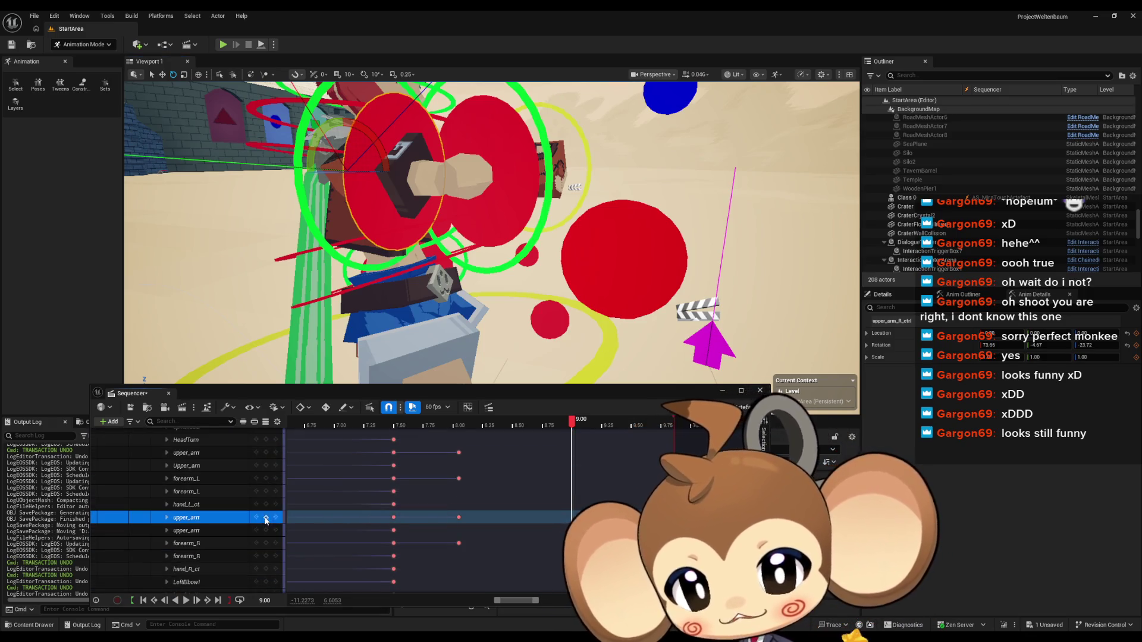
{"action": "left_click_drag", "start_coordinate": [671, 209], "coordinate": [568, 299]}
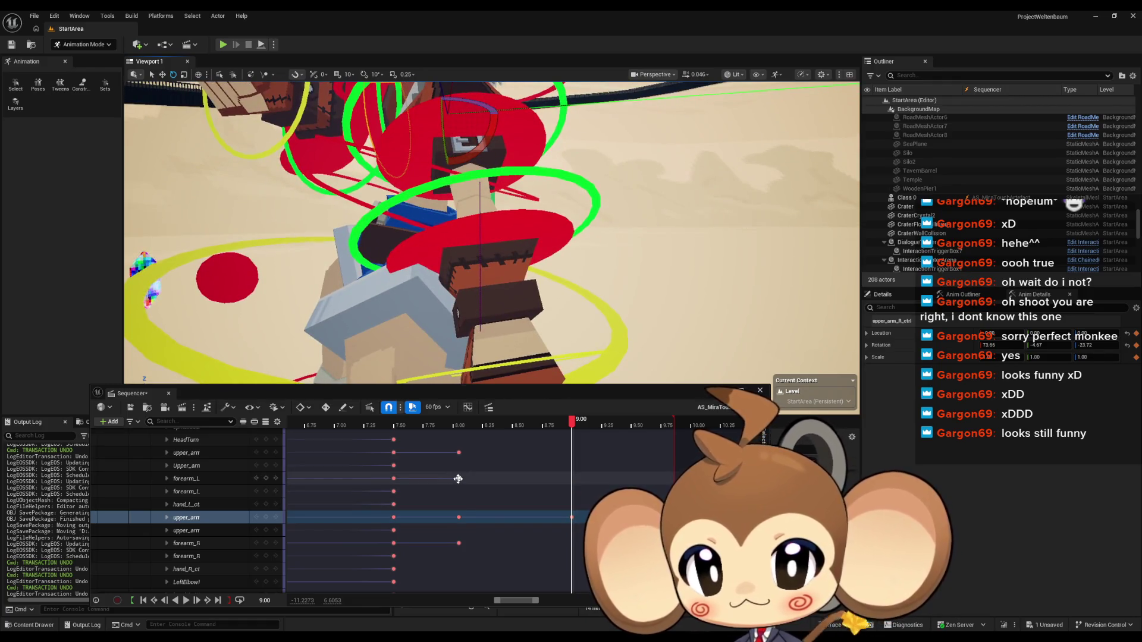
{"action": "left_click", "coordinate": [459, 452]}
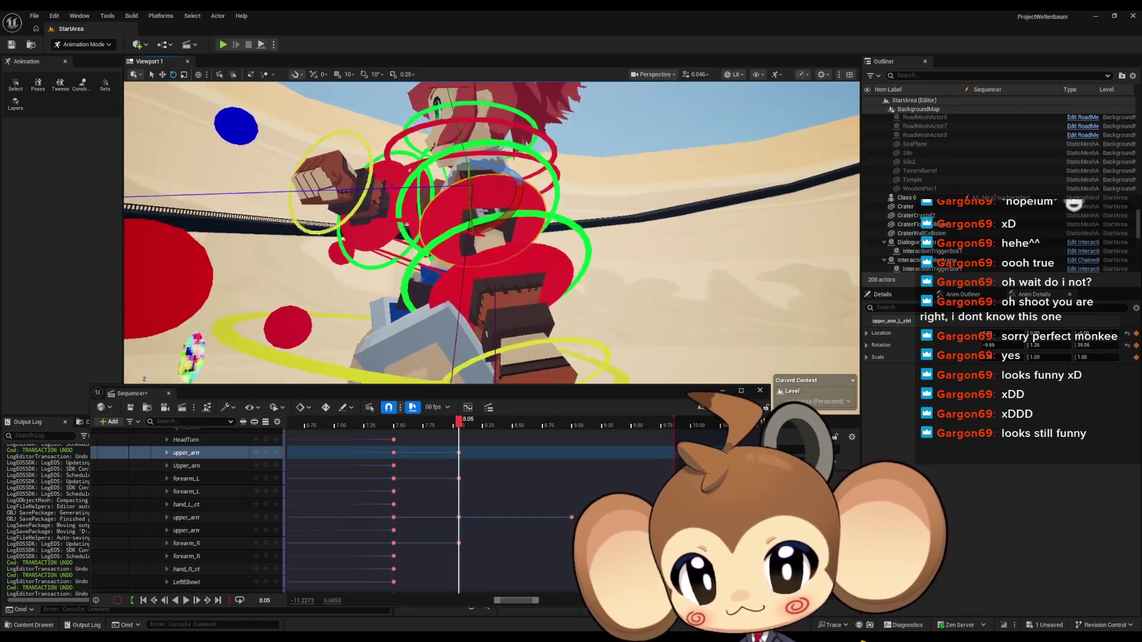
Step: Rotate upper_arm_L_ctrl at 9.00 and key it, previewing the motion between 8.05 and 9.00
{"action": "left_click", "coordinate": [572, 519]}
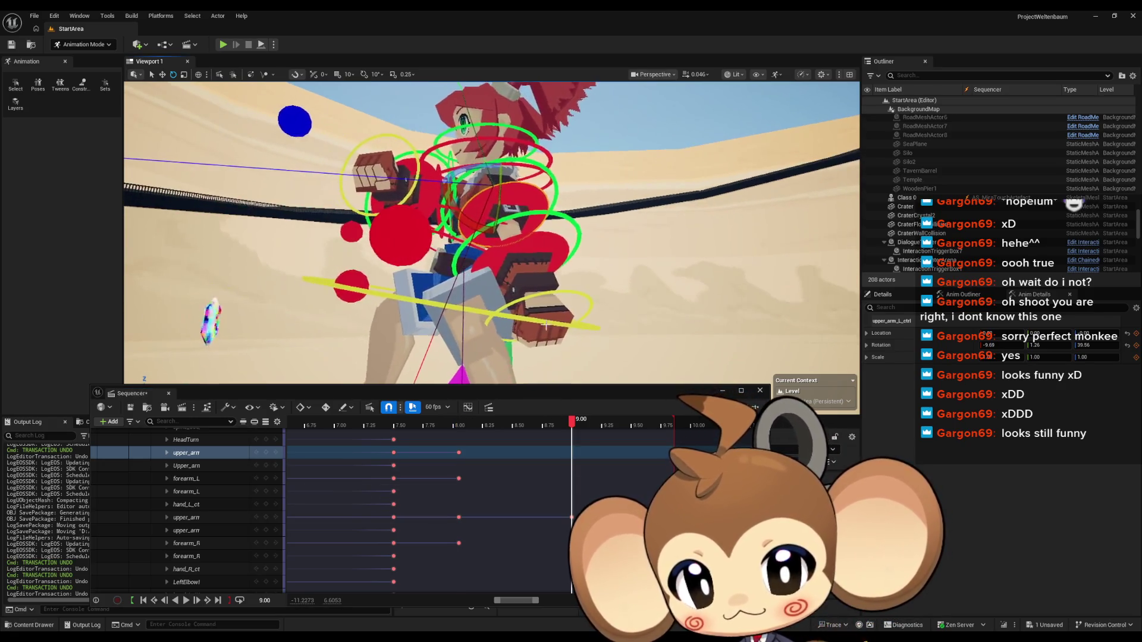
{"action": "left_click", "coordinate": [562, 424]}
{"action": "mouse_move", "coordinate": [497, 424]}
{"action": "left_mouse_down"}
{"action": "mouse_move", "coordinate": [461, 423]}
{"action": "mouse_move", "coordinate": [572, 424]}
{"action": "left_mouse_up"}
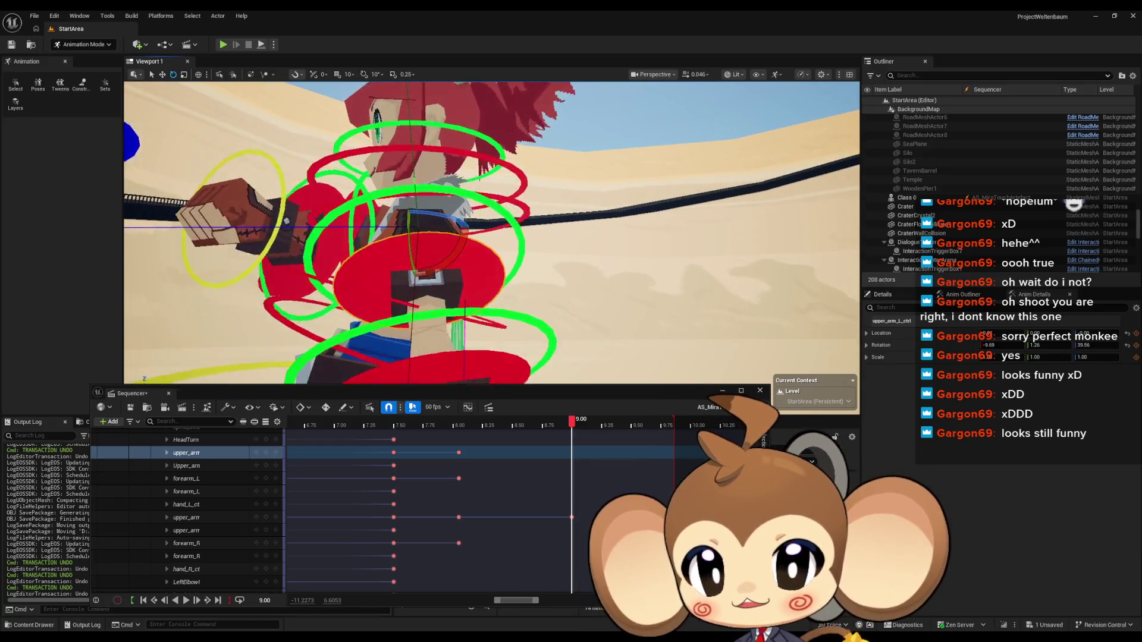
{"action": "left_click", "coordinate": [459, 517]}
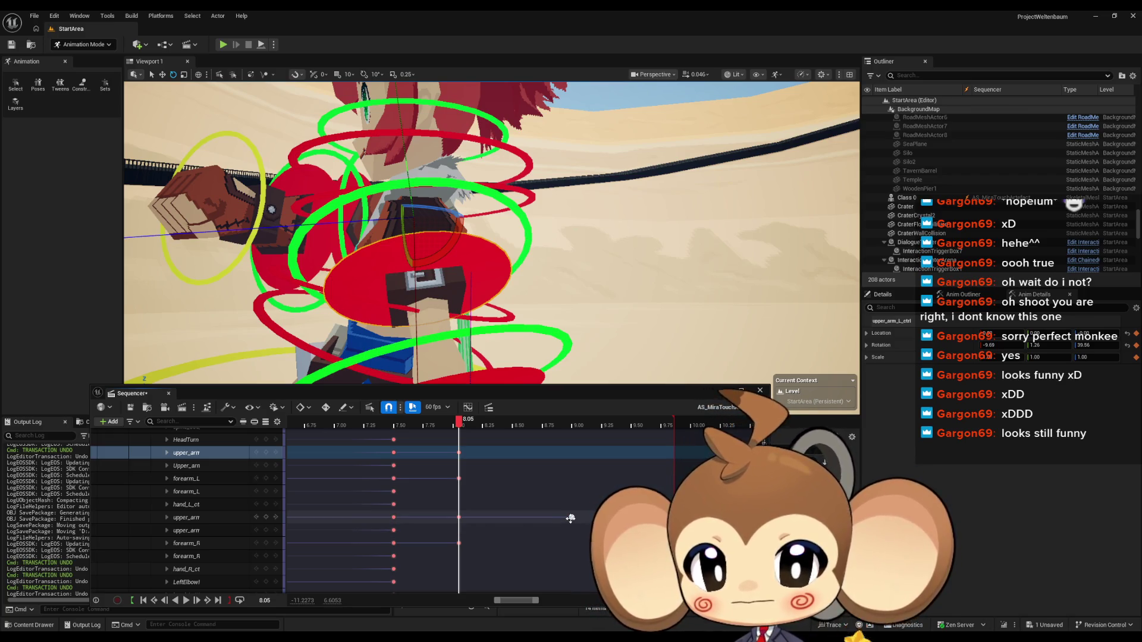
{"action": "left_click", "coordinate": [571, 519]}
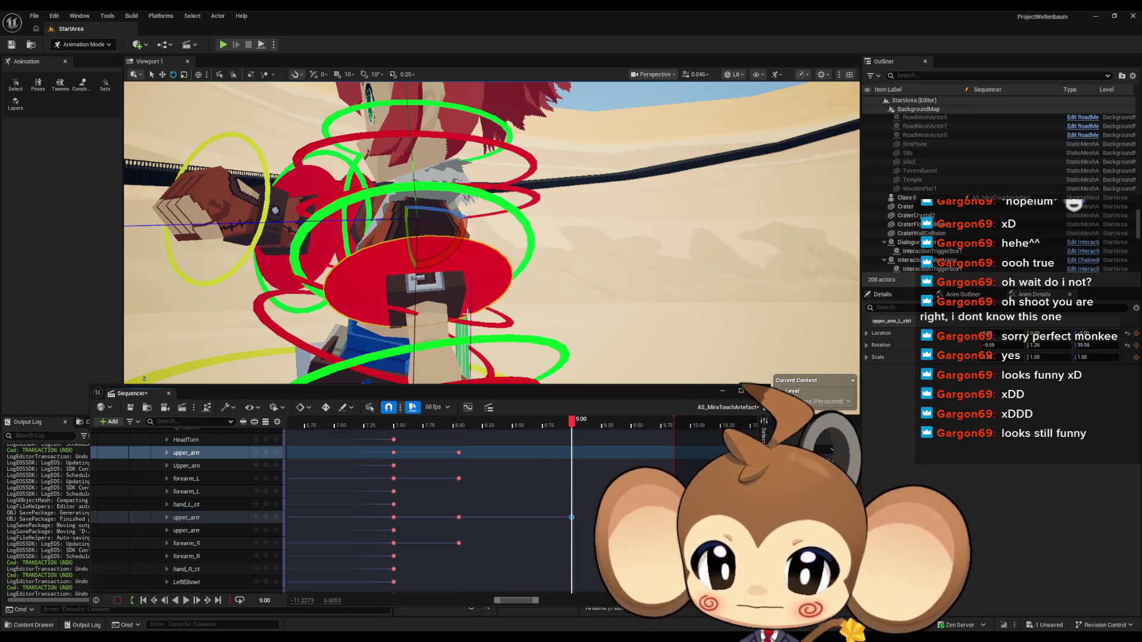
{"action": "left_click_drag", "start_coordinate": [448, 240], "coordinate": [438, 262]}
{"action": "left_click", "coordinate": [265, 453]}
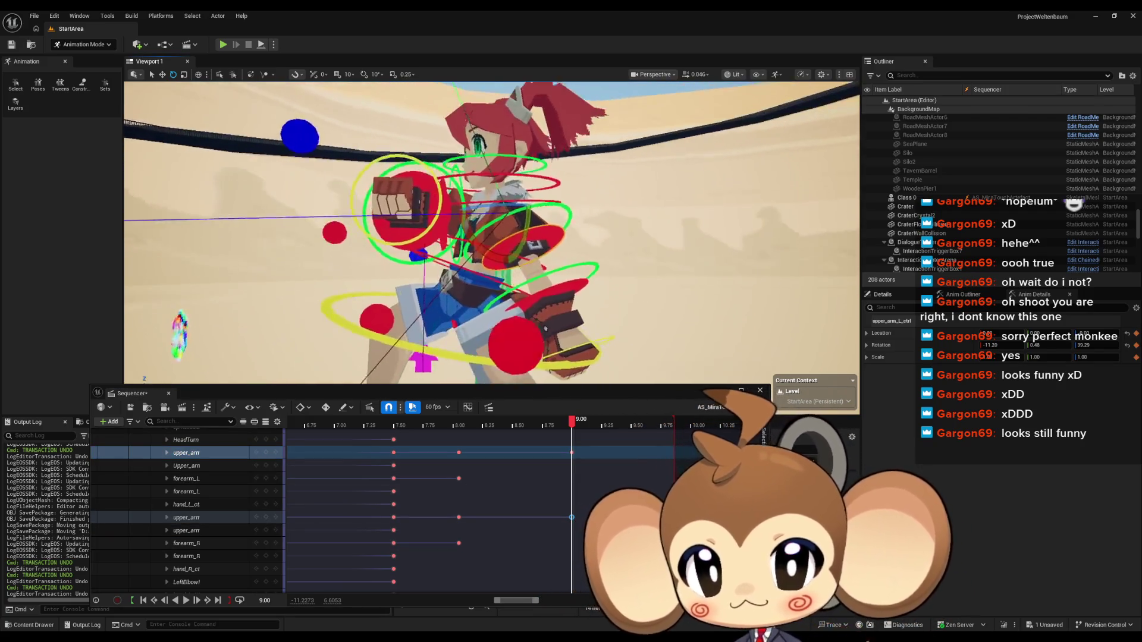
{"action": "mouse_move", "coordinate": [569, 423]}
{"action": "left_mouse_down"}
{"action": "mouse_move", "coordinate": [440, 424]}
{"action": "mouse_move", "coordinate": [441, 413]}
{"action": "mouse_move", "coordinate": [538, 401]}
{"action": "mouse_move", "coordinate": [472, 406]}
{"action": "mouse_move", "coordinate": [539, 409]}
{"action": "left_mouse_up"}
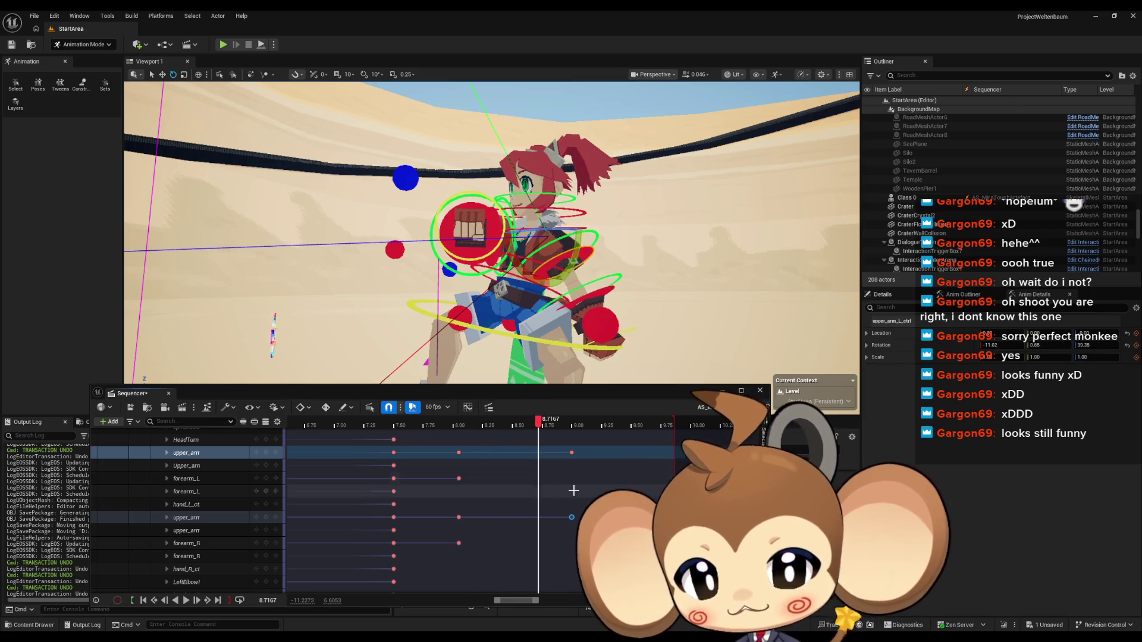
{"action": "scroll", "coordinate": [241, 458], "scroll_direction": "up", "scroll_amount": 5}
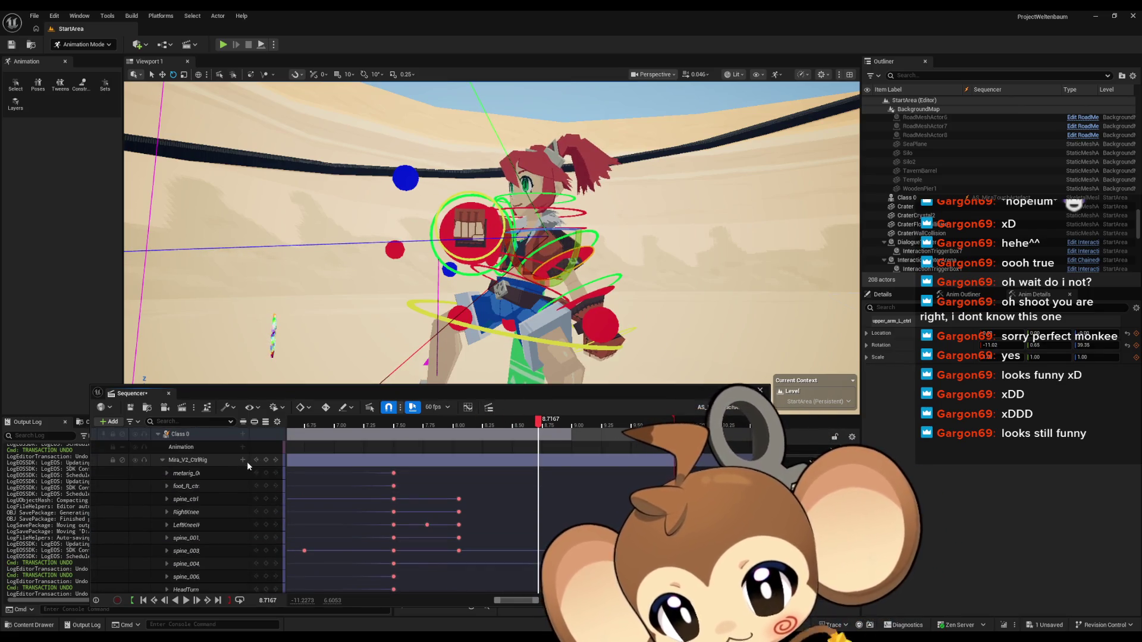
Step: Collapse the Mira_V2_CtrlRig track down to its summary keys, Spawned and Transform rows
{"action": "left_click", "coordinate": [163, 459]}
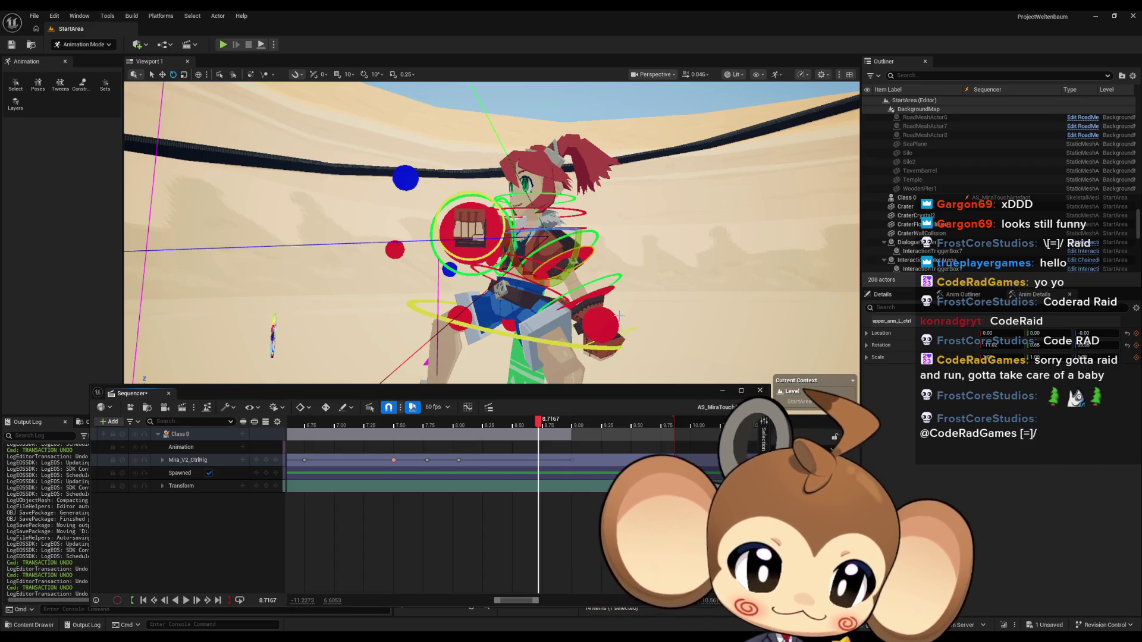
Step: Drag the red playback end marker so the sequence runs past 10 seconds
{"action": "left_click_drag", "start_coordinate": [552, 274], "coordinate": [501, 255]}
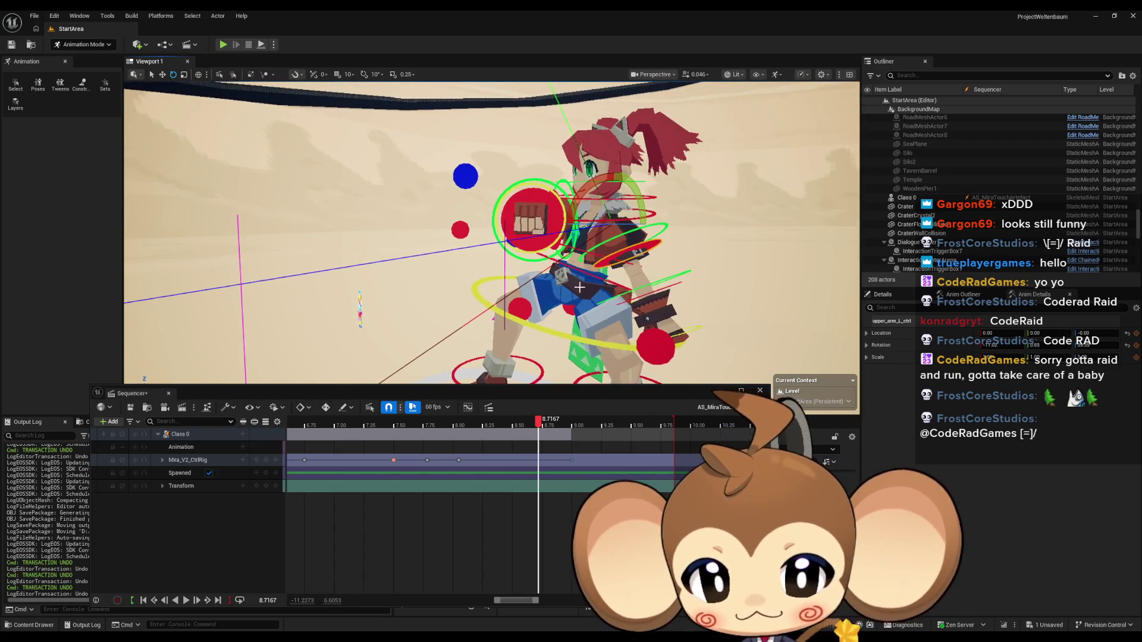
{"action": "left_click", "coordinate": [459, 456]}
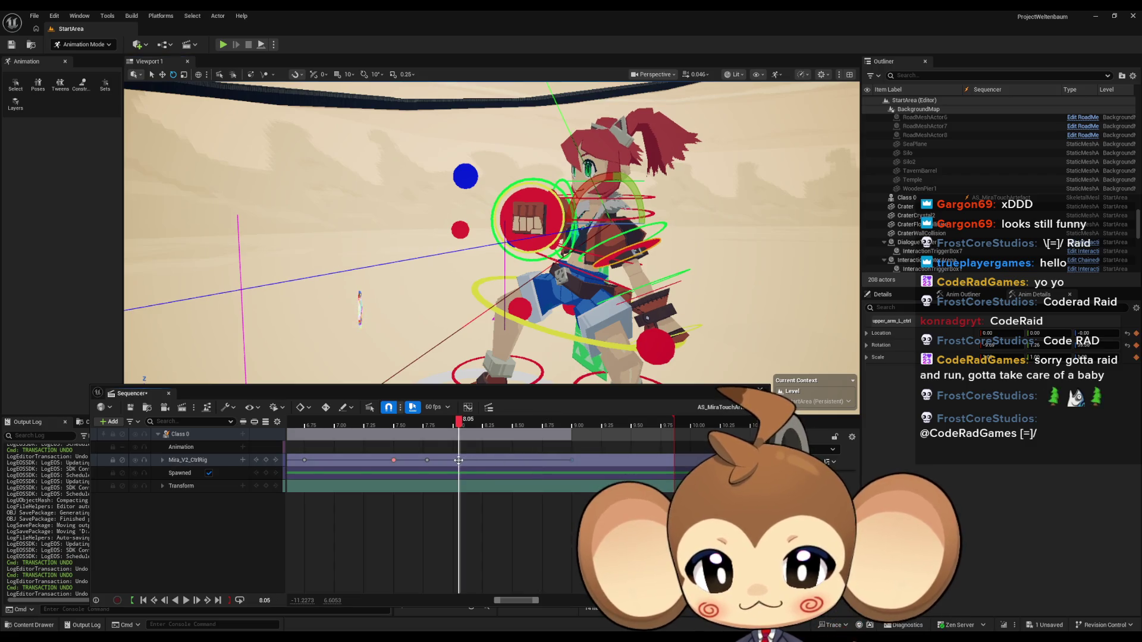
{"action": "key", "text": "s"}
{"action": "scroll", "coordinate": [623, 454], "scroll_direction": "down", "scroll_amount": 4}
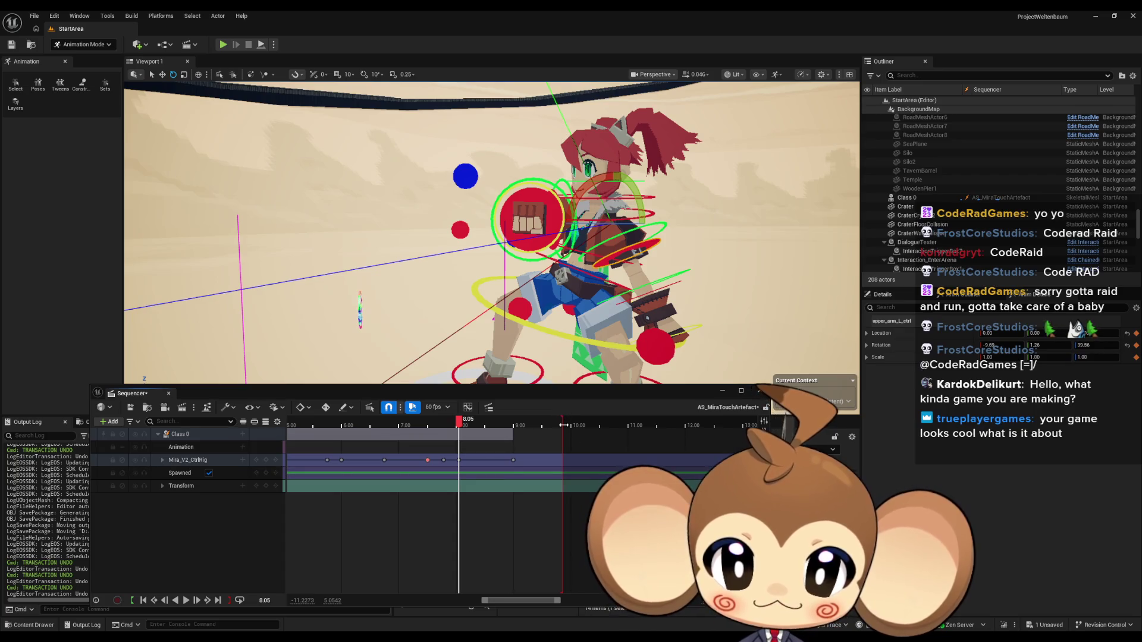
{"action": "left_click_drag", "start_coordinate": [562, 424], "coordinate": [714, 424]}
{"action": "left_click", "coordinate": [569, 423]}
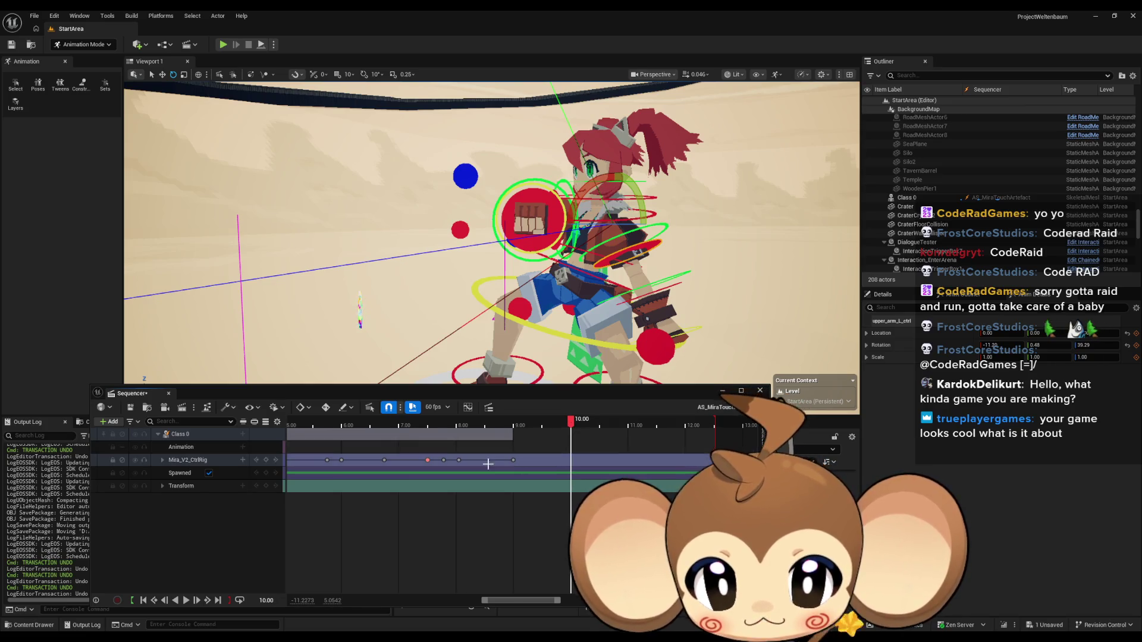
Step: Add Mira_V2_CtrlRig keys at roughly 10, 11 and 12 seconds and preview the result
{"action": "left_click", "coordinate": [460, 461]}
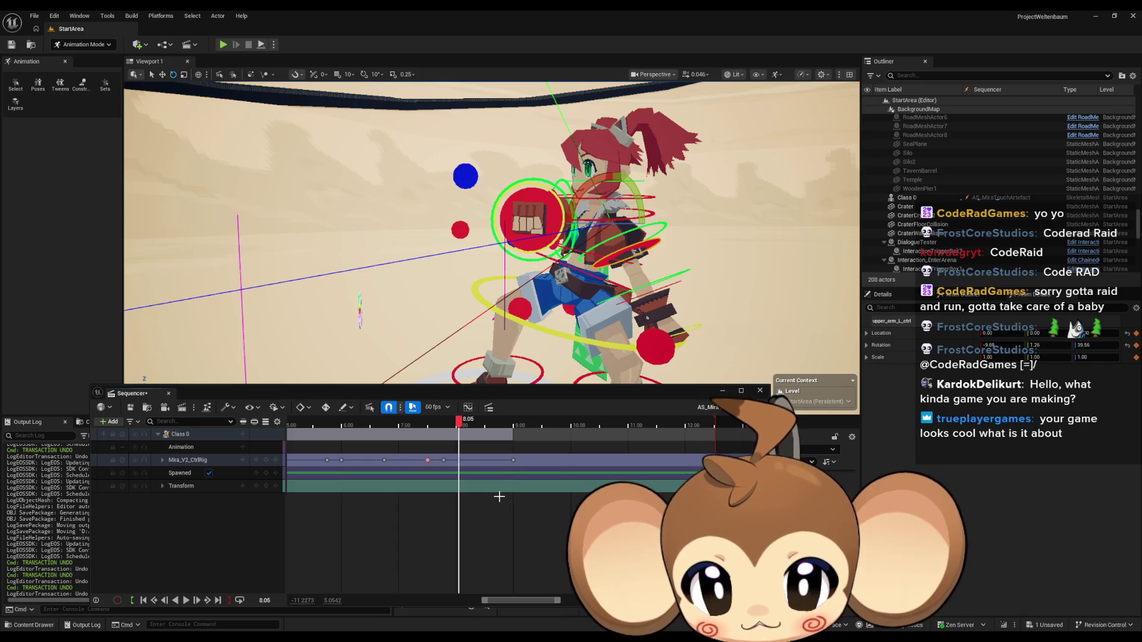
{"action": "left_click", "coordinate": [572, 423]}
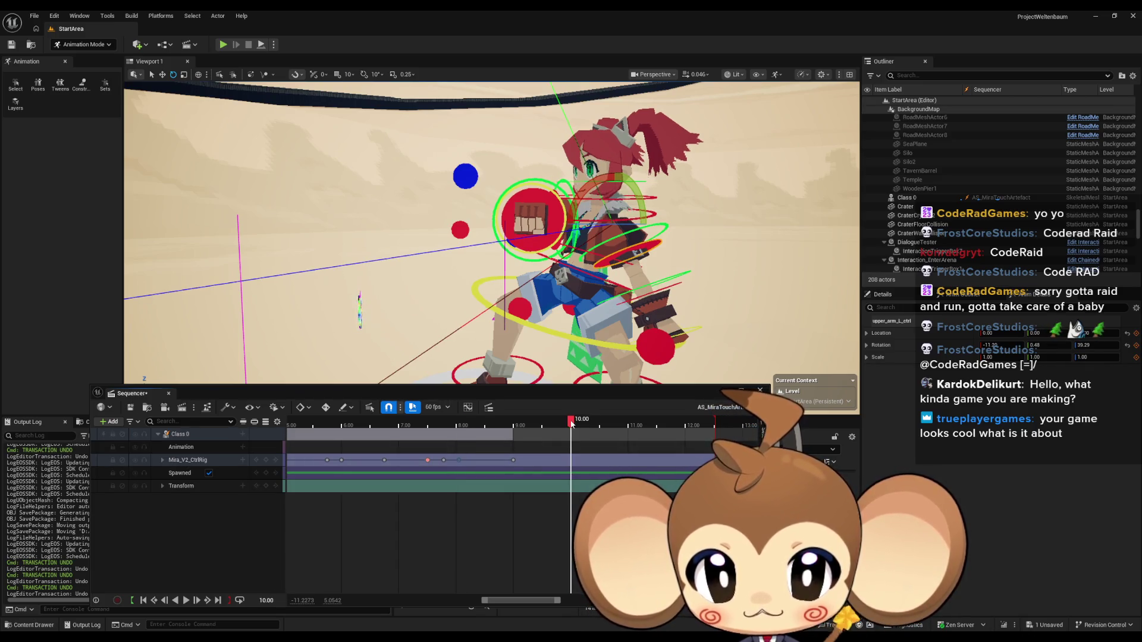
{"action": "key", "text": "s"}
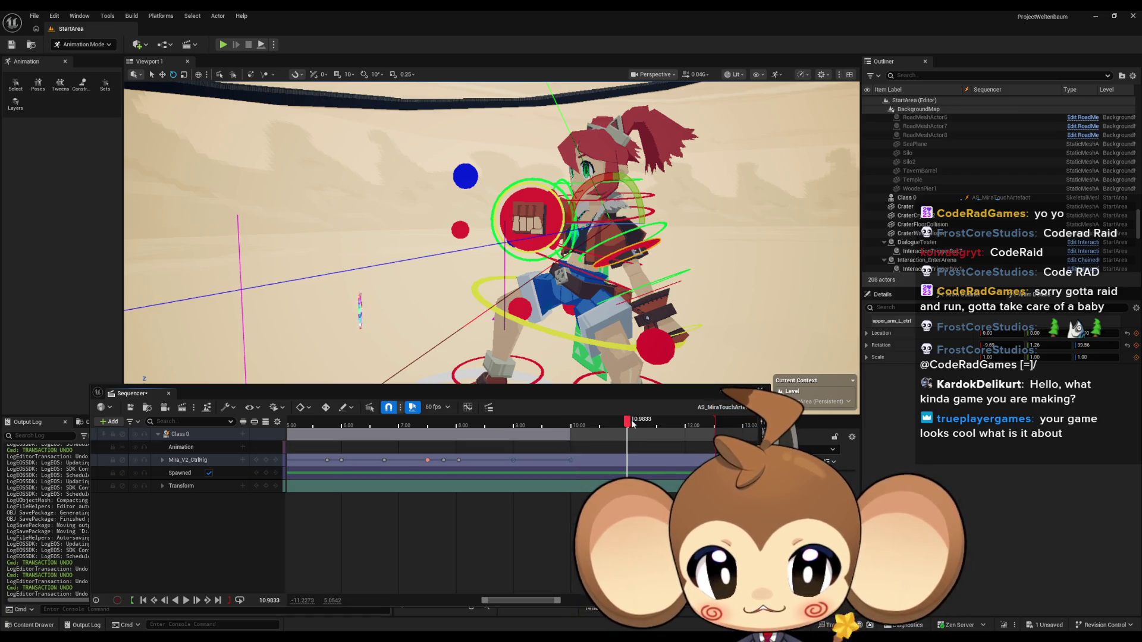
{"action": "left_click", "coordinate": [628, 422]}
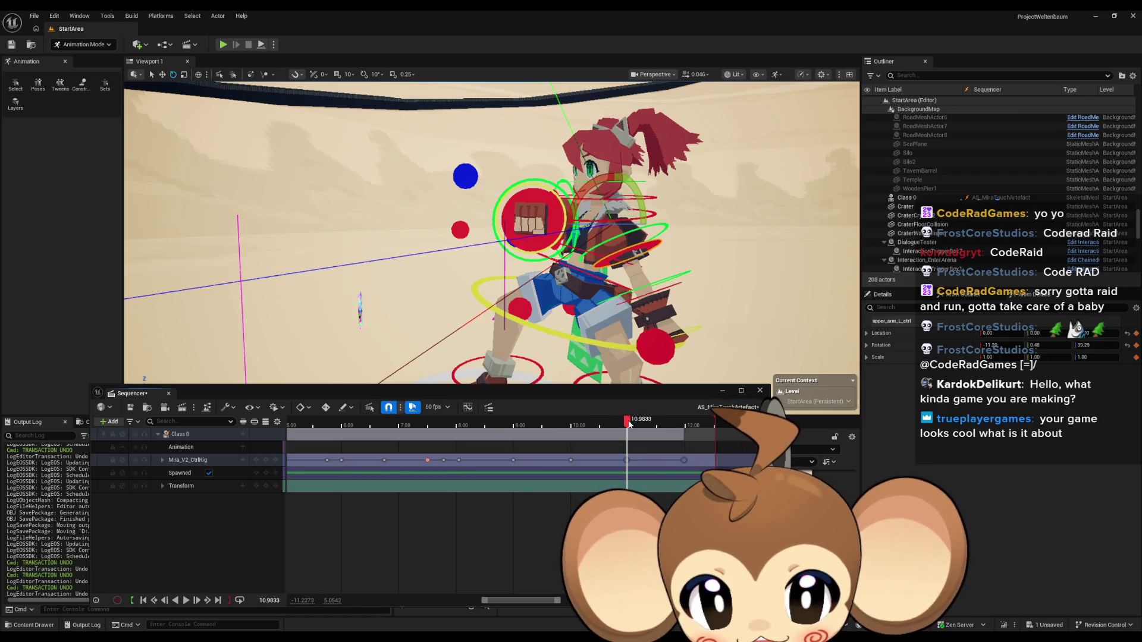
{"action": "left_click_drag", "start_coordinate": [619, 426], "coordinate": [335, 426]}
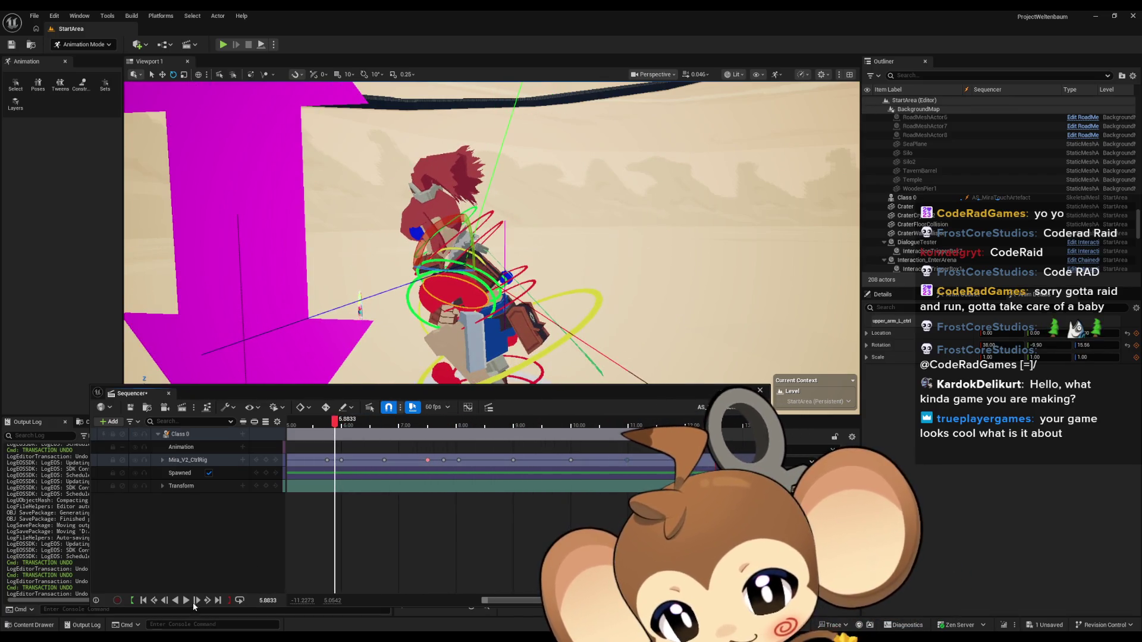
{"action": "left_click", "coordinate": [186, 602]}
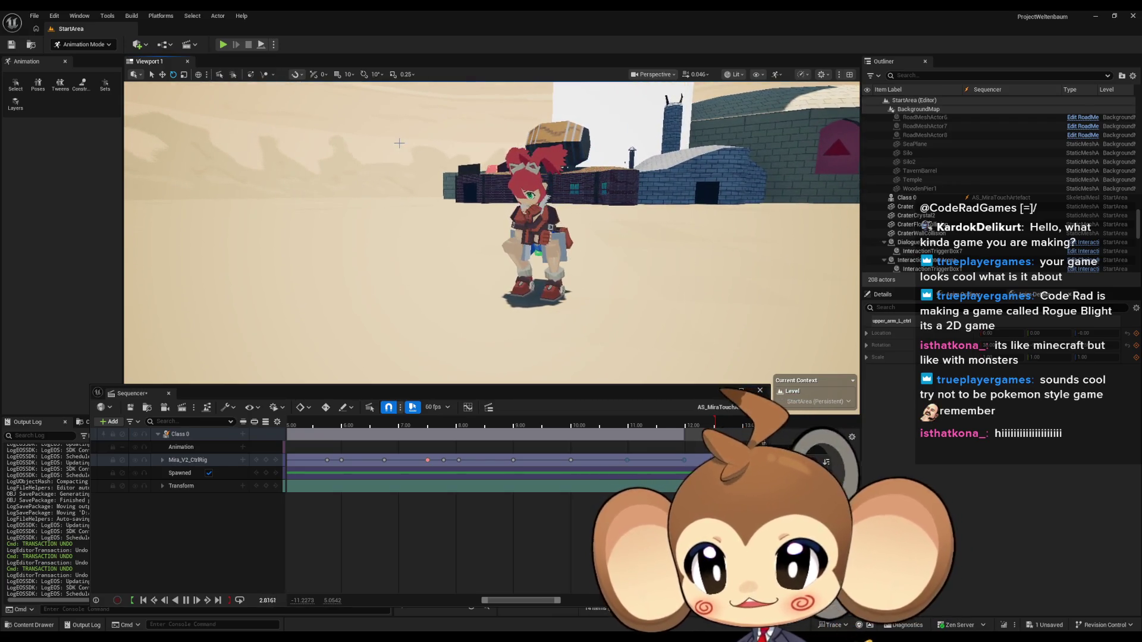
Step: Pull the playback end marker slightly left and save the level sequence
{"action": "left_click_drag", "start_coordinate": [714, 425], "coordinate": [687, 425]}
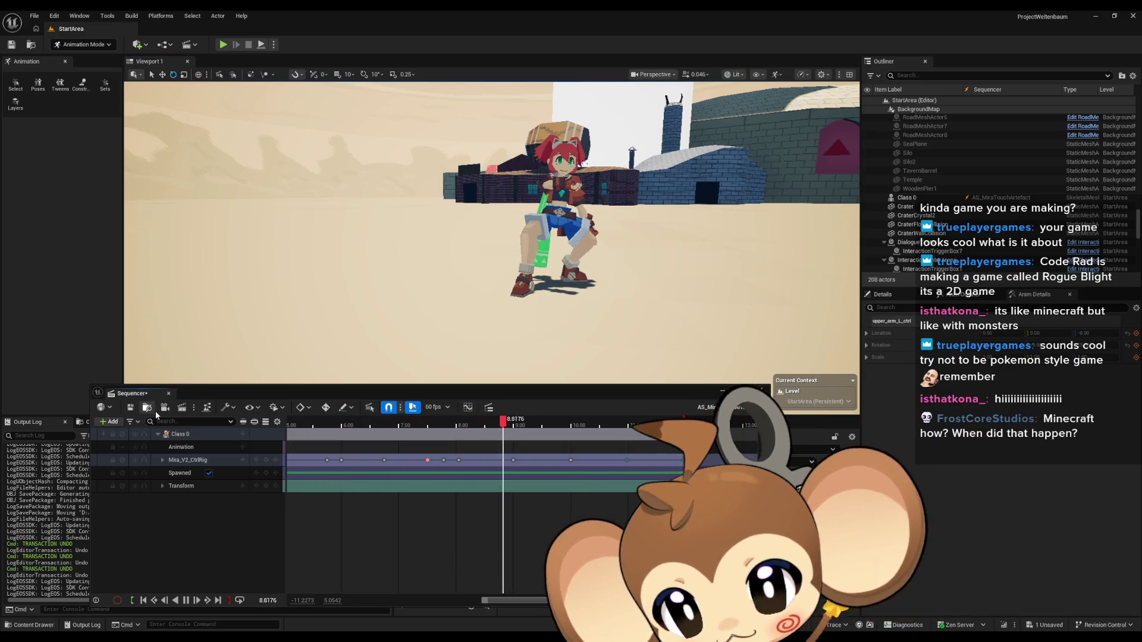
{"action": "left_click", "coordinate": [131, 408]}
Step: Browse the Content Browser to 3d/Characters/Mira/Mira_Version2 and open the Class 0 binding's context menu
{"action": "left_click", "coordinate": [162, 460]}
{"action": "left_click_drag", "start_coordinate": [390, 393], "coordinate": [433, 119]}
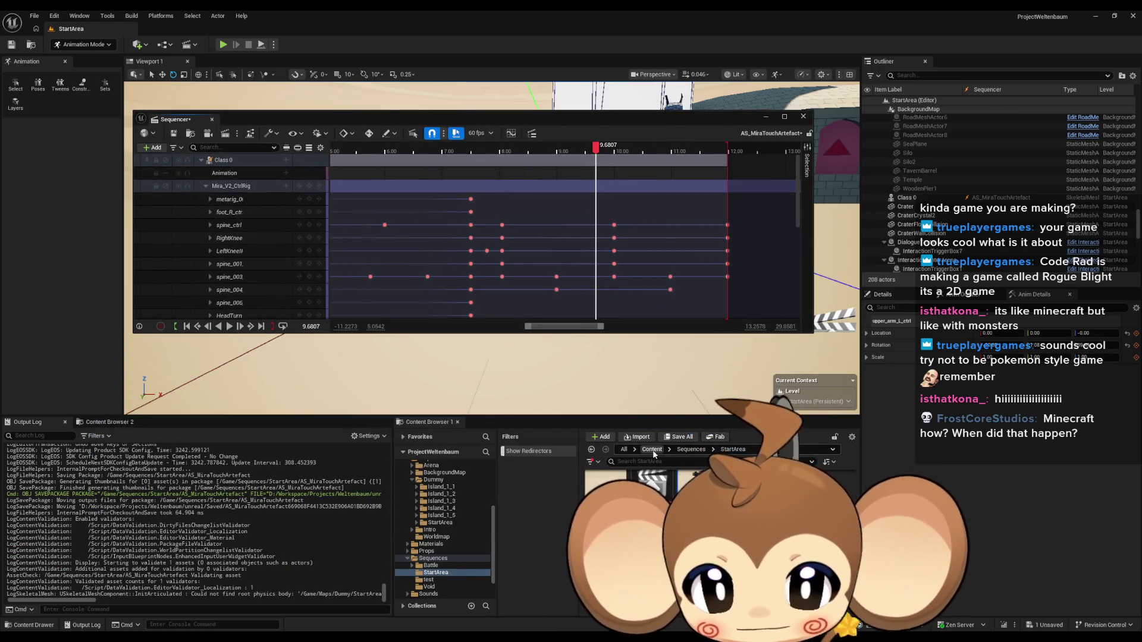
{"action": "left_click", "coordinate": [652, 449]}
{"action": "left_click", "coordinate": [422, 486]}
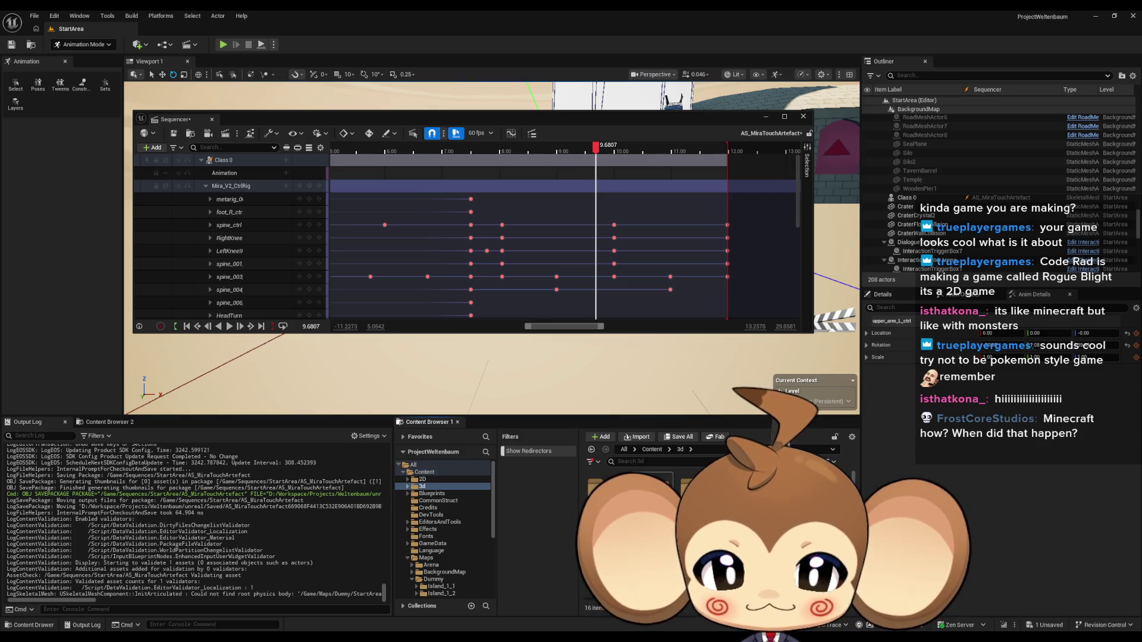
{"action": "left_click", "coordinate": [437, 500]}
{"action": "double_click", "coordinate": [651, 485]}
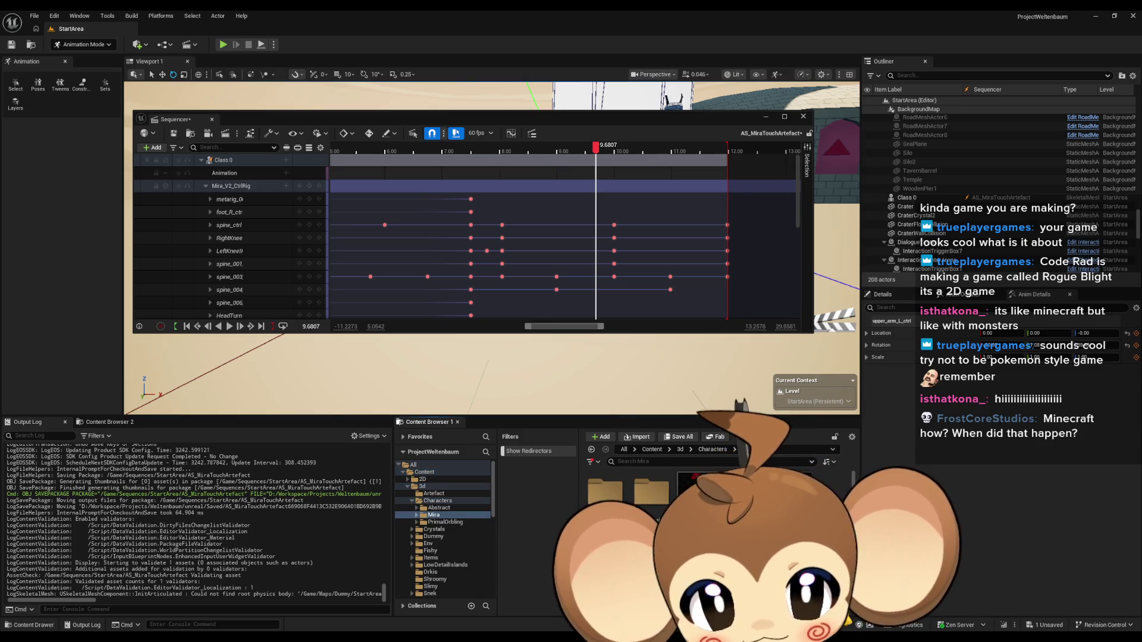
{"action": "double_click", "coordinate": [652, 485]}
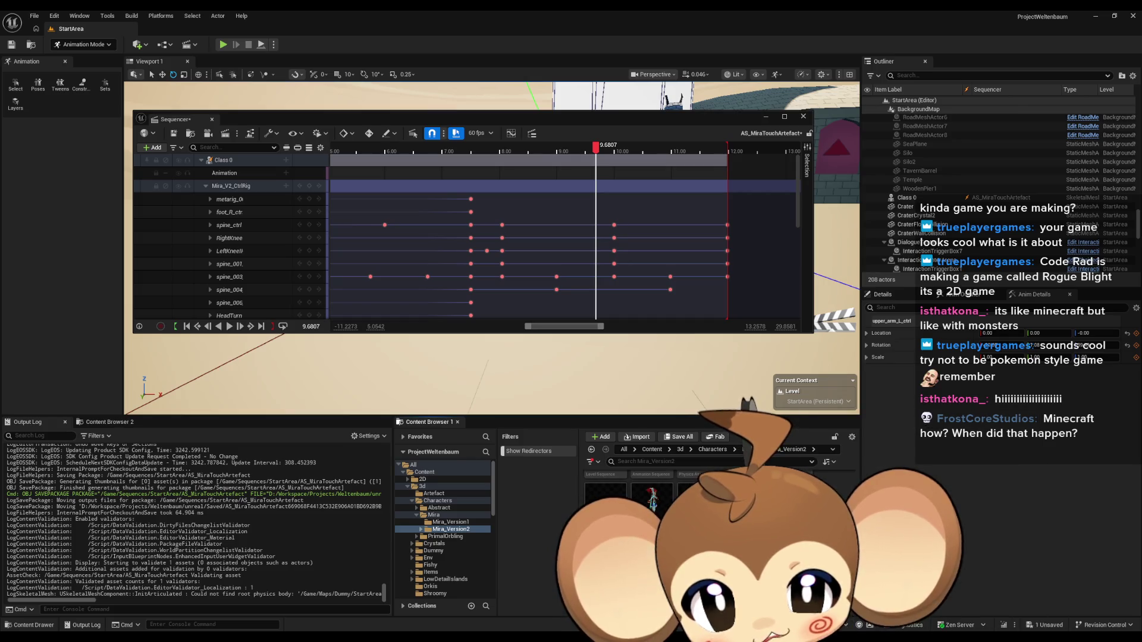
{"action": "key", "text": "Escape"}
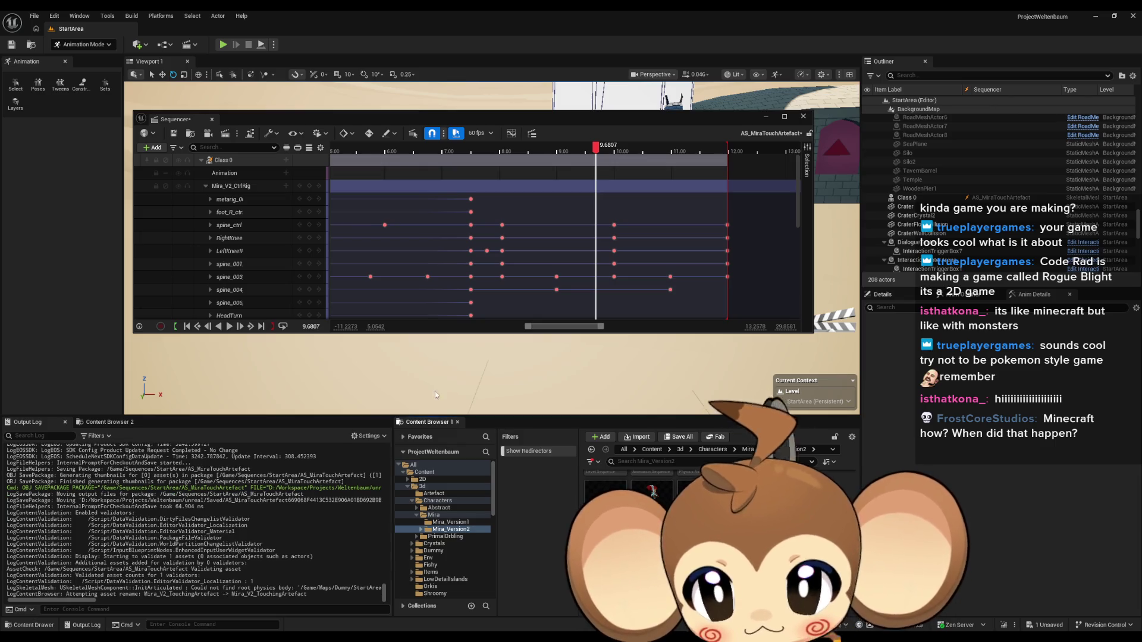
{"action": "right_click", "coordinate": [235, 161]}
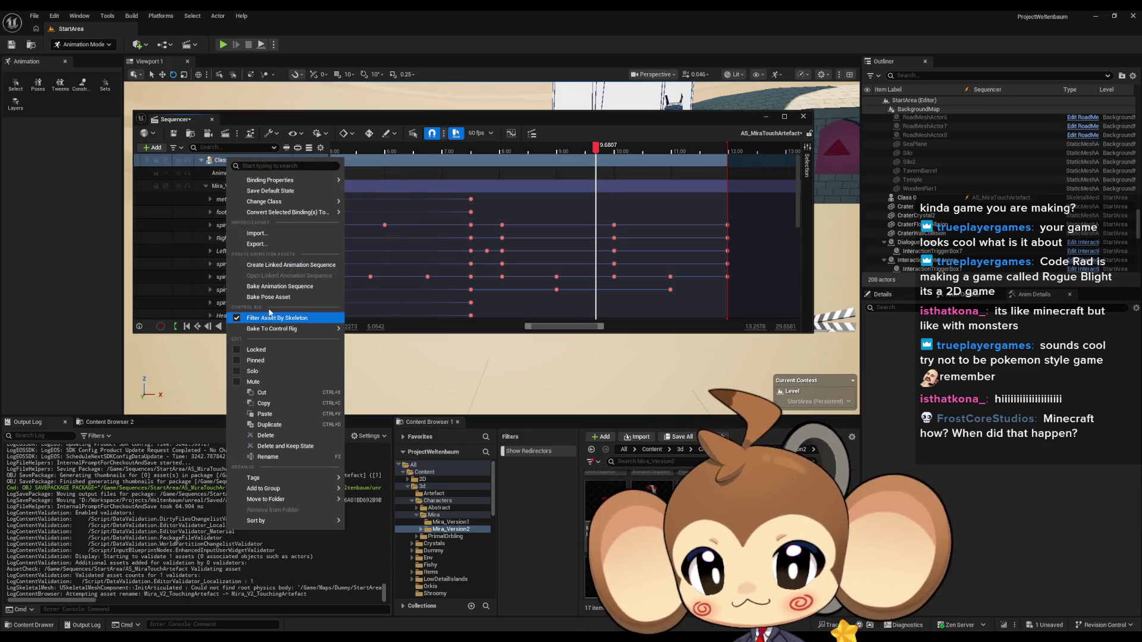
Step: Bake Class 0 to Mira_V2_TouchingArtefact in Mira_Version2, replacing the existing asset, and close Sequencer
{"action": "left_click", "coordinate": [293, 287]}
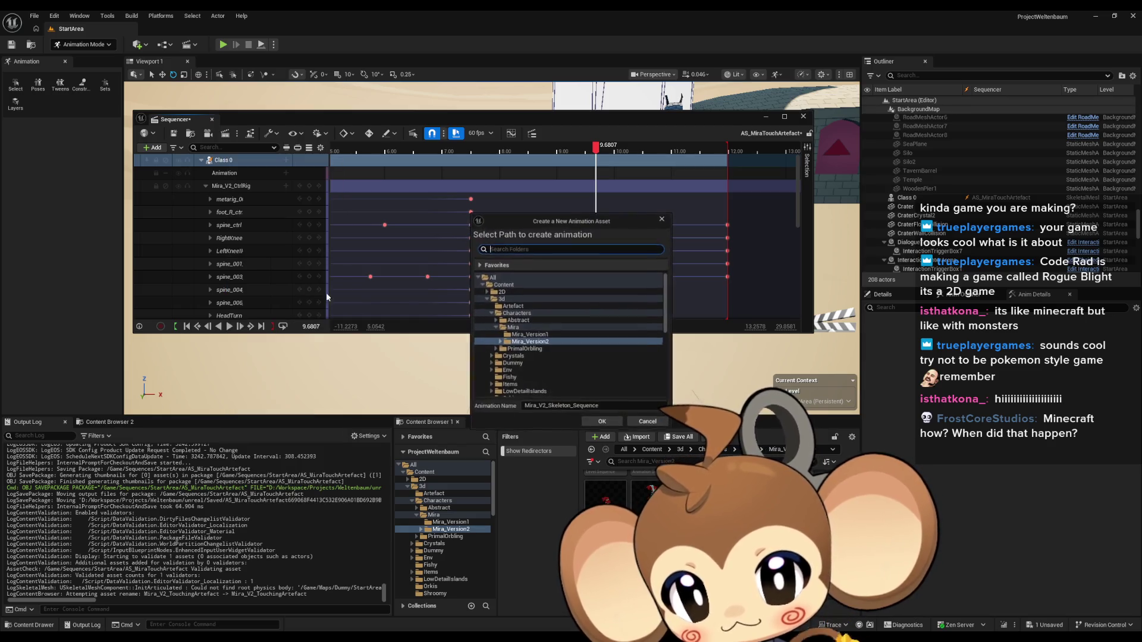
{"action": "double_click", "coordinate": [622, 406]}
{"action": "key", "text": "ctrl+v"}
{"action": "left_click", "coordinate": [602, 422]}
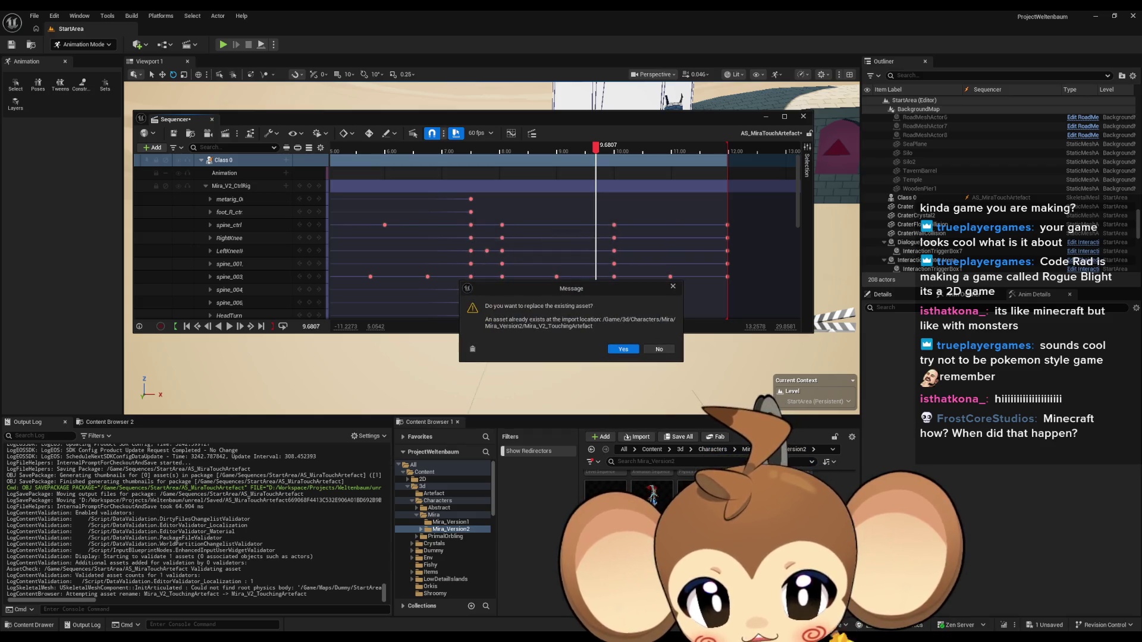
{"action": "left_click", "coordinate": [623, 350]}
{"action": "left_click", "coordinate": [631, 421]}
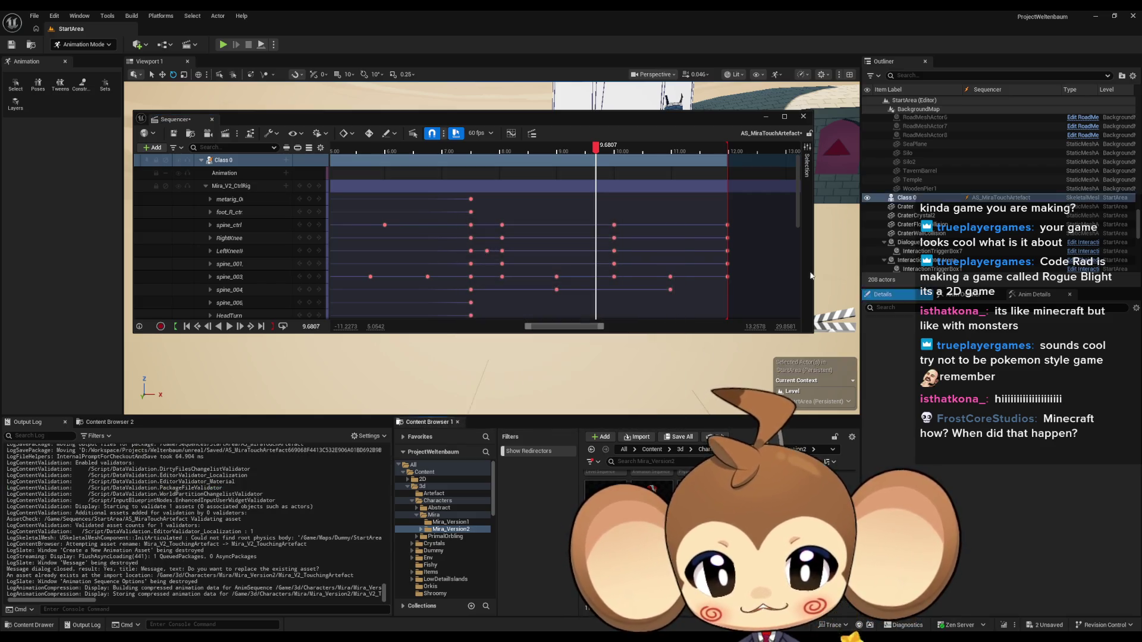
{"action": "left_click", "coordinate": [803, 117]}
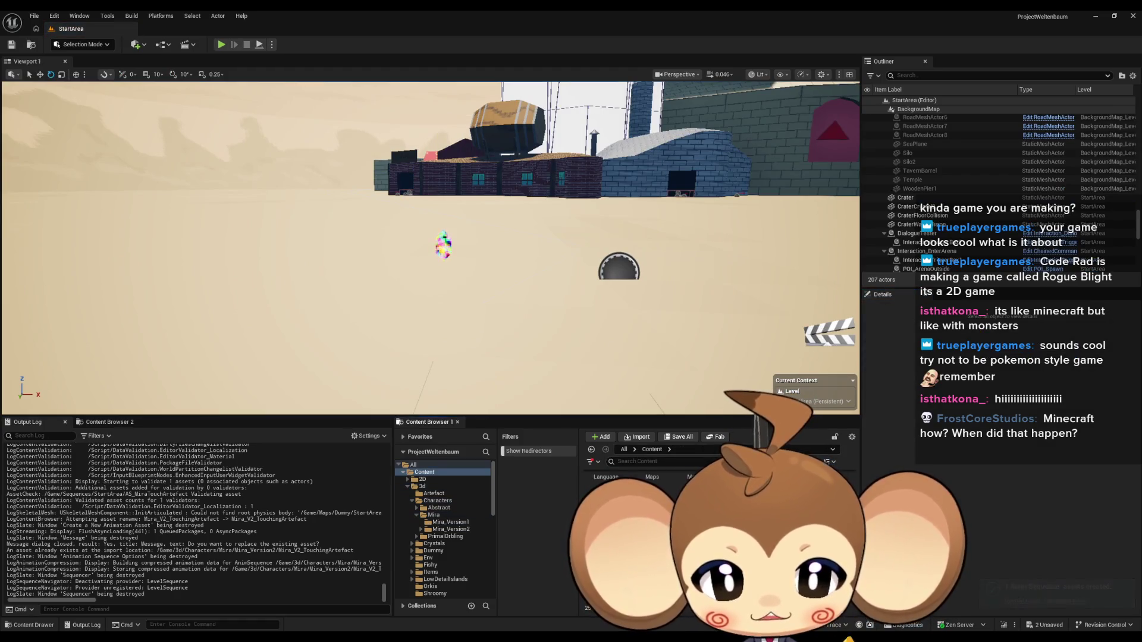
Step: Open the LS_MiraNoticeArtefact level sequence from Sequences/StartArea
{"action": "scroll", "coordinate": [443, 529], "scroll_direction": "down", "scroll_amount": 5}
{"action": "left_click", "coordinate": [433, 531]}
{"action": "left_click", "coordinate": [436, 546]}
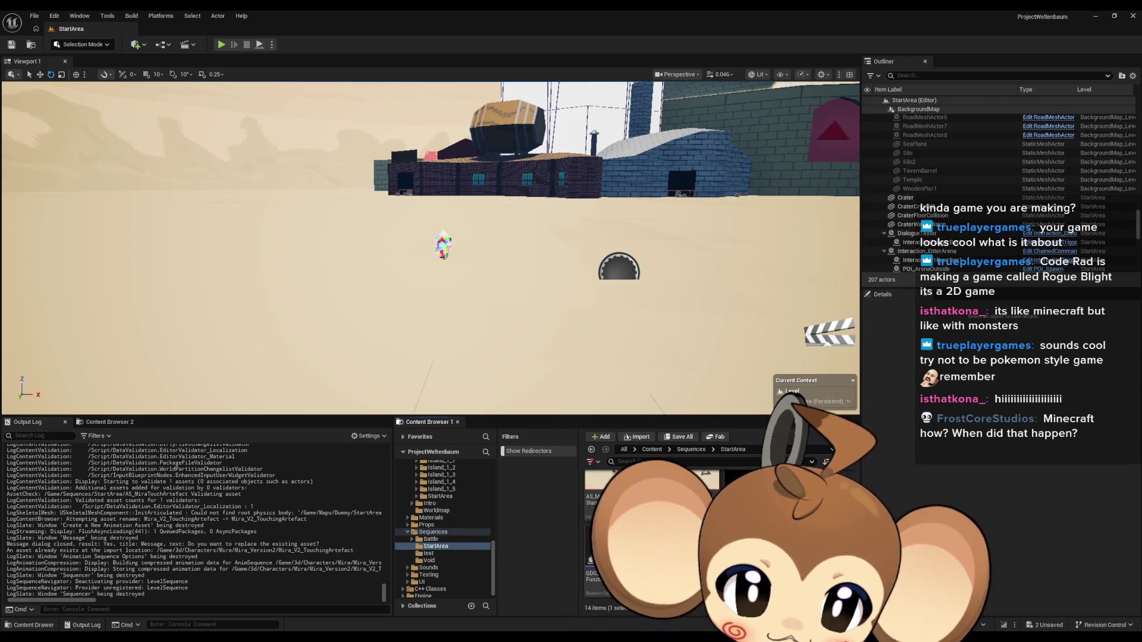
{"action": "double_click", "coordinate": [714, 482]}
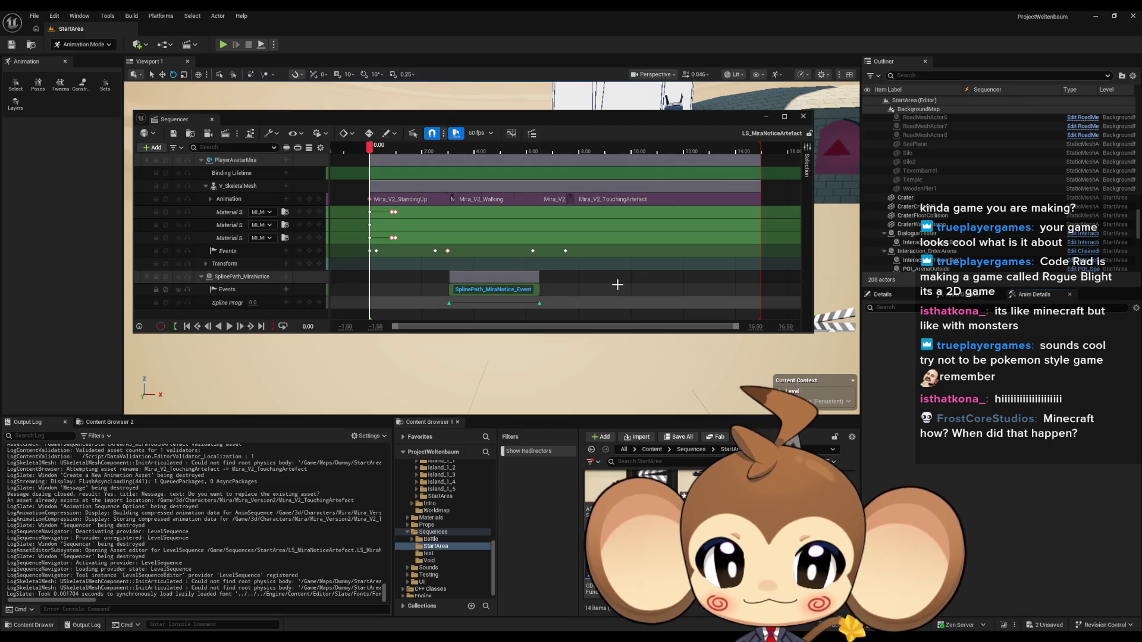
Step: Shorten the Mira_V2_TouchingArtefact section so it ends around 19.8 seconds
{"action": "scroll", "coordinate": [618, 283], "scroll_direction": "down", "scroll_amount": 3}
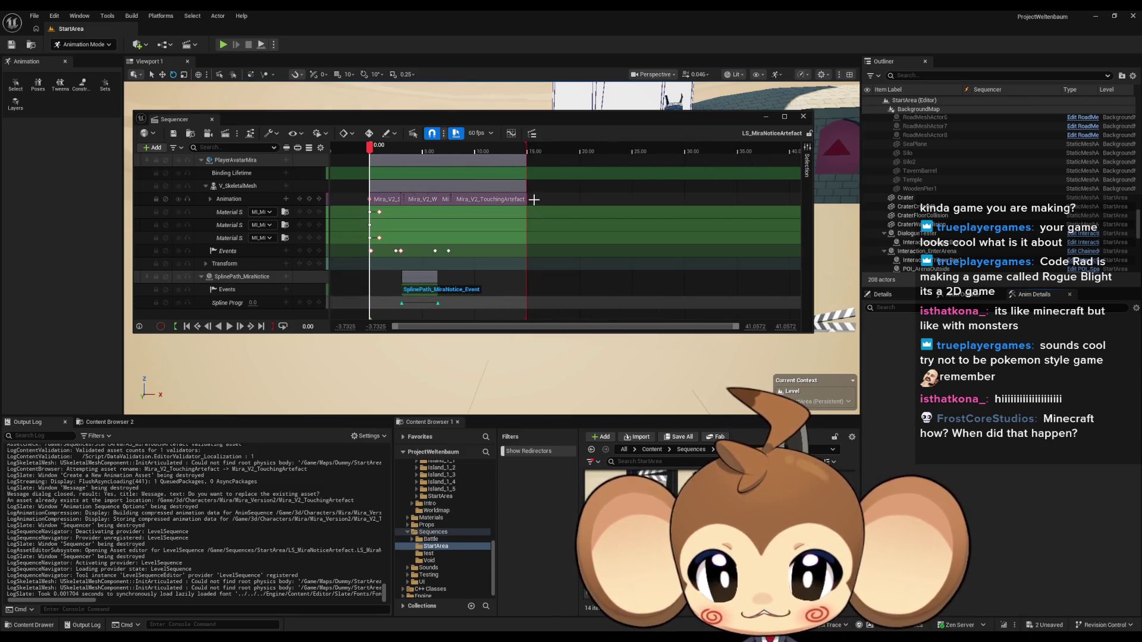
{"action": "scroll", "coordinate": [598, 227], "scroll_direction": "up", "scroll_amount": 3}
{"action": "scroll", "coordinate": [598, 227], "scroll_direction": "up", "scroll_amount": 3}
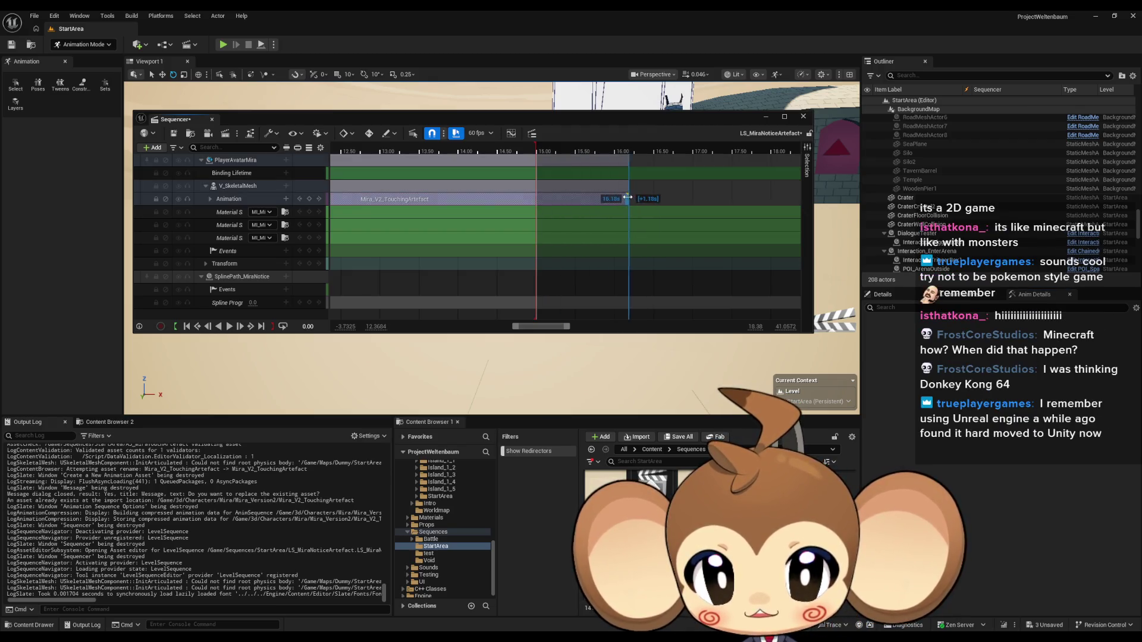
{"action": "left_click_drag", "start_coordinate": [783, 205], "coordinate": [604, 204]}
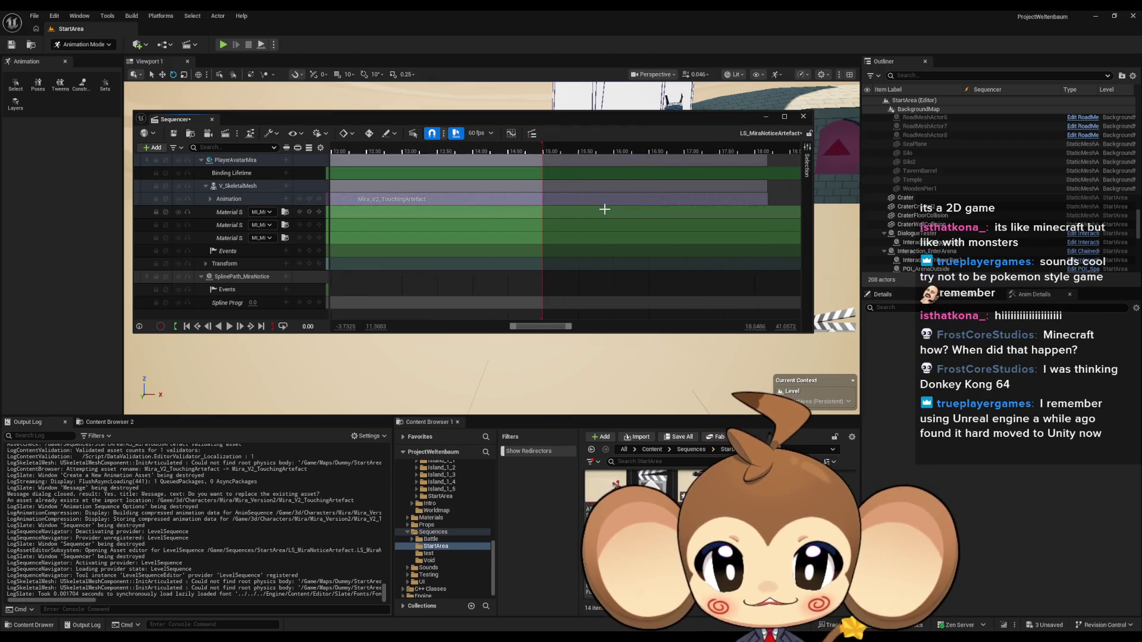
{"action": "scroll", "coordinate": [590, 212], "scroll_direction": "down", "scroll_amount": 3}
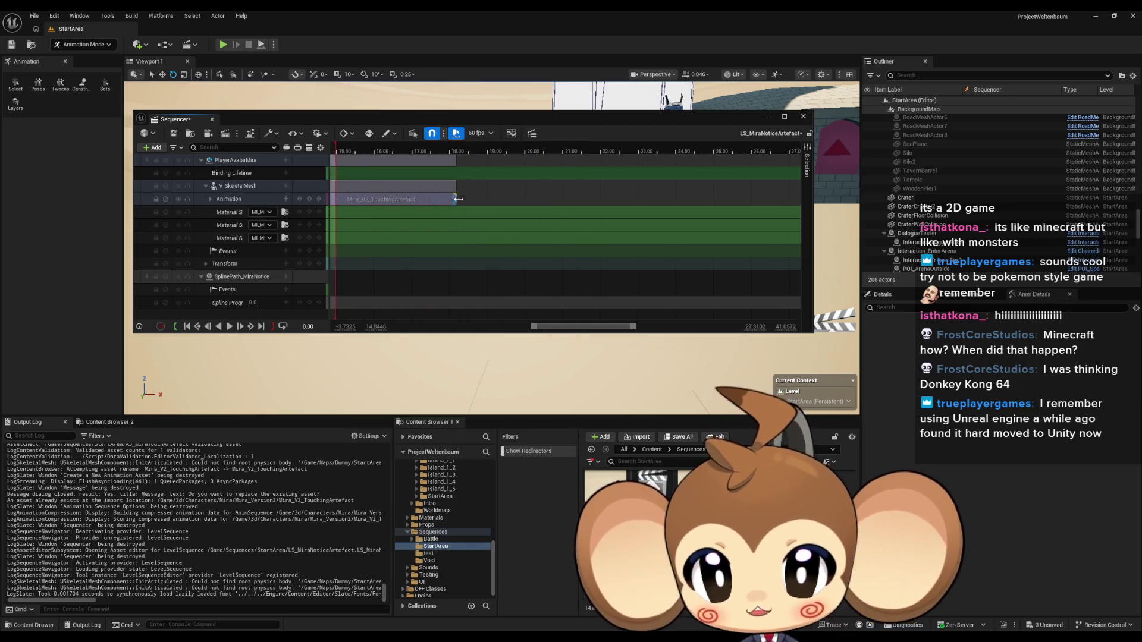
{"action": "mouse_move", "coordinate": [659, 203]}
{"action": "left_mouse_down"}
{"action": "mouse_move", "coordinate": [339, 201]}
{"action": "mouse_move", "coordinate": [645, 211]}
{"action": "mouse_move", "coordinate": [602, 217]}
{"action": "left_mouse_up"}
{"action": "scroll", "coordinate": [528, 195], "scroll_direction": "up", "scroll_amount": 5}
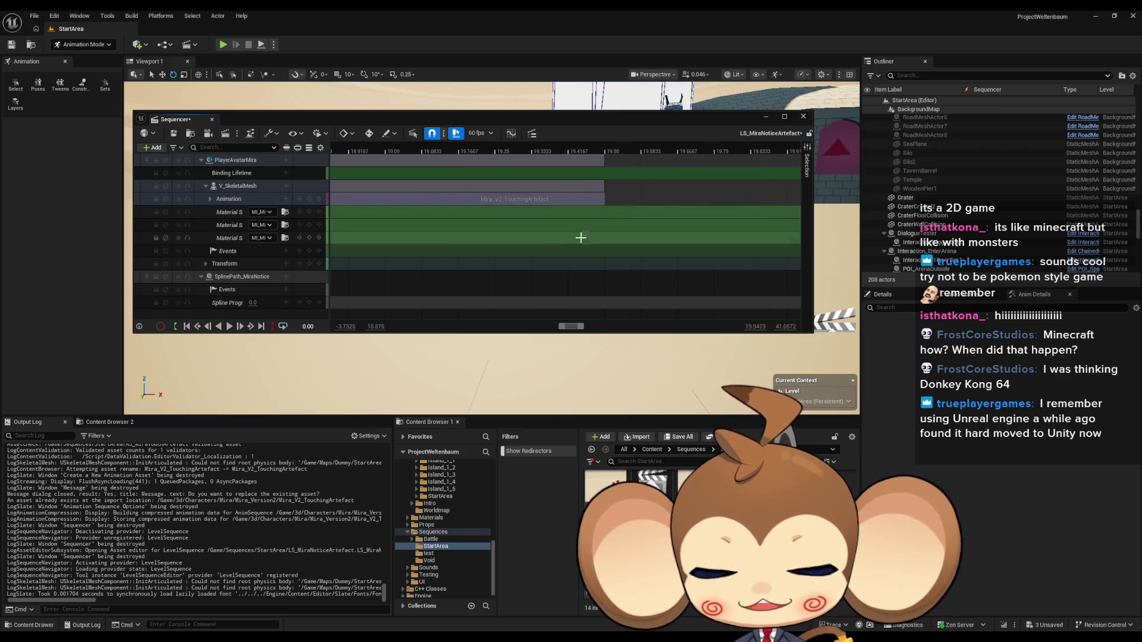
Step: Snap the playback range end to the clip's end near 19.5 s and save
{"action": "scroll", "coordinate": [573, 237], "scroll_direction": "down", "scroll_amount": 10}
{"action": "left_click_drag", "start_coordinate": [552, 151], "coordinate": [580, 152]}
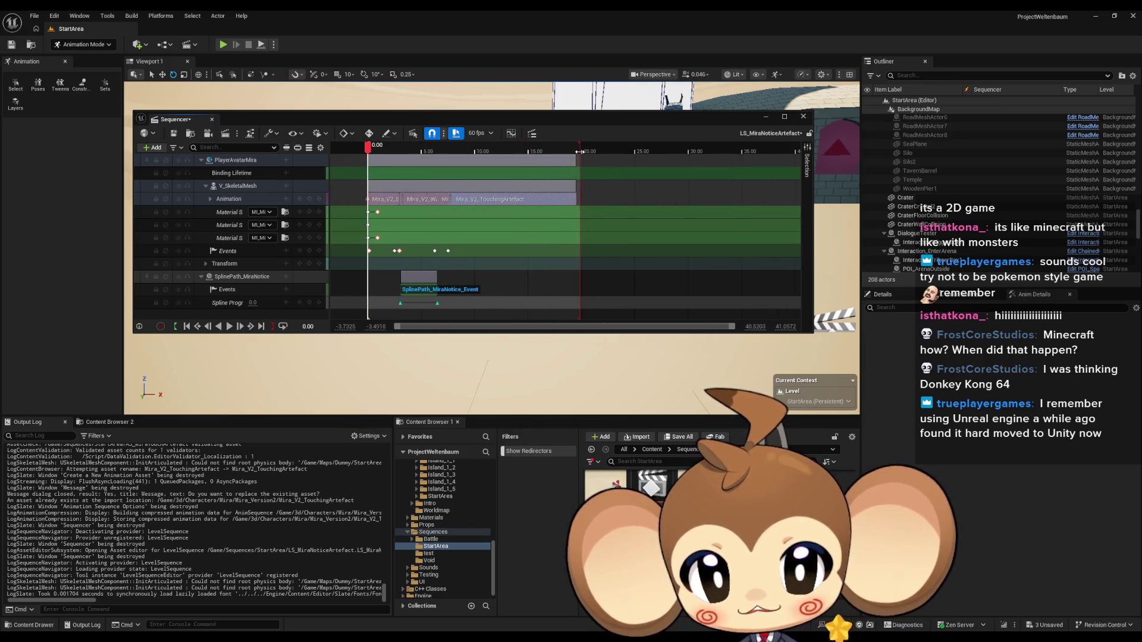
{"action": "scroll", "coordinate": [625, 238], "scroll_direction": "up", "scroll_amount": 5}
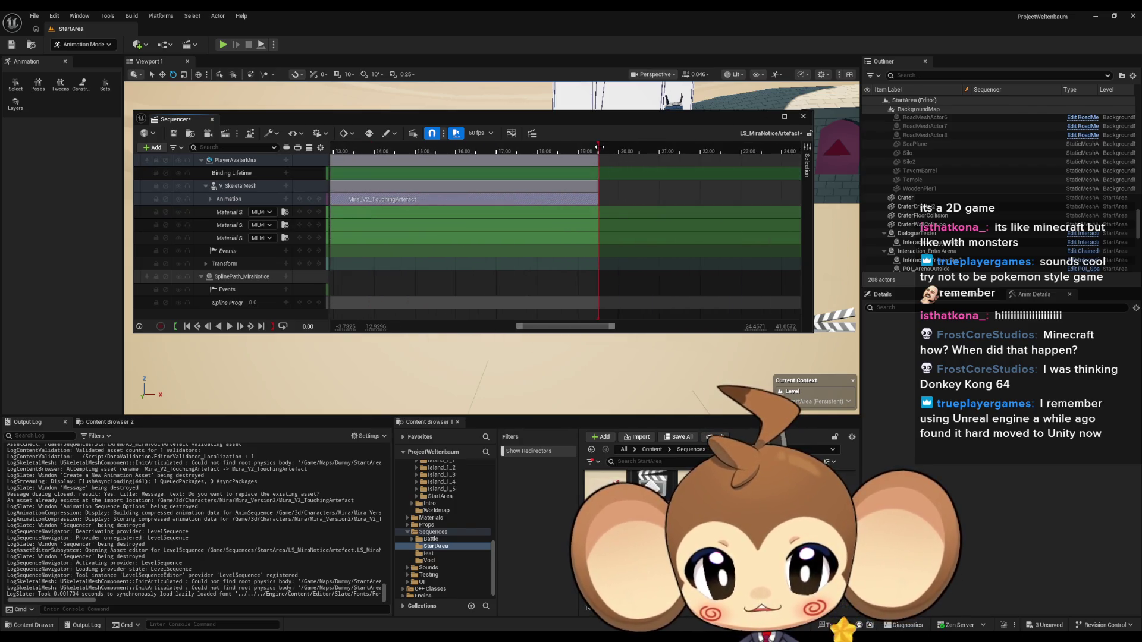
{"action": "scroll", "coordinate": [589, 153], "scroll_direction": "up", "scroll_amount": 10}
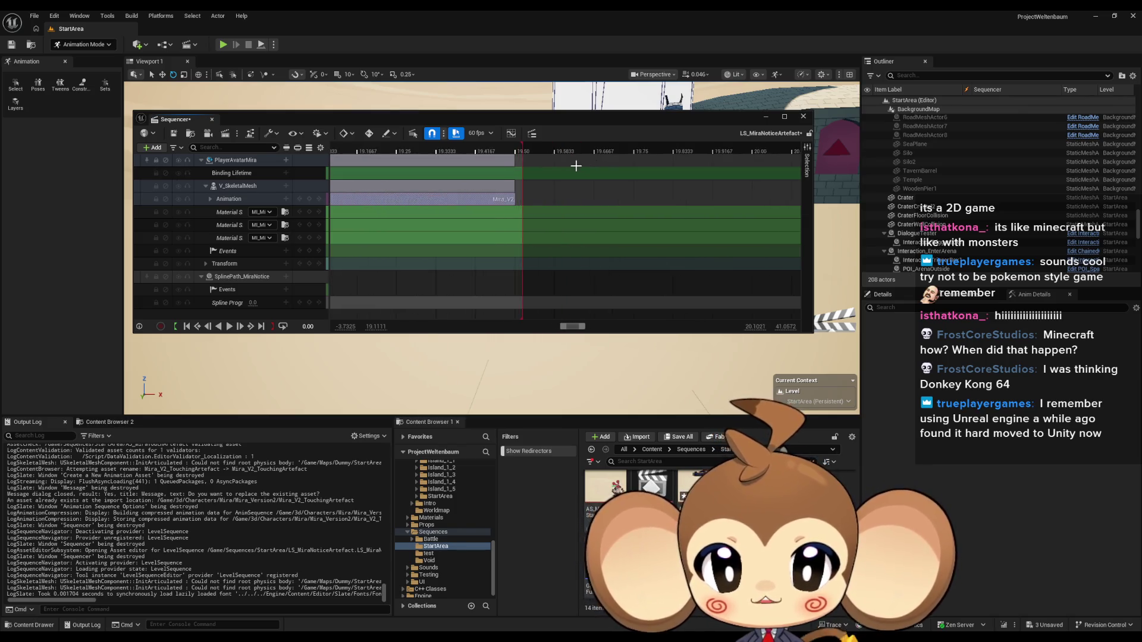
{"action": "left_click_drag", "start_coordinate": [455, 150], "coordinate": [451, 151]}
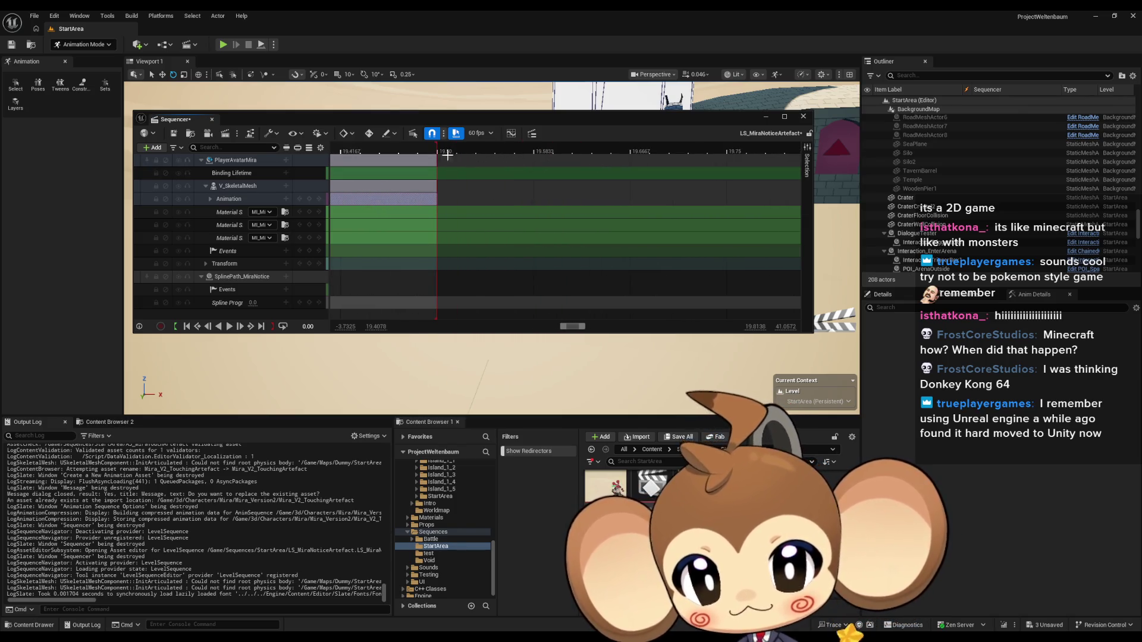
{"action": "scroll", "coordinate": [523, 247], "scroll_direction": "down", "scroll_amount": 12}
{"action": "key", "text": "ctrl+s"}
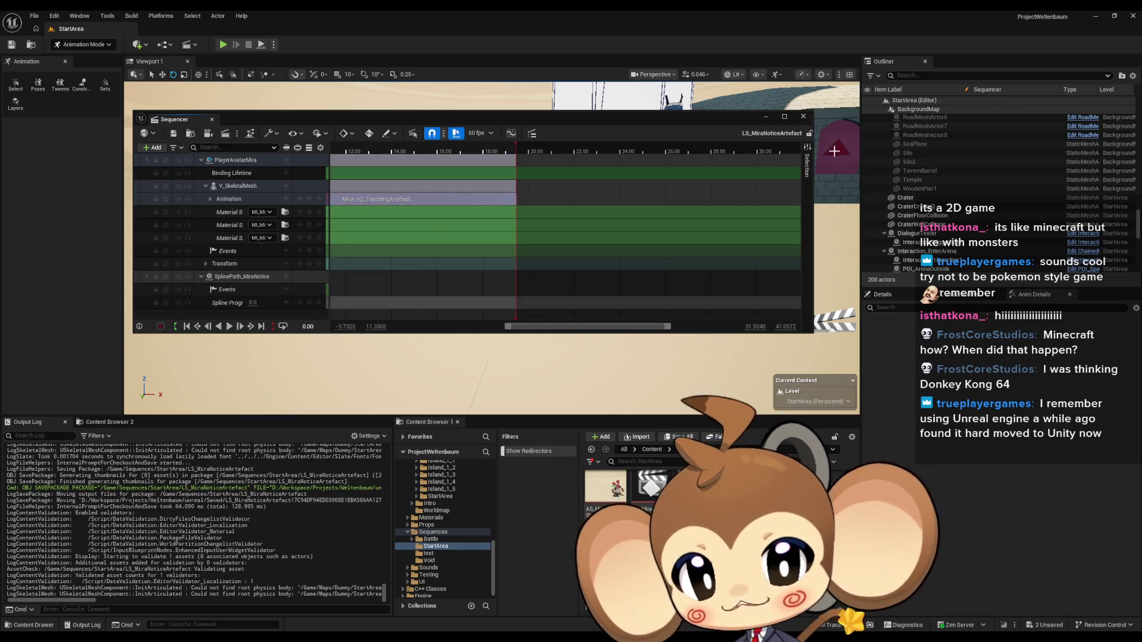
Step: Save AS_MiraTouchArtefact and Mira_V2_TouchingArtefact, then play the game fullscreen from the Main level
{"action": "key", "text": "shift+1"}
{"action": "left_click", "coordinate": [652, 449]}
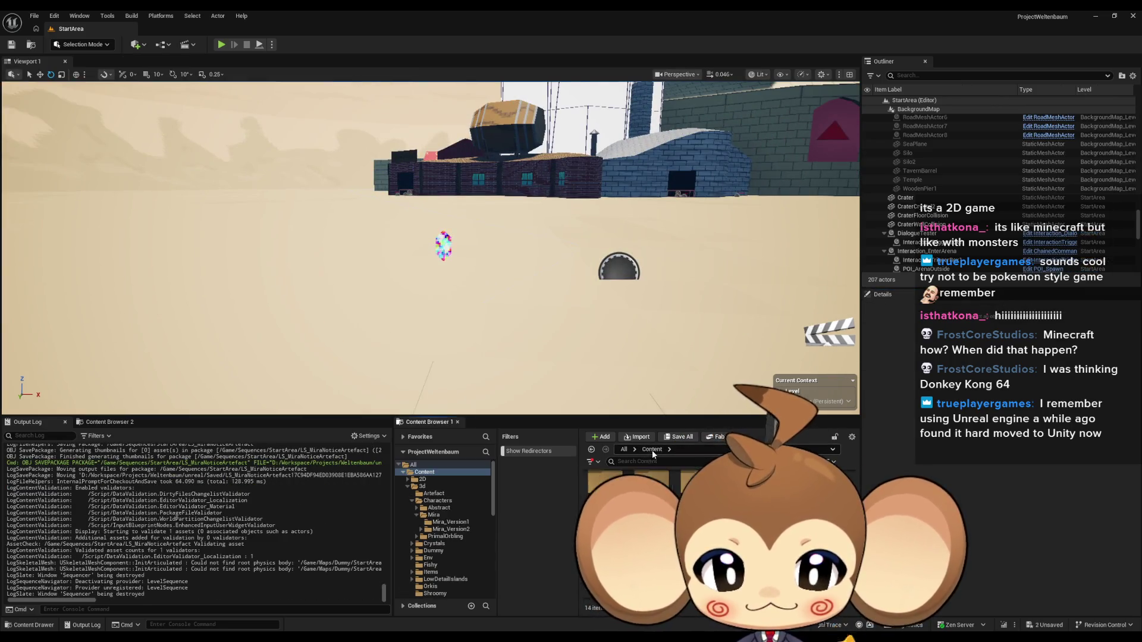
{"action": "left_click", "coordinate": [679, 436]}
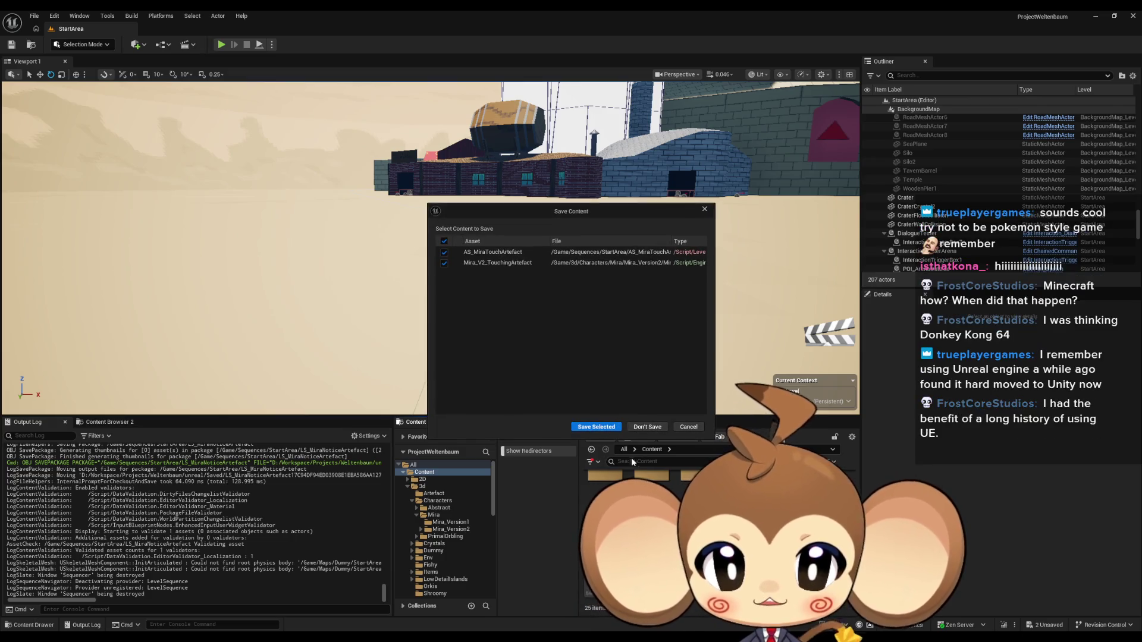
{"action": "left_click", "coordinate": [596, 427]}
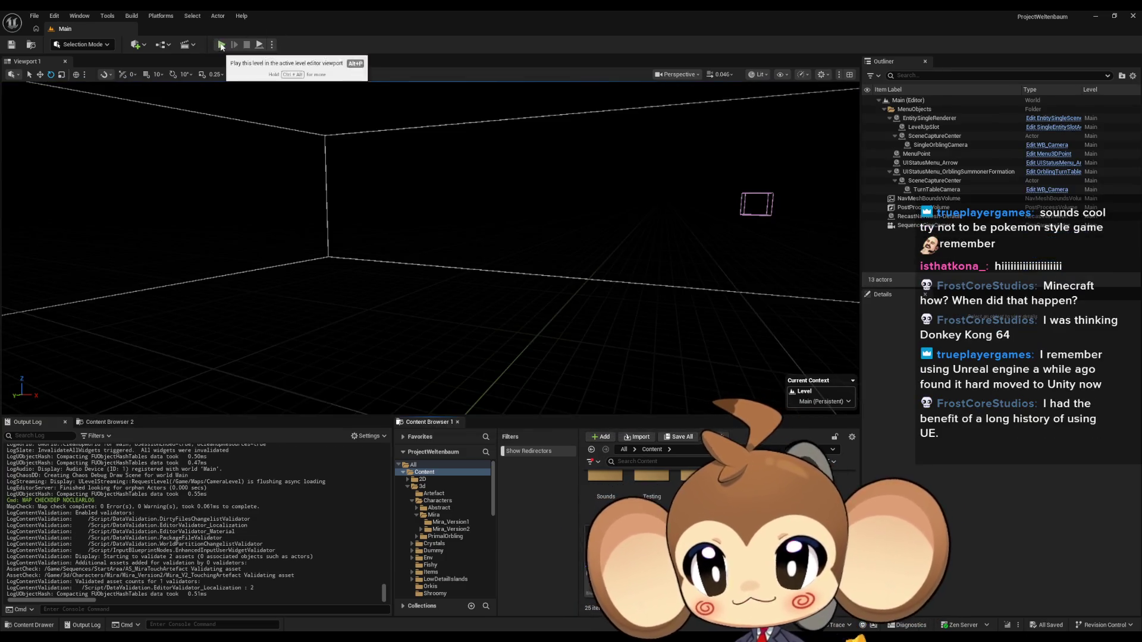
{"action": "key", "text": "F11"}
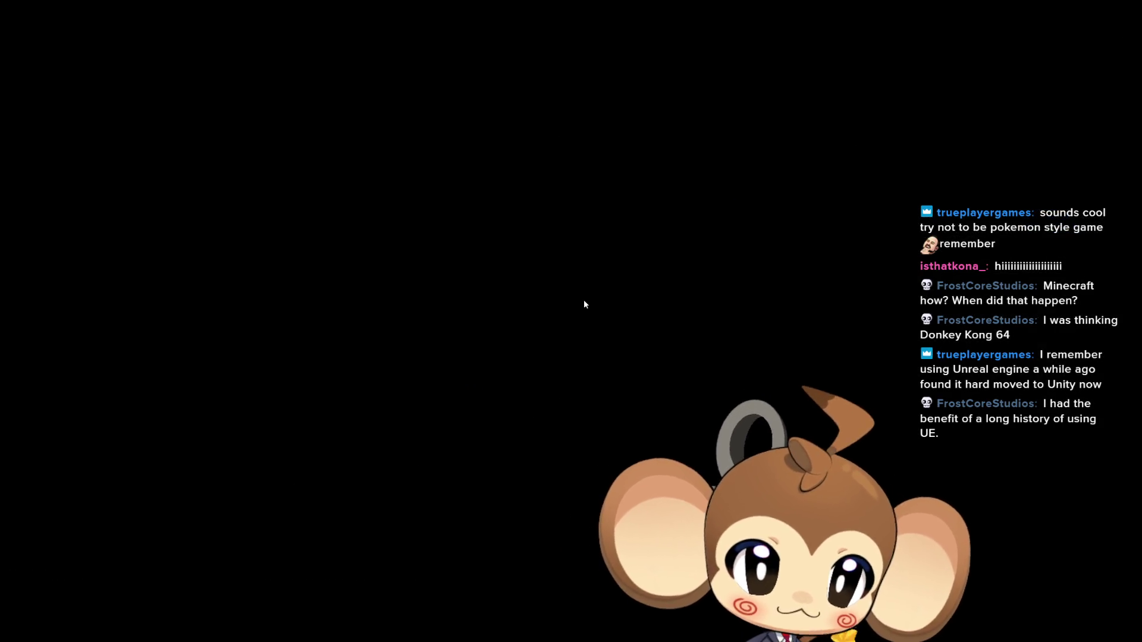
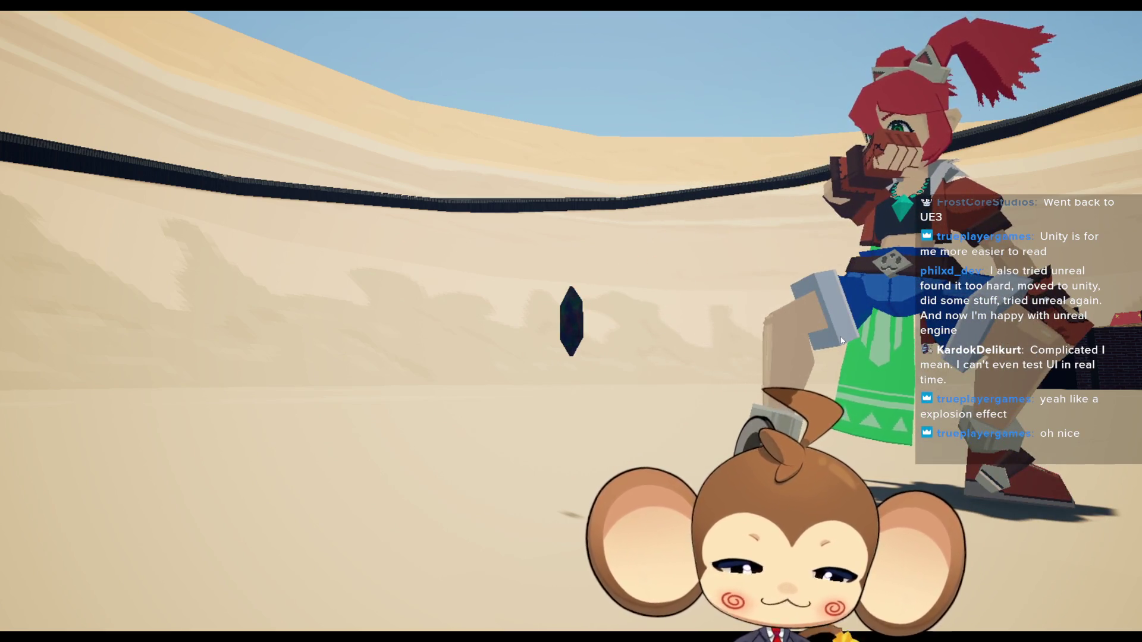
Step: Stop the play-in-editor session and open the StartArea level from Maps > Dummy
{"action": "key", "text": "F11"}
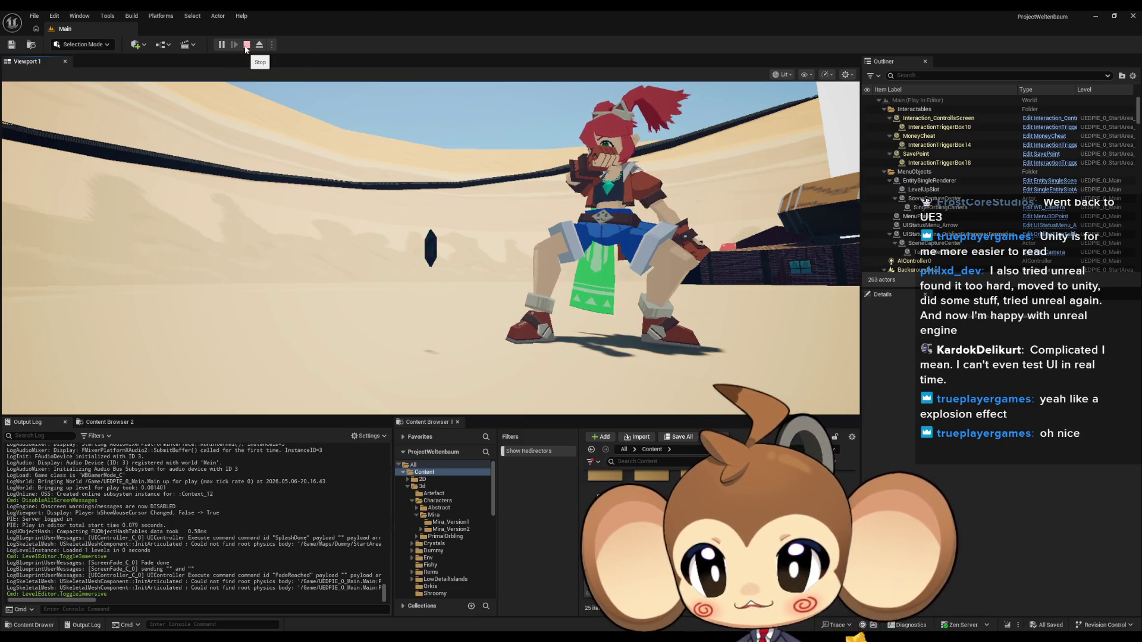
{"action": "left_click", "coordinate": [246, 44]}
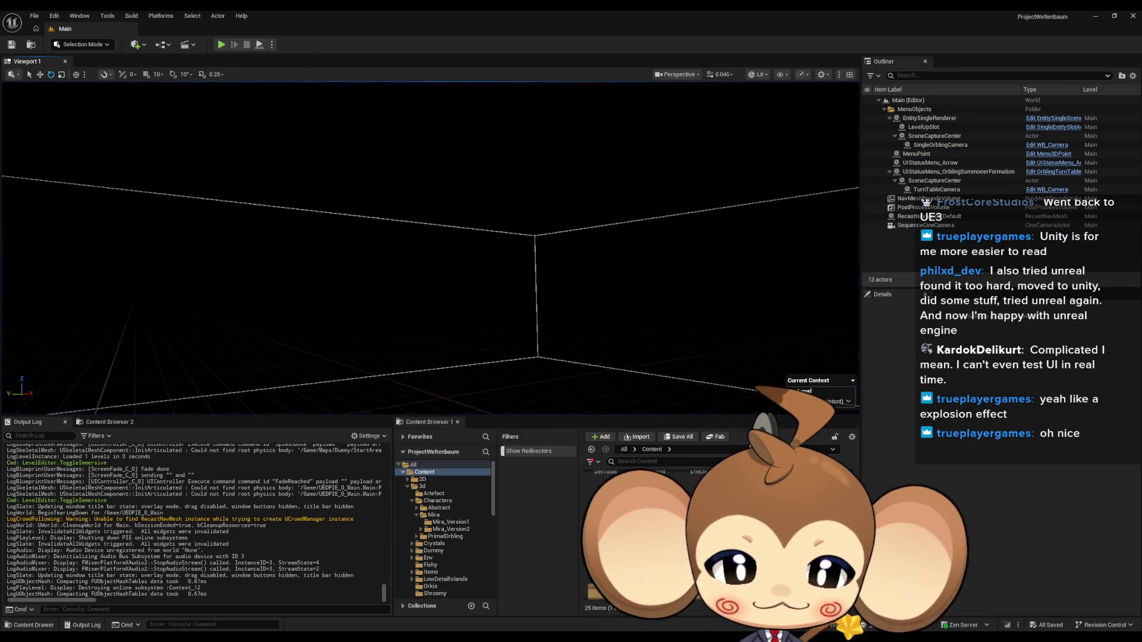
{"action": "left_click", "coordinate": [426, 532]}
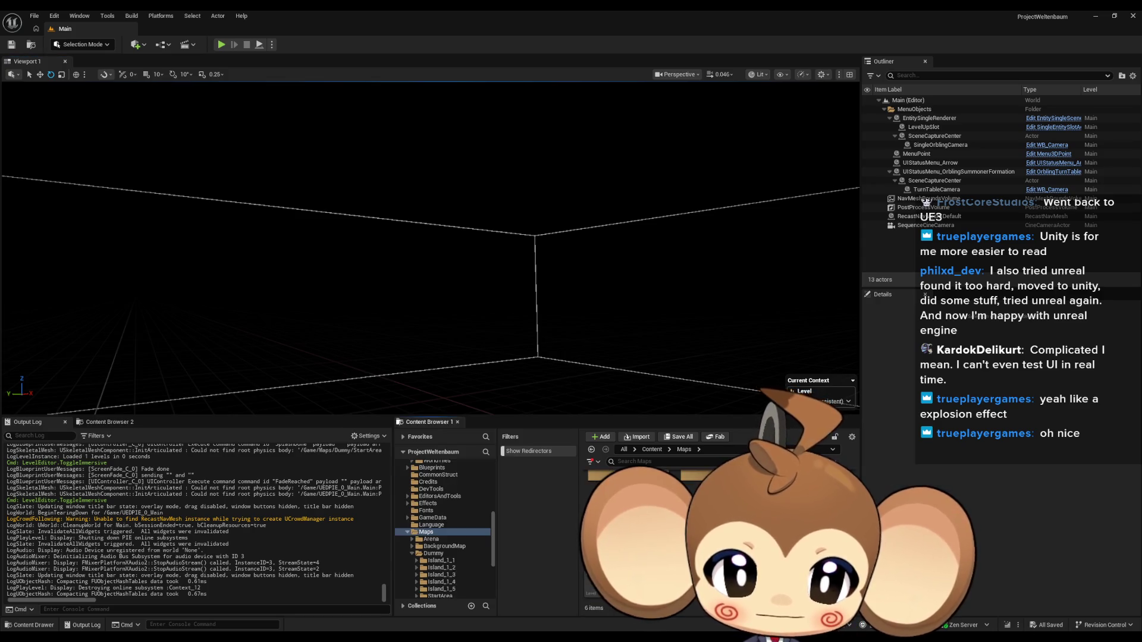
{"action": "left_click", "coordinate": [433, 554]}
{"action": "left_click", "coordinate": [439, 595]}
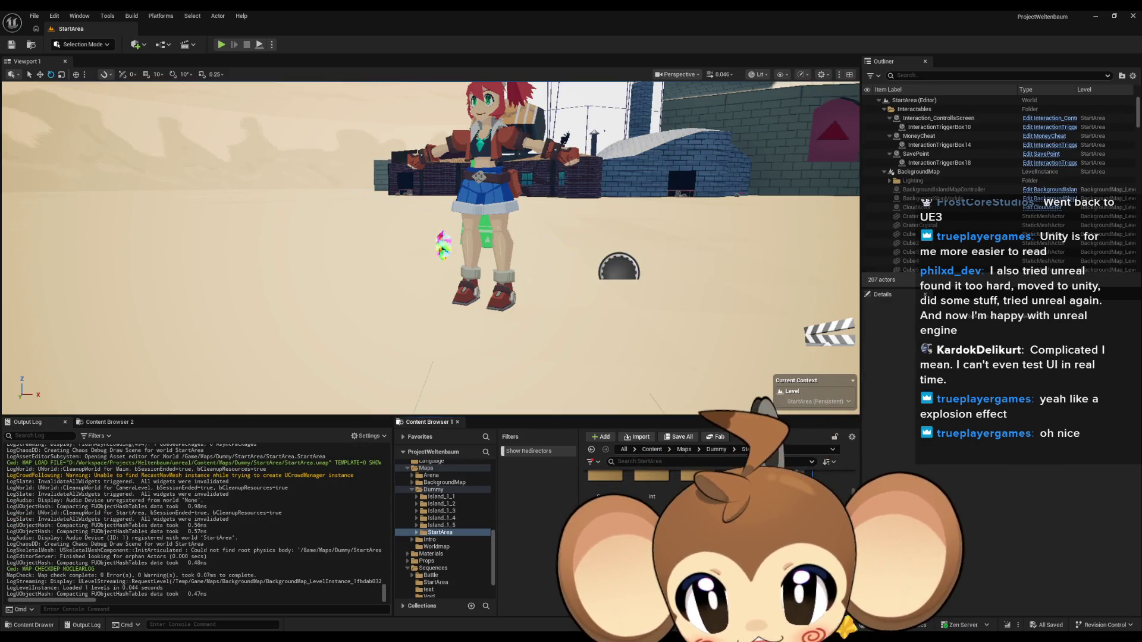
Step: Move the view closer to Mira_V2 and select her in the level
{"action": "mouse_move", "coordinate": [665, 303]}
{"action": "left_mouse_down"}
{"action": "mouse_move", "coordinate": [666, 280]}
{"action": "mouse_move", "coordinate": [665, 303]}
{"action": "left_mouse_up"}
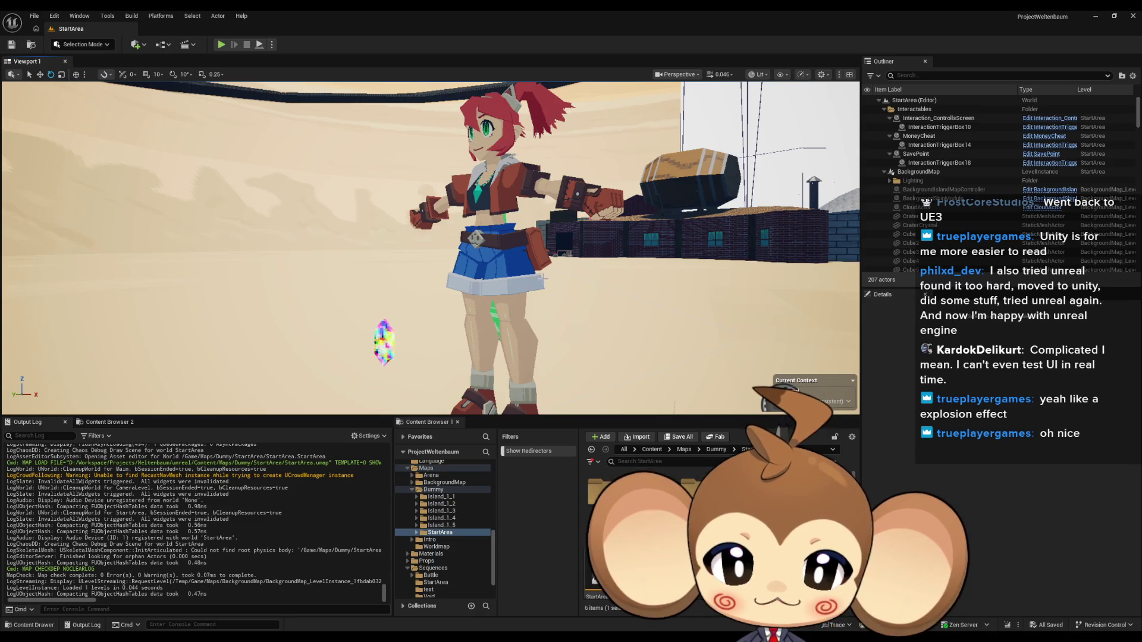
{"action": "left_click", "coordinate": [543, 277]}
{"action": "key", "text": "h"}
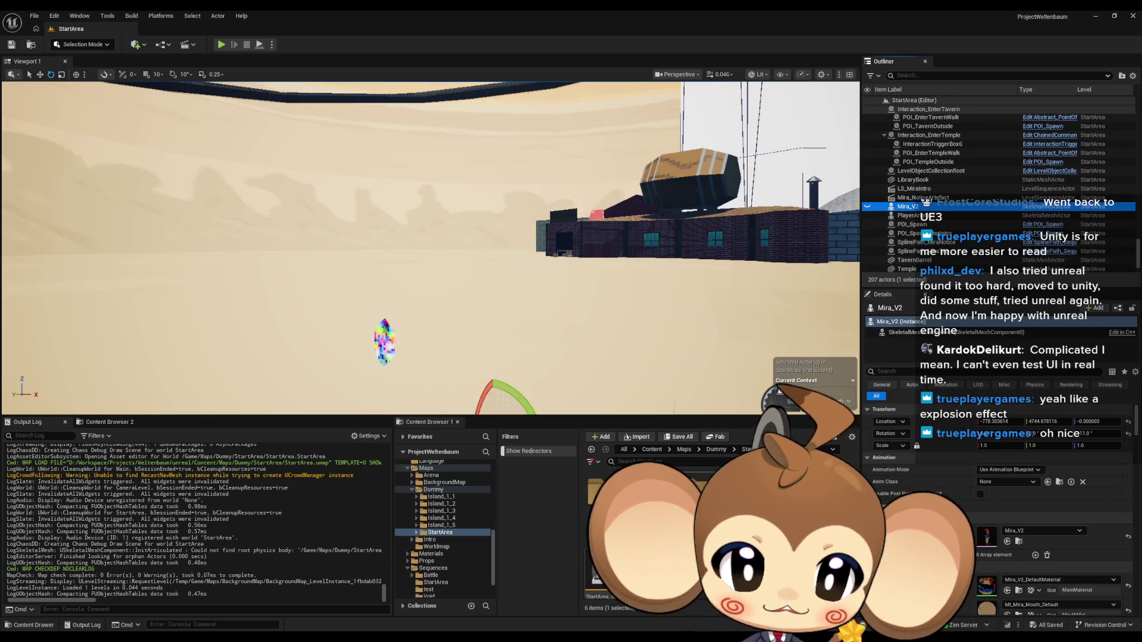
Step: Open Mira's level sequence from Content > Sequences > StartArea in Sequencer
{"action": "left_click", "coordinate": [652, 450]}
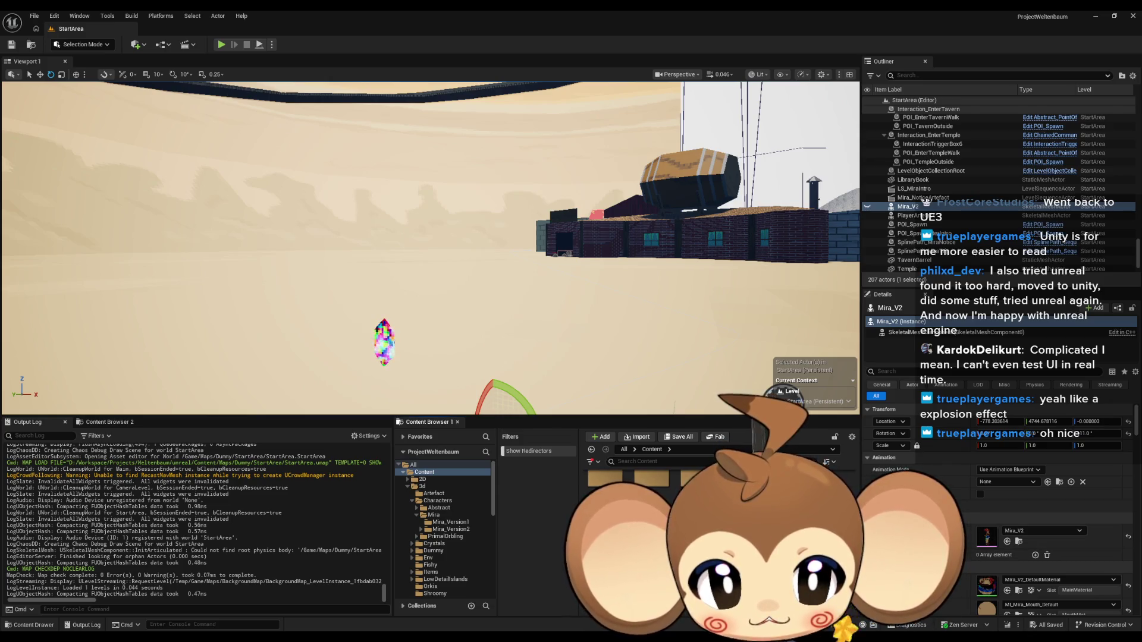
{"action": "left_click", "coordinate": [433, 532]}
{"action": "double_click", "coordinate": [656, 496]}
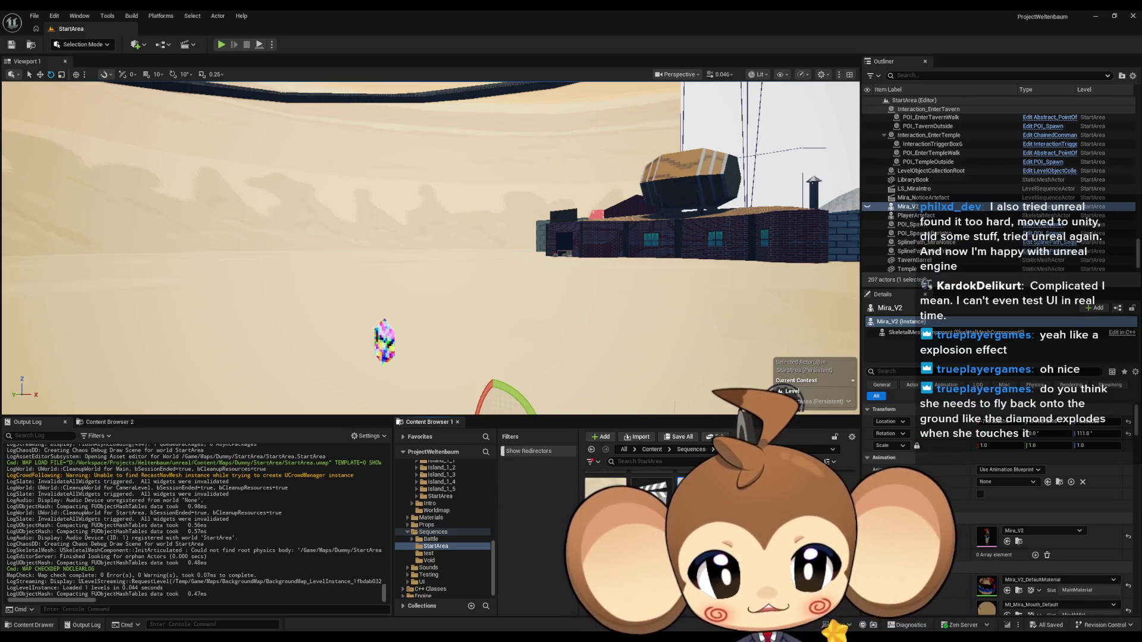
{"action": "double_click", "coordinate": [655, 491]}
{"action": "mouse_move", "coordinate": [671, 119]}
{"action": "left_mouse_down"}
{"action": "mouse_move", "coordinate": [647, 415]}
{"action": "mouse_move", "coordinate": [662, 460]}
{"action": "left_mouse_up"}
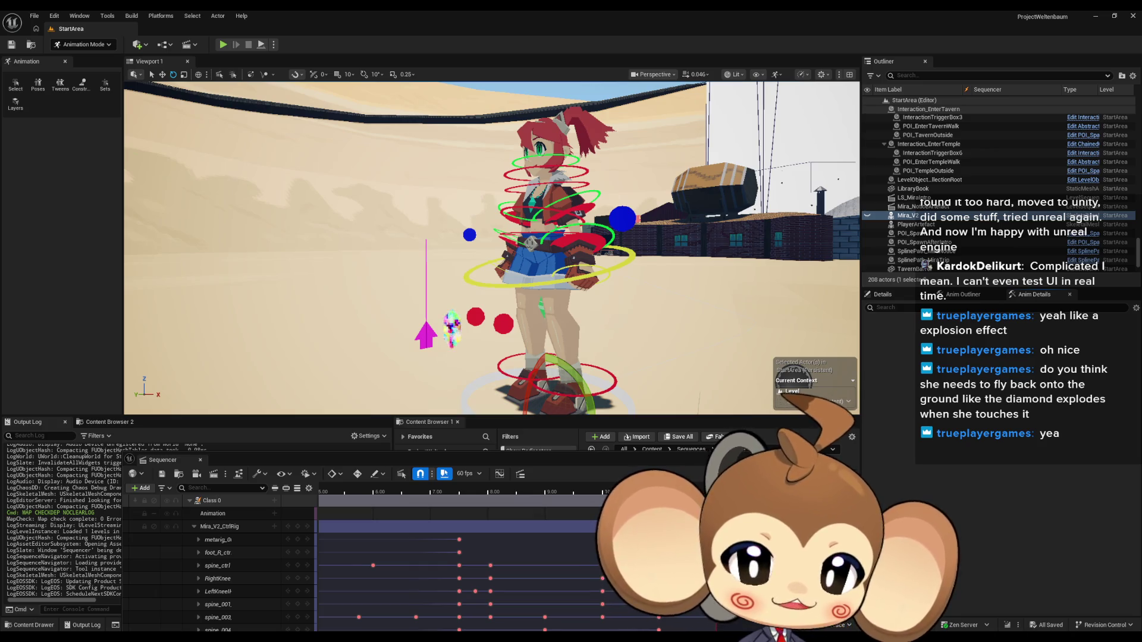
Step: Orbit and zoom the viewport around Mira's legs and the buildings, then nudge Sequencer up
{"action": "left_click_drag", "start_coordinate": [464, 178], "coordinate": [467, 232]}
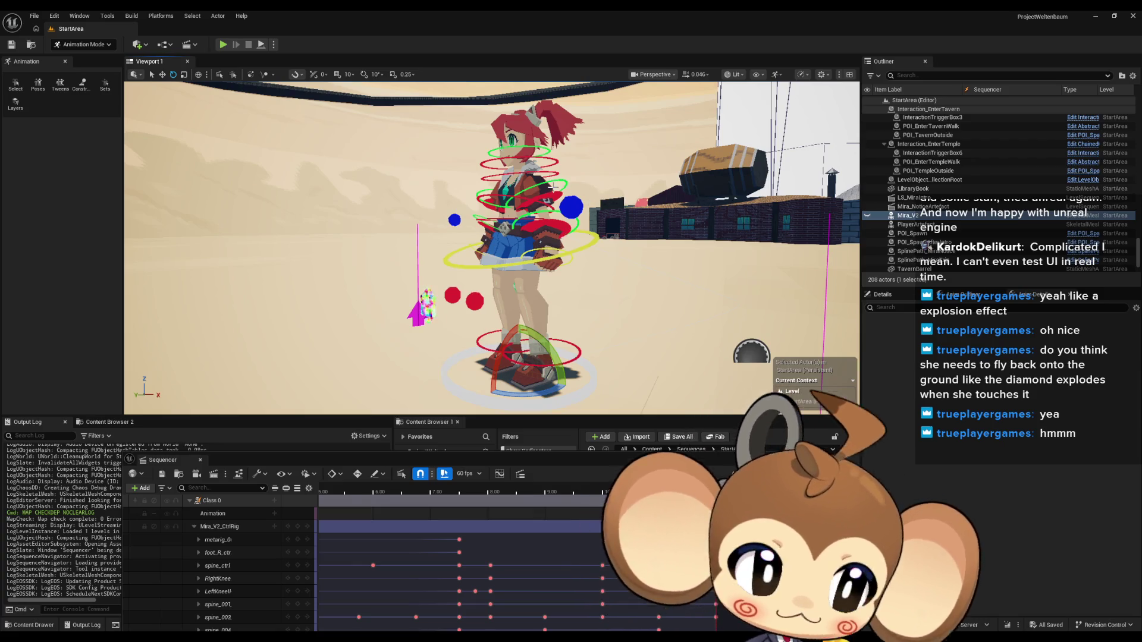
{"action": "scroll", "coordinate": [561, 234], "scroll_direction": "up", "scroll_amount": 2}
{"action": "scroll", "coordinate": [491, 248], "scroll_direction": "up", "scroll_amount": 3}
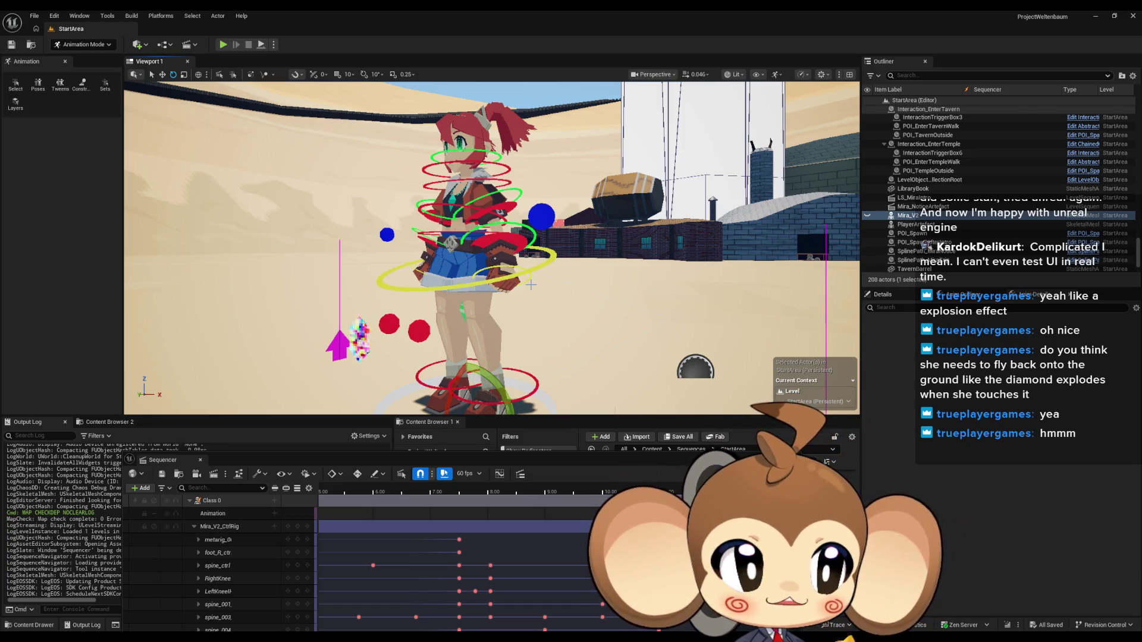
{"action": "left_click_drag", "start_coordinate": [506, 307], "coordinate": [542, 231]}
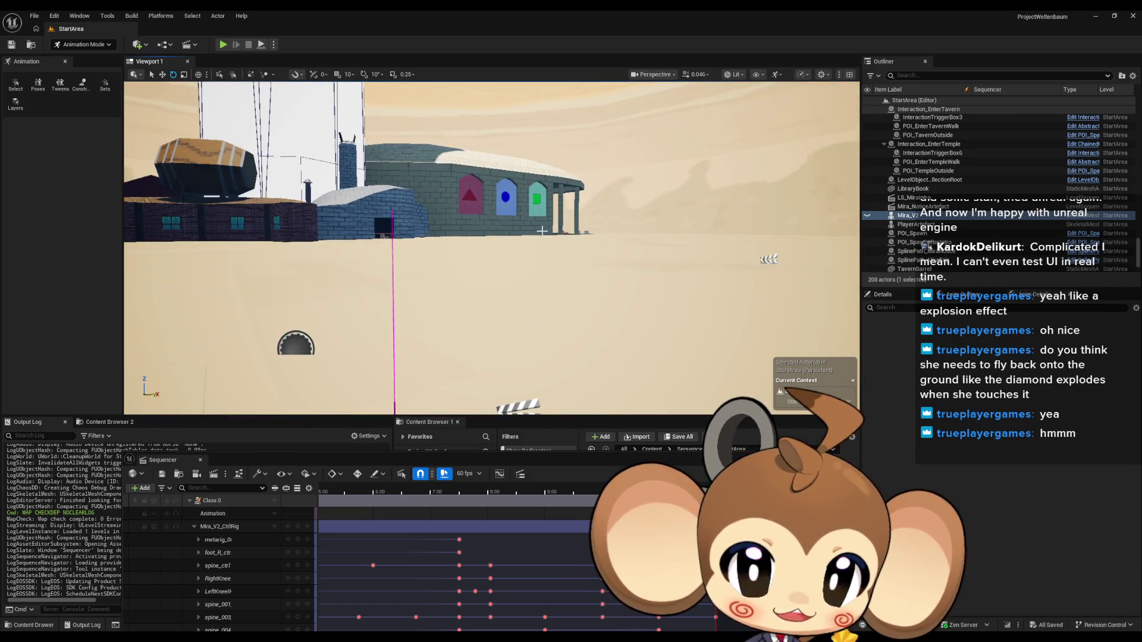
{"action": "left_click_drag", "start_coordinate": [551, 239], "coordinate": [494, 244]}
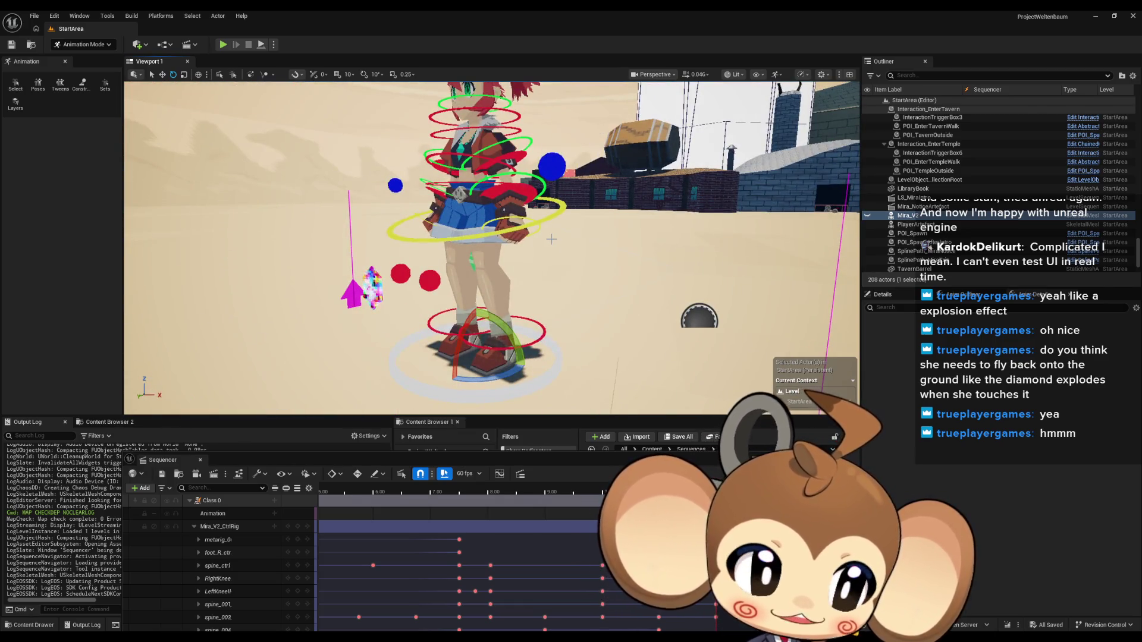
{"action": "mouse_move", "coordinate": [550, 273]}
{"action": "left_mouse_down"}
{"action": "mouse_move", "coordinate": [592, 301]}
{"action": "mouse_move", "coordinate": [575, 370]}
{"action": "left_mouse_up"}
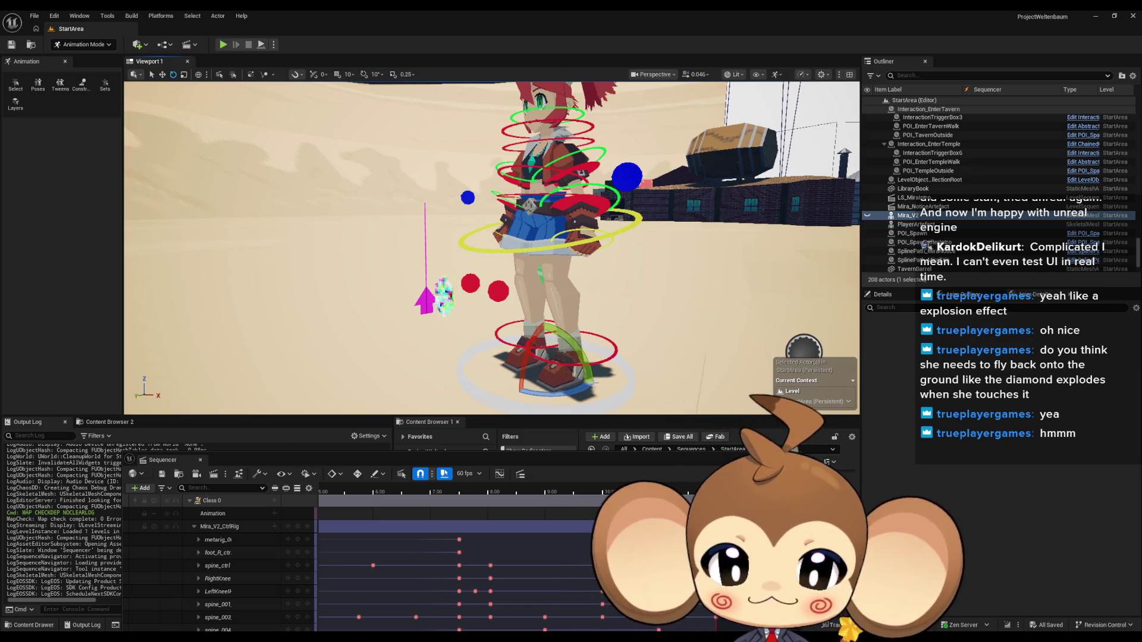
{"action": "left_click_drag", "start_coordinate": [601, 462], "coordinate": [569, 425]}
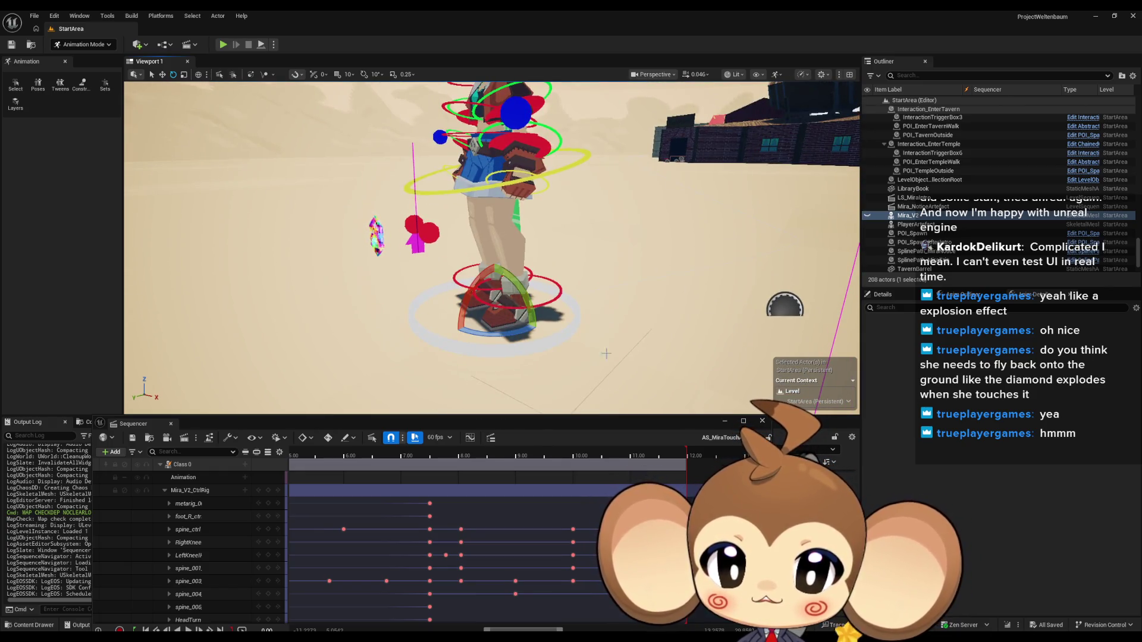
Step: Set the playback range to start at about 4.00 and end just after the touch
{"action": "left_click", "coordinate": [568, 454]}
{"action": "mouse_move", "coordinate": [569, 454]}
{"action": "left_mouse_down"}
{"action": "mouse_move", "coordinate": [522, 453]}
{"action": "mouse_move", "coordinate": [619, 454]}
{"action": "mouse_move", "coordinate": [433, 464]}
{"action": "mouse_move", "coordinate": [447, 464]}
{"action": "left_mouse_up"}
{"action": "mouse_move", "coordinate": [540, 464]}
{"action": "left_mouse_down"}
{"action": "mouse_move", "coordinate": [459, 464]}
{"action": "mouse_move", "coordinate": [490, 464]}
{"action": "left_mouse_up"}
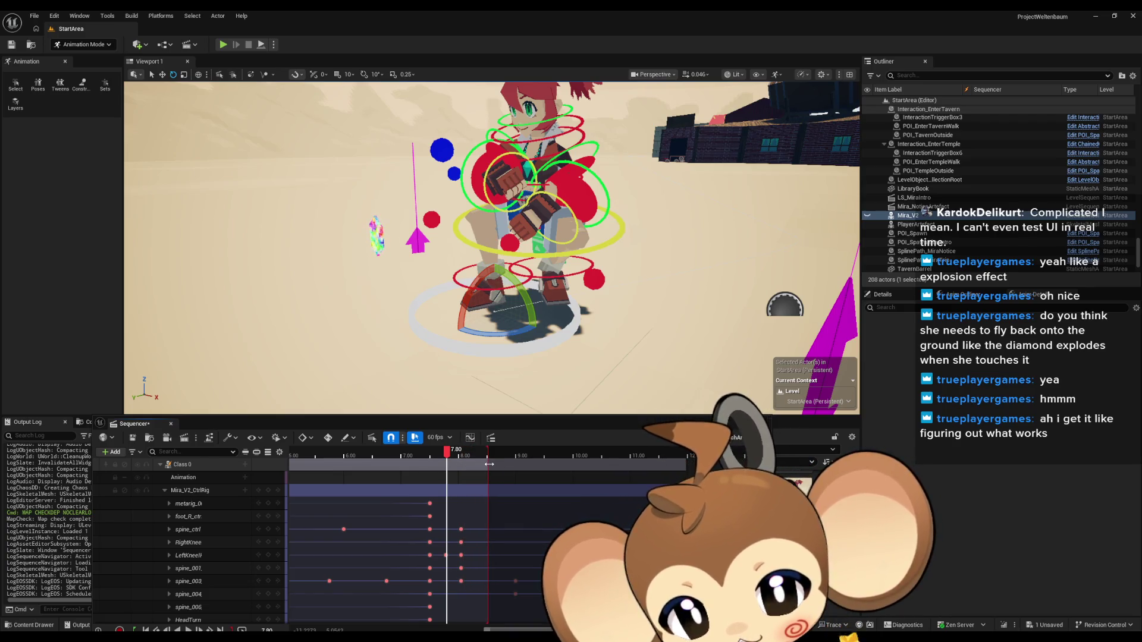
{"action": "scroll", "coordinate": [404, 482], "scroll_direction": "up", "scroll_amount": 3}
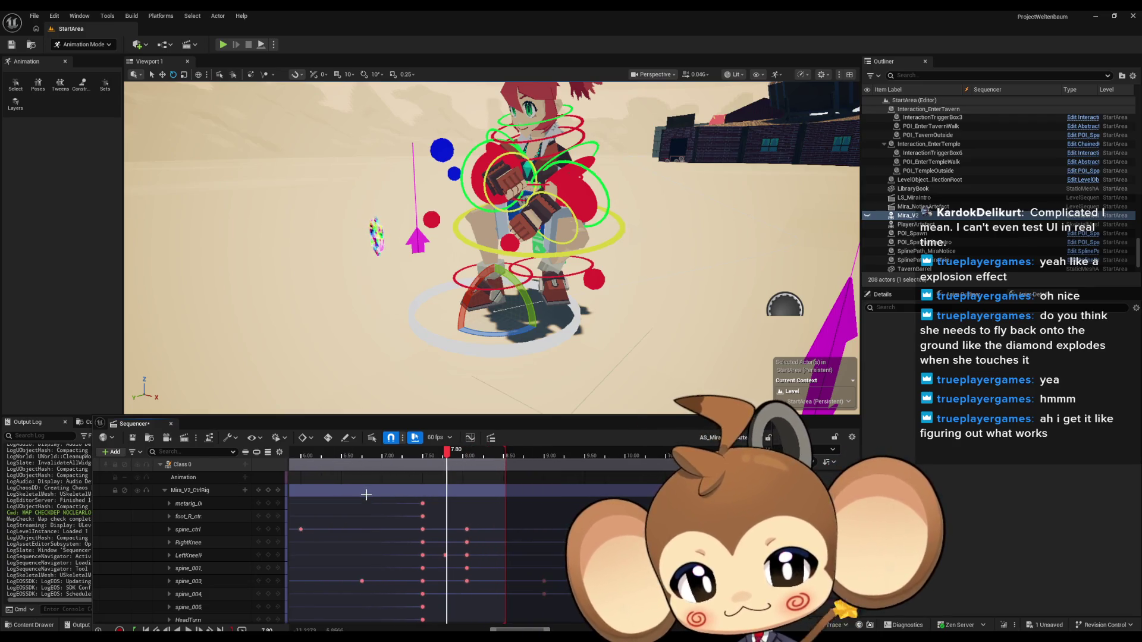
{"action": "scroll", "coordinate": [401, 479], "scroll_direction": "left", "scroll_amount": 10}
{"action": "mouse_move", "coordinate": [392, 453]}
{"action": "left_mouse_down"}
{"action": "mouse_move", "coordinate": [543, 458]}
{"action": "mouse_move", "coordinate": [335, 455]}
{"action": "mouse_move", "coordinate": [571, 463]}
{"action": "left_mouse_up"}
Step: Loop-play the shortened range from a low side view and pause at the touch frame
{"action": "key", "text": "space"}
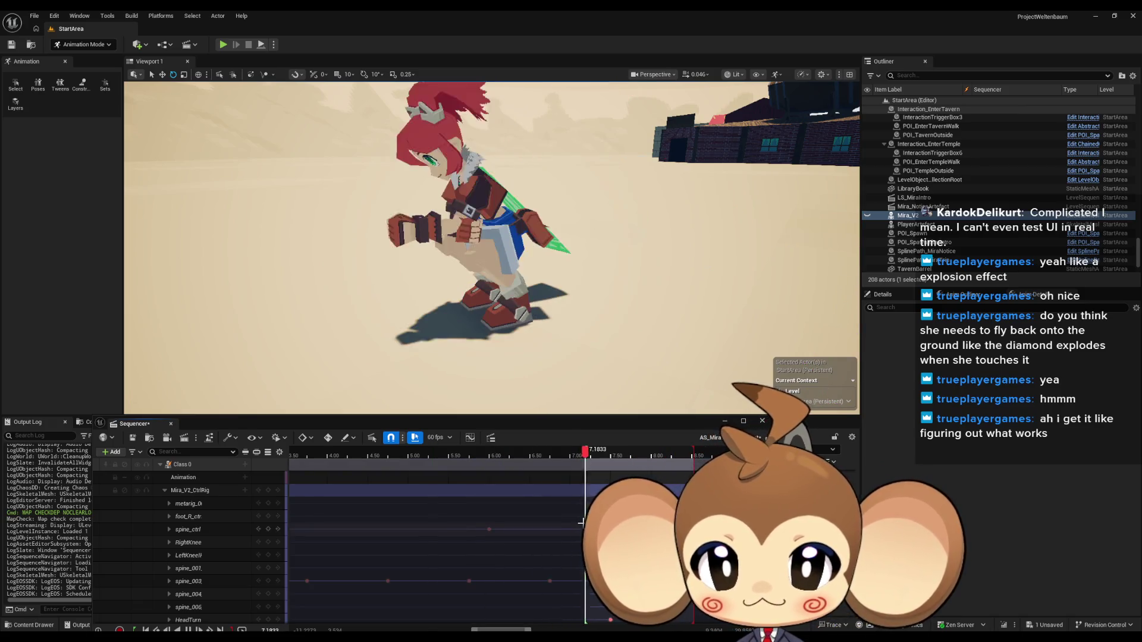
{"action": "left_click_drag", "start_coordinate": [614, 333], "coordinate": [614, 333]}
{"action": "scroll", "coordinate": [641, 505], "scroll_direction": "up", "scroll_amount": 3}
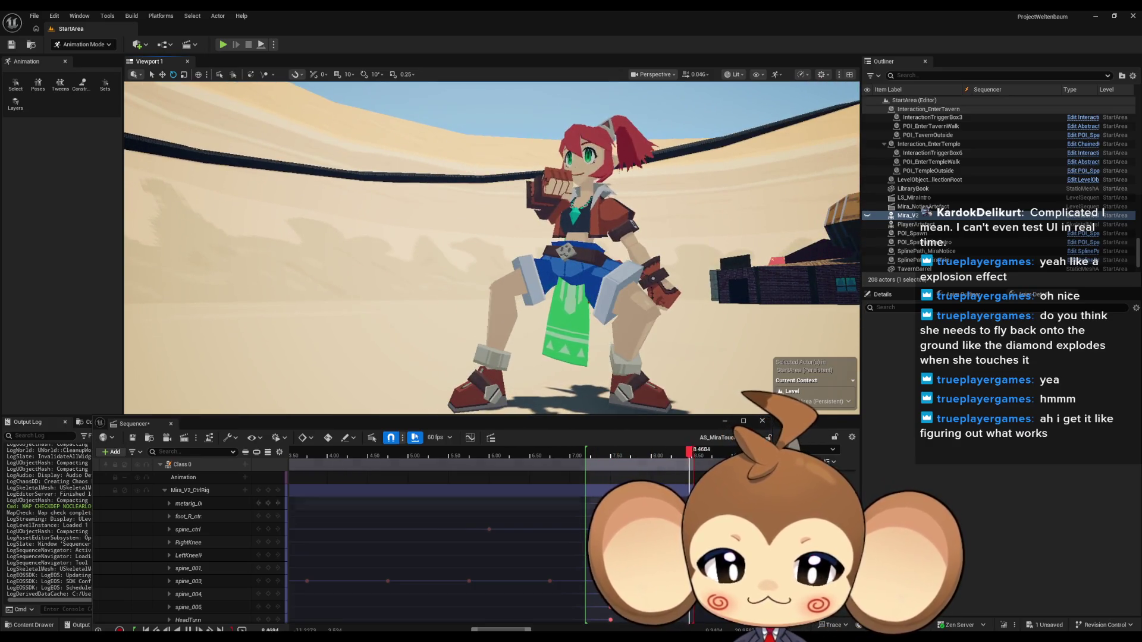
{"action": "scroll", "coordinate": [481, 555], "scroll_direction": "up", "scroll_amount": 8}
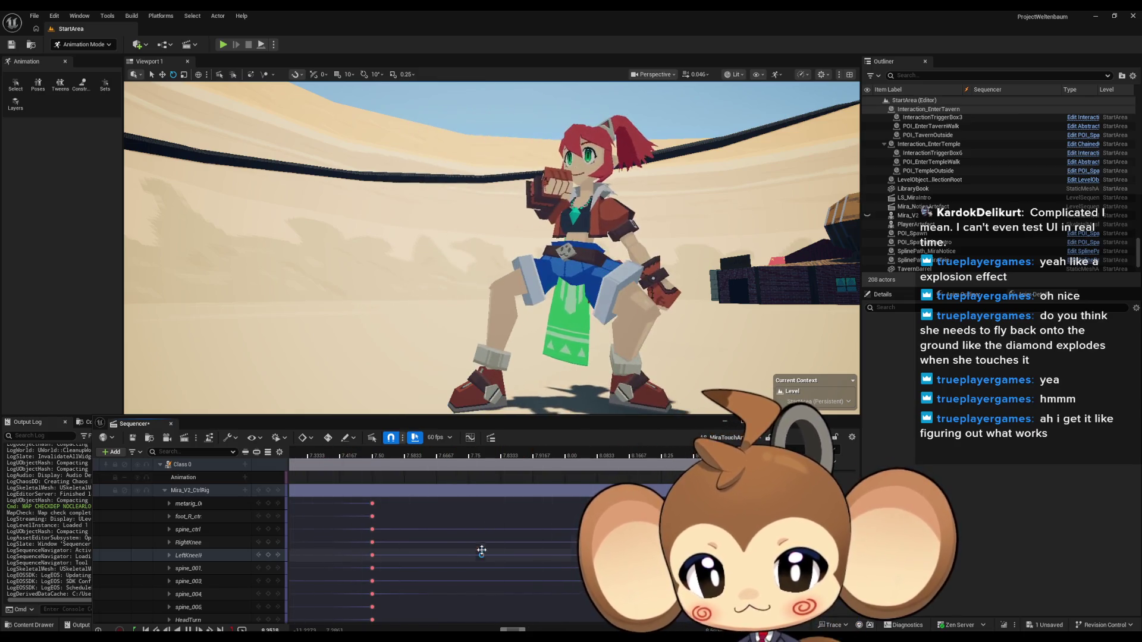
{"action": "left_click_drag", "start_coordinate": [441, 426], "coordinate": [445, 381]}
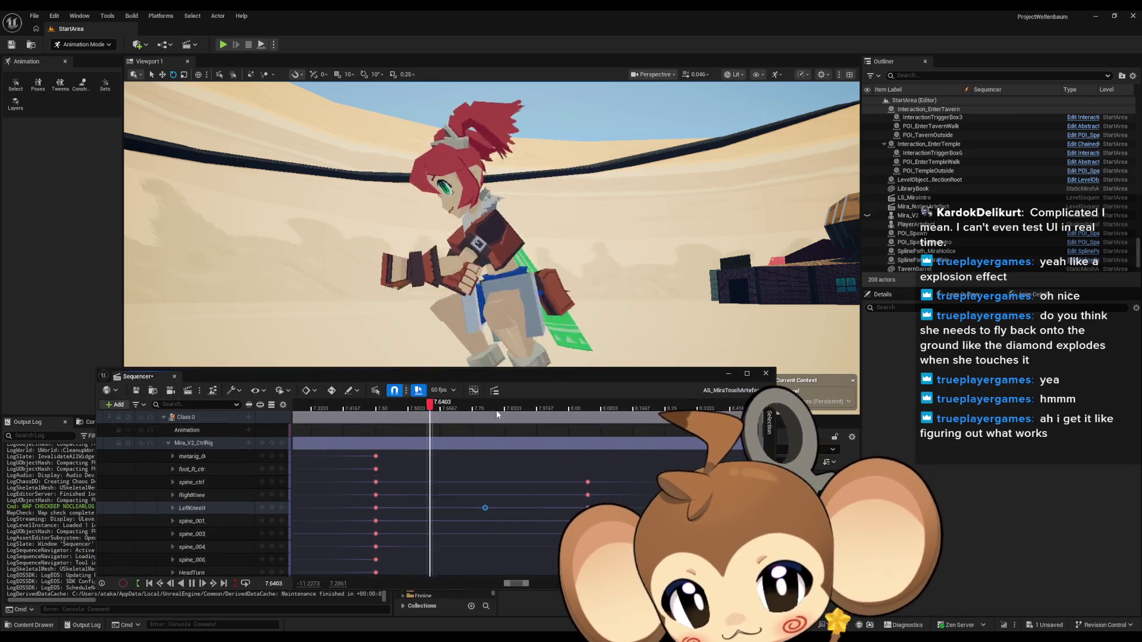
{"action": "key", "text": "space"}
Step: Step forward one frame and select the LeftKnee and spine_ctrl keys at 8.05
{"action": "key", "text": "Right"}
{"action": "left_click", "coordinate": [486, 508]}
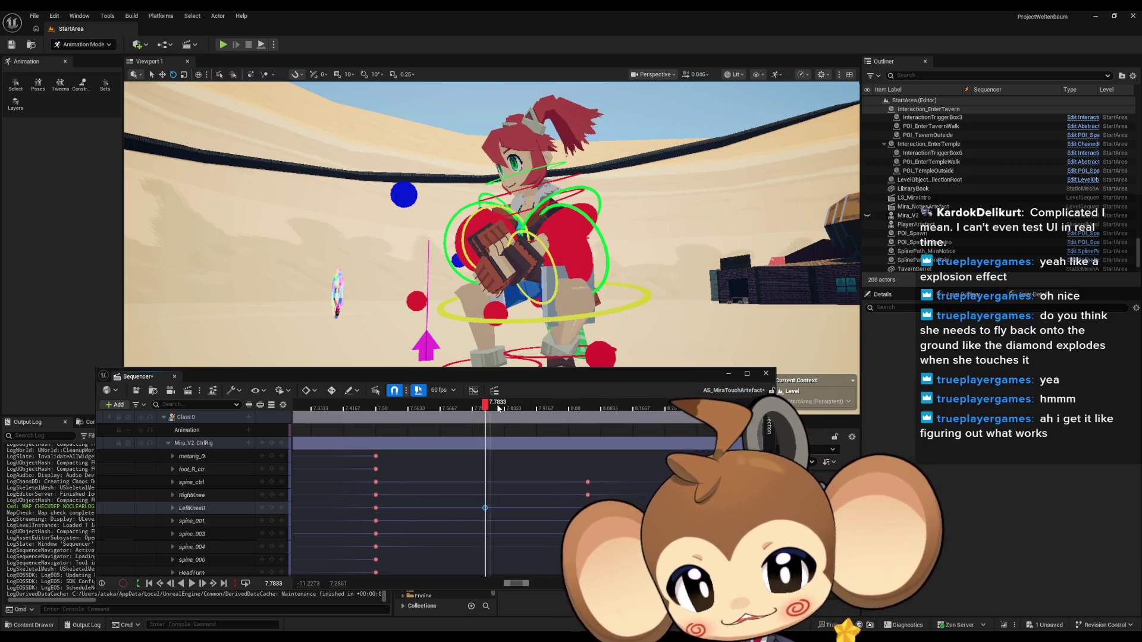
{"action": "left_click", "coordinate": [587, 481]}
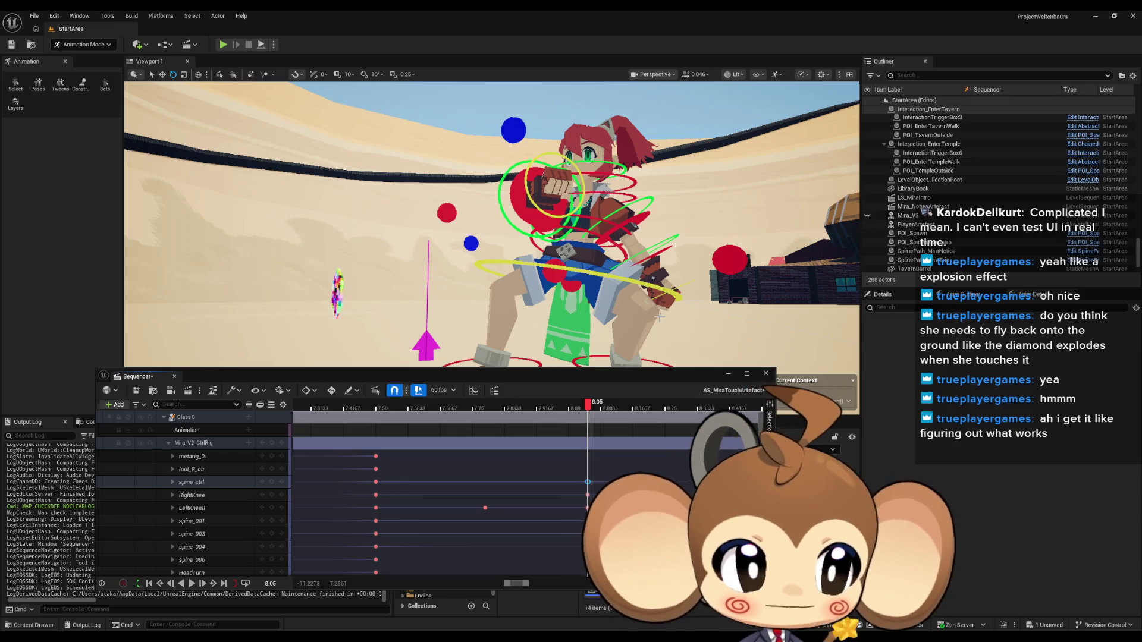
Step: Shift the keys around 8.05 about 0.10 s earlier, then undo the move
{"action": "mouse_move", "coordinate": [611, 360]}
{"action": "left_mouse_down"}
{"action": "mouse_move", "coordinate": [586, 354]}
{"action": "mouse_move", "coordinate": [580, 339]}
{"action": "mouse_move", "coordinate": [588, 374]}
{"action": "left_mouse_up"}
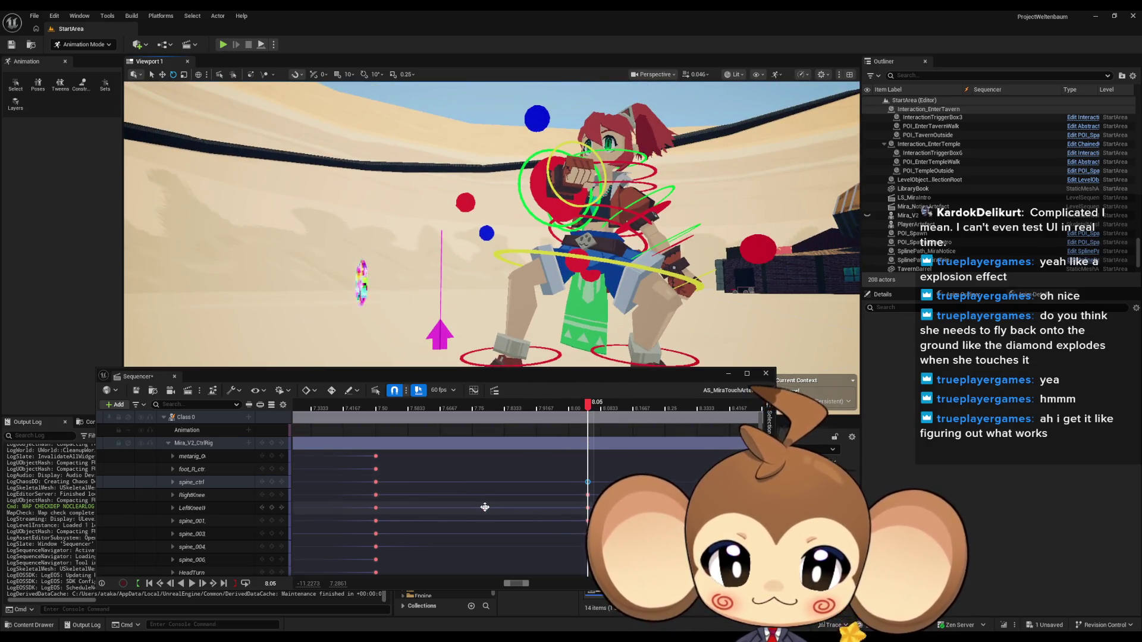
{"action": "left_click_drag", "start_coordinate": [588, 408], "coordinate": [440, 408]}
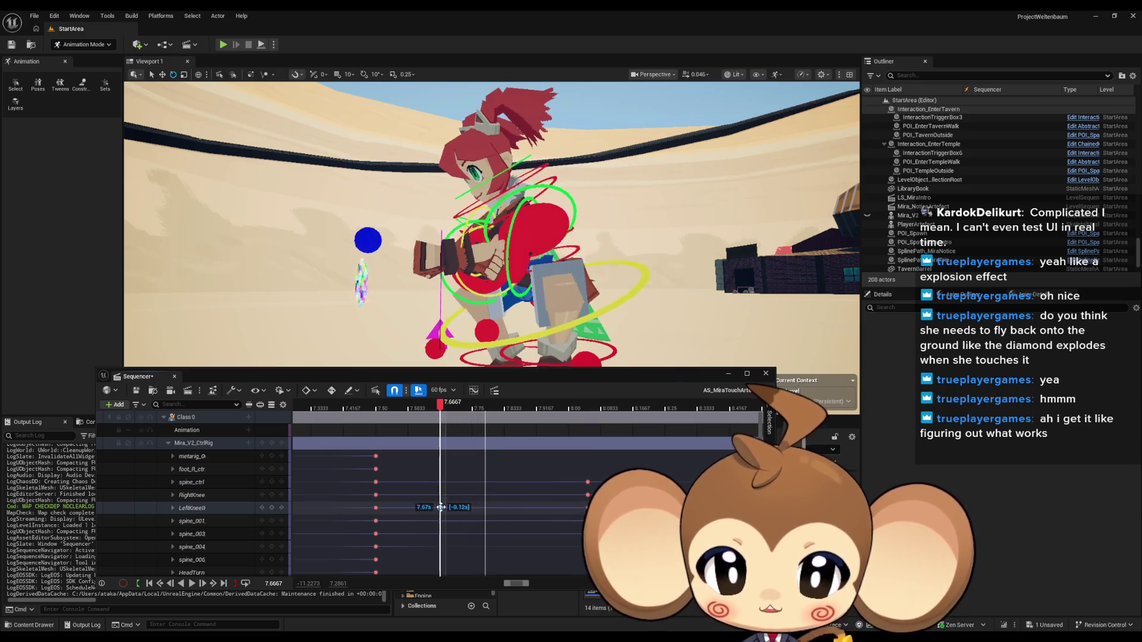
{"action": "mouse_move", "coordinate": [563, 451]}
{"action": "left_mouse_down"}
{"action": "mouse_move", "coordinate": [595, 562]}
{"action": "mouse_move", "coordinate": [586, 534]}
{"action": "left_mouse_up"}
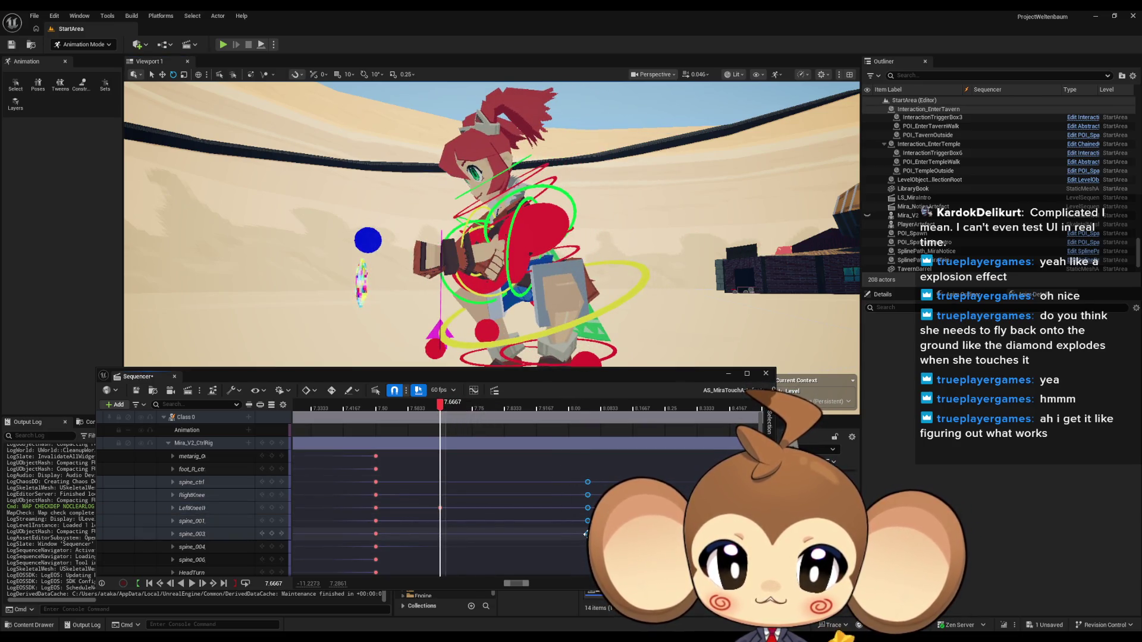
{"action": "scroll", "coordinate": [571, 533], "scroll_direction": "down", "scroll_amount": 5}
{"action": "scroll", "coordinate": [523, 517], "scroll_direction": "down", "scroll_amount": 6, "text": "ctrl"}
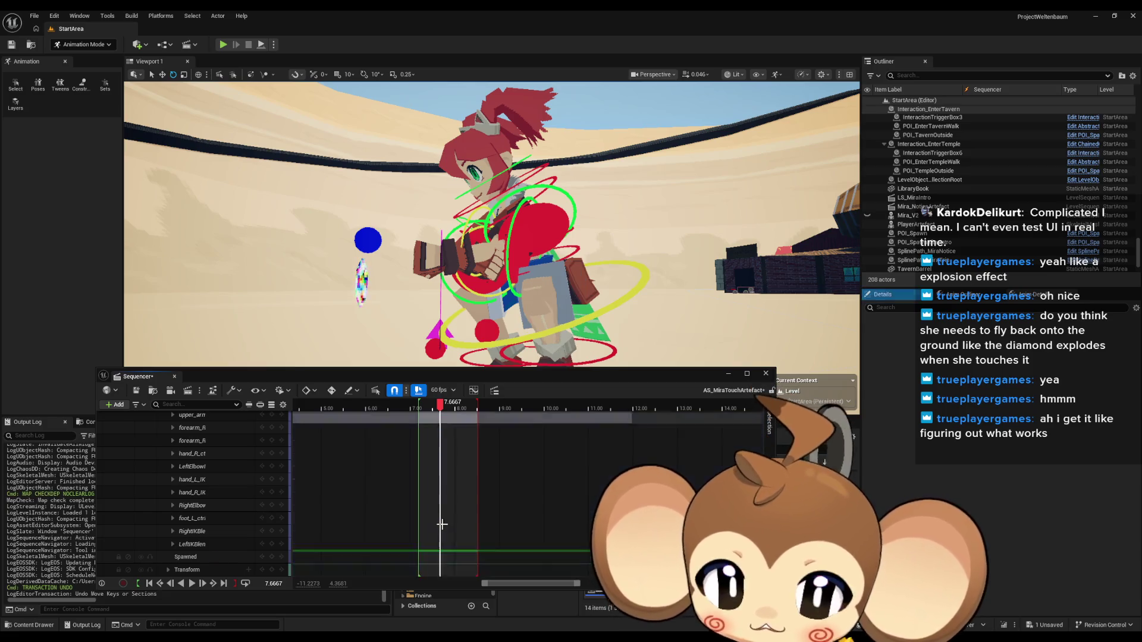
{"action": "key", "text": "ctrl+z"}
Step: Collapse the Mira_V2_CtrlRig track's curves
{"action": "scroll", "coordinate": [450, 515], "scroll_direction": "up", "scroll_amount": 5}
{"action": "scroll", "coordinate": [453, 504], "scroll_direction": "up", "scroll_amount": 6}
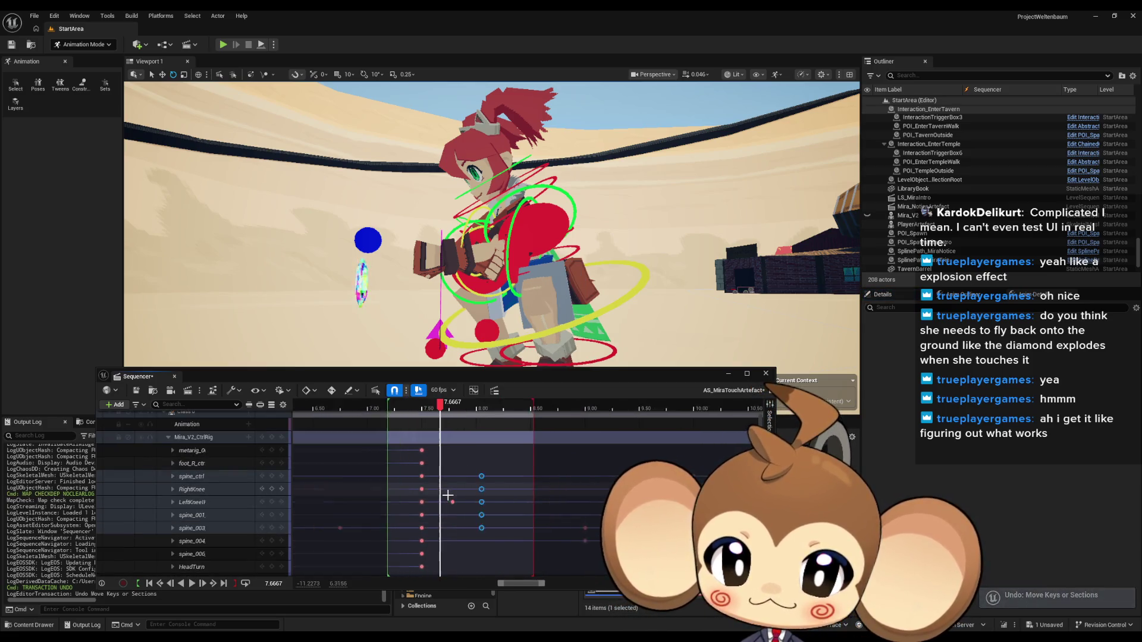
{"action": "left_click", "coordinate": [170, 438]}
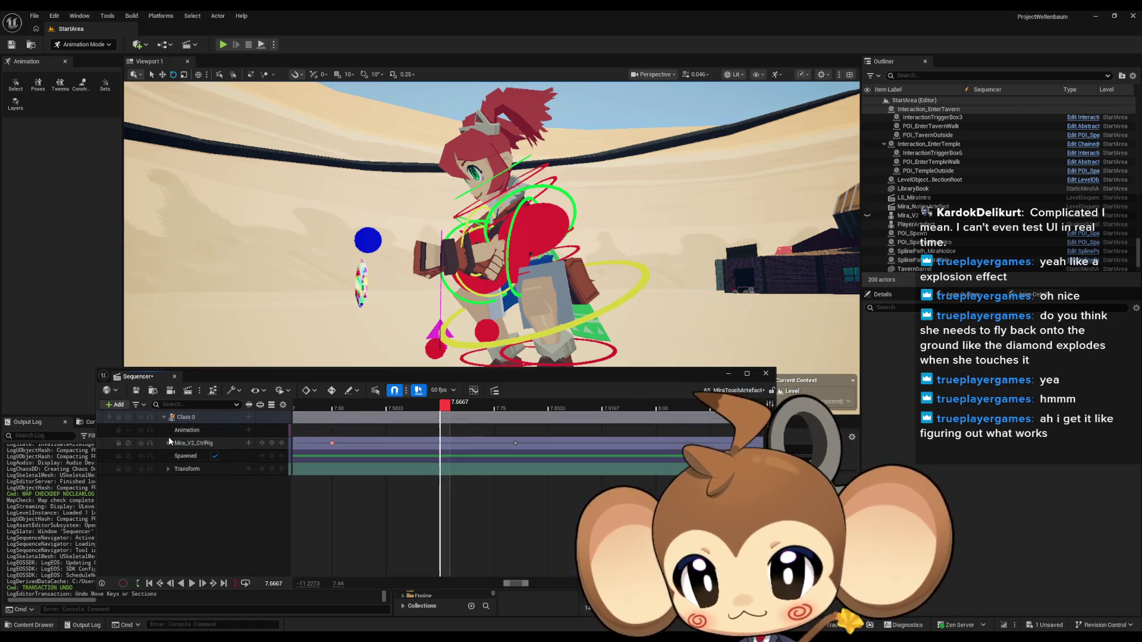
Step: Scrub to 7.65 and shift the control rig's keys earlier
{"action": "mouse_move", "coordinate": [449, 413]}
{"action": "left_mouse_down"}
{"action": "mouse_move", "coordinate": [344, 410]}
{"action": "mouse_move", "coordinate": [429, 411]}
{"action": "left_mouse_up"}
{"action": "left_click", "coordinate": [169, 443]}
{"action": "left_click", "coordinate": [169, 444]}
{"action": "left_click", "coordinate": [169, 444]}
{"action": "left_click", "coordinate": [169, 443]}
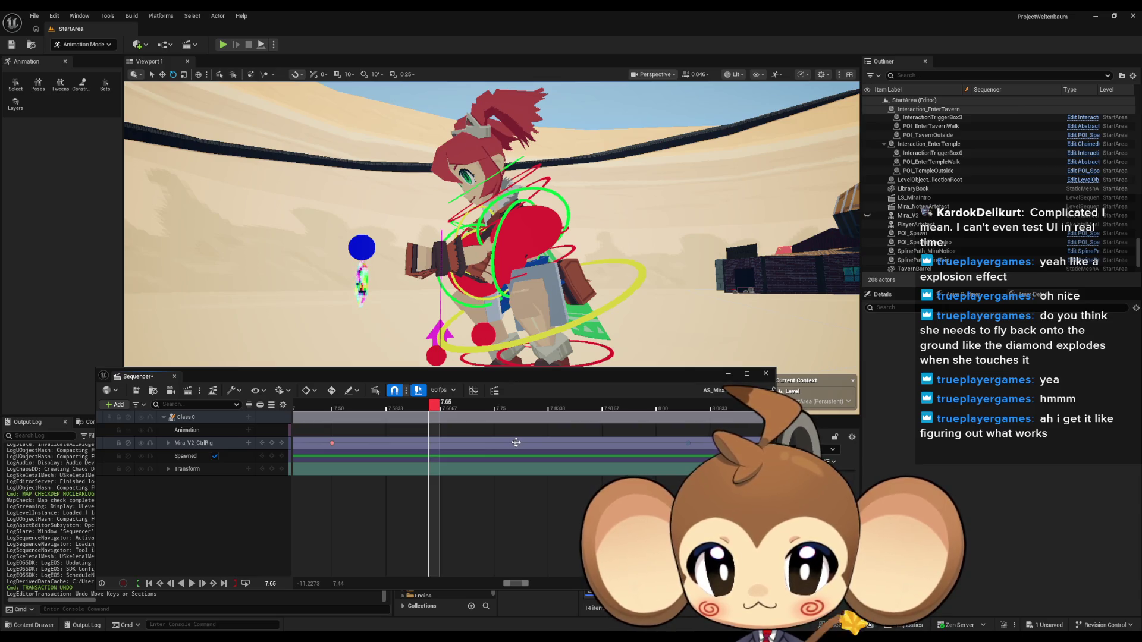
{"action": "mouse_move", "coordinate": [516, 443]}
{"action": "left_mouse_down"}
{"action": "mouse_move", "coordinate": [420, 443]}
{"action": "mouse_move", "coordinate": [434, 443]}
{"action": "left_mouse_up"}
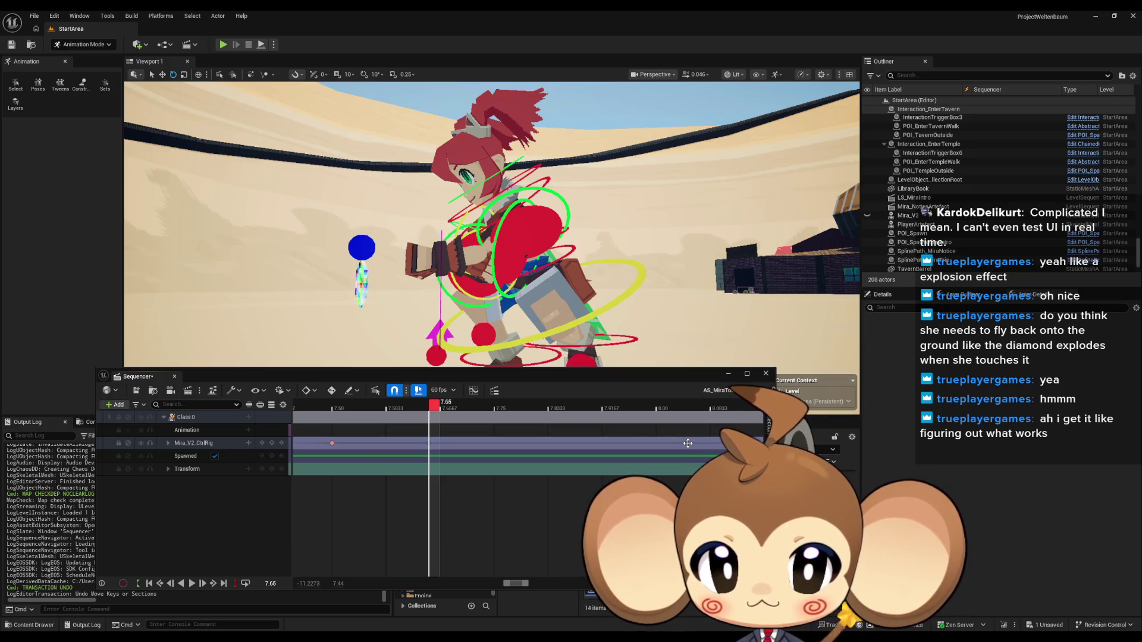
Step: Play the sequence from about 7.83 s while turning the camera toward the tavern
{"action": "left_click_drag", "start_coordinate": [649, 408], "coordinate": [555, 410]}
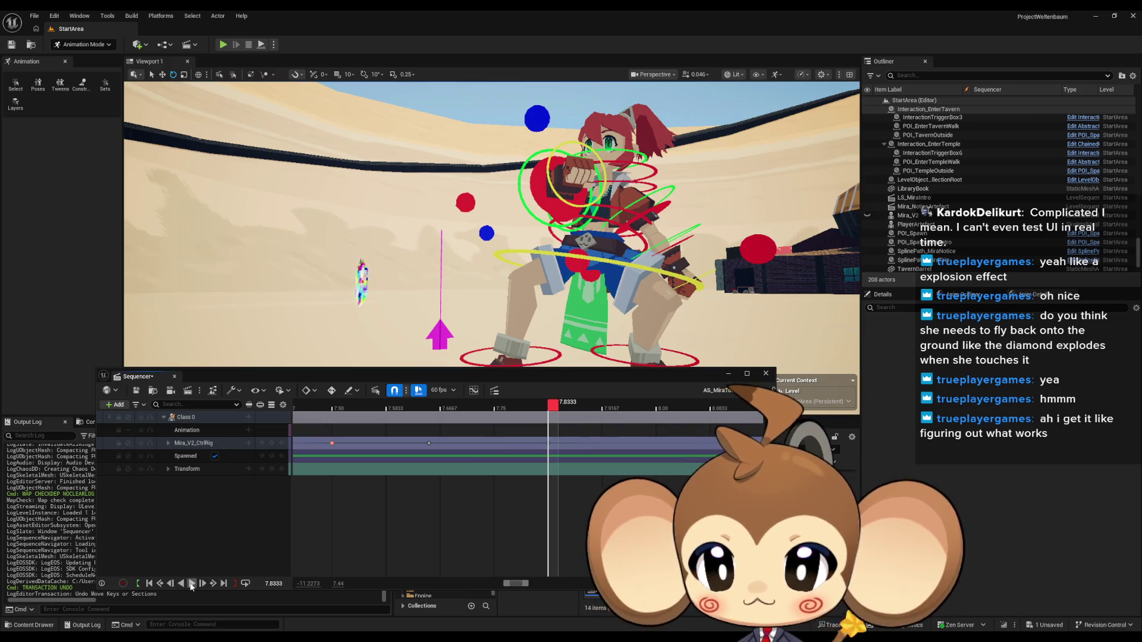
{"action": "left_click", "coordinate": [191, 584]}
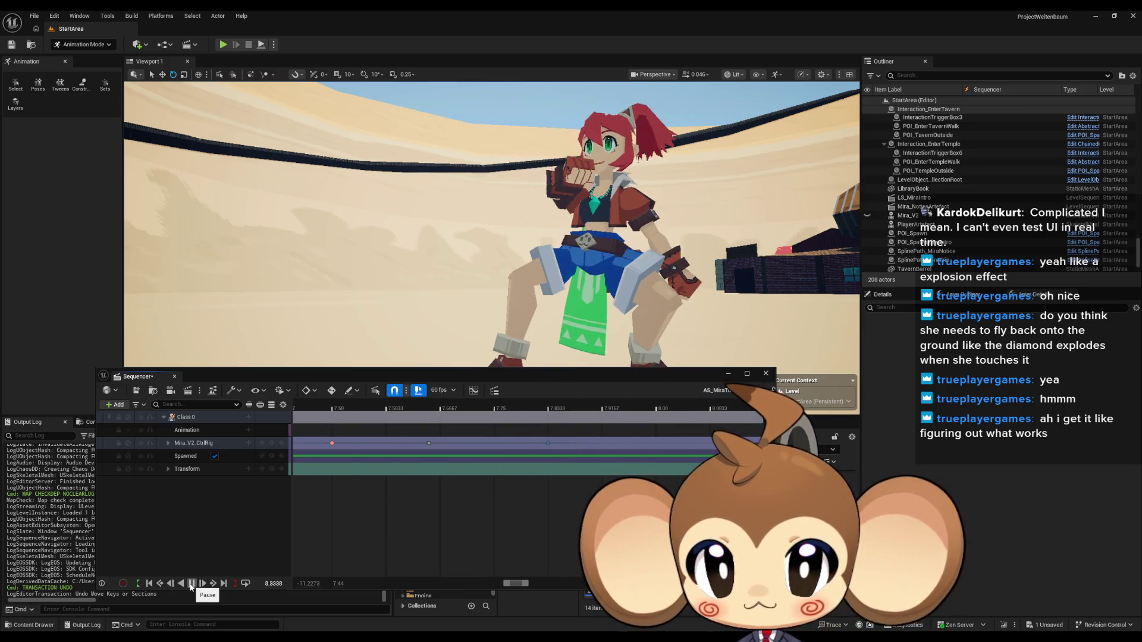
{"action": "left_click_drag", "start_coordinate": [535, 238], "coordinate": [474, 246]}
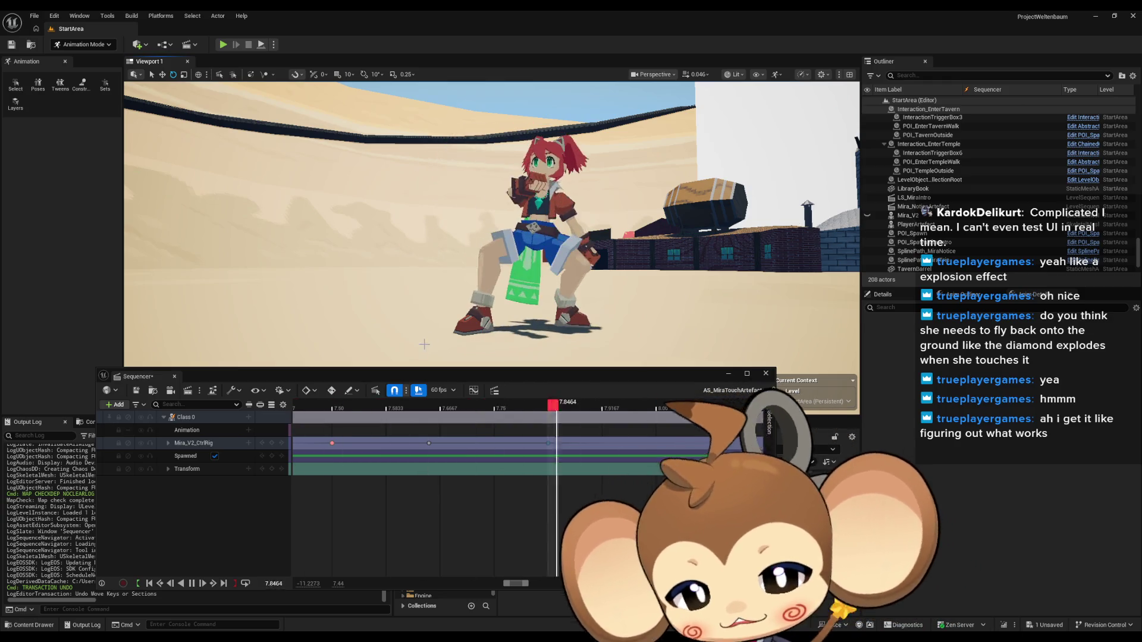
Step: Try moving the 7.83 s key to 8.00 s, preview it, then undo the move
{"action": "key", "text": "space"}
{"action": "left_click_drag", "start_coordinate": [466, 374], "coordinate": [462, 241]}
{"action": "scroll", "coordinate": [563, 366], "scroll_direction": "down", "scroll_amount": 5}
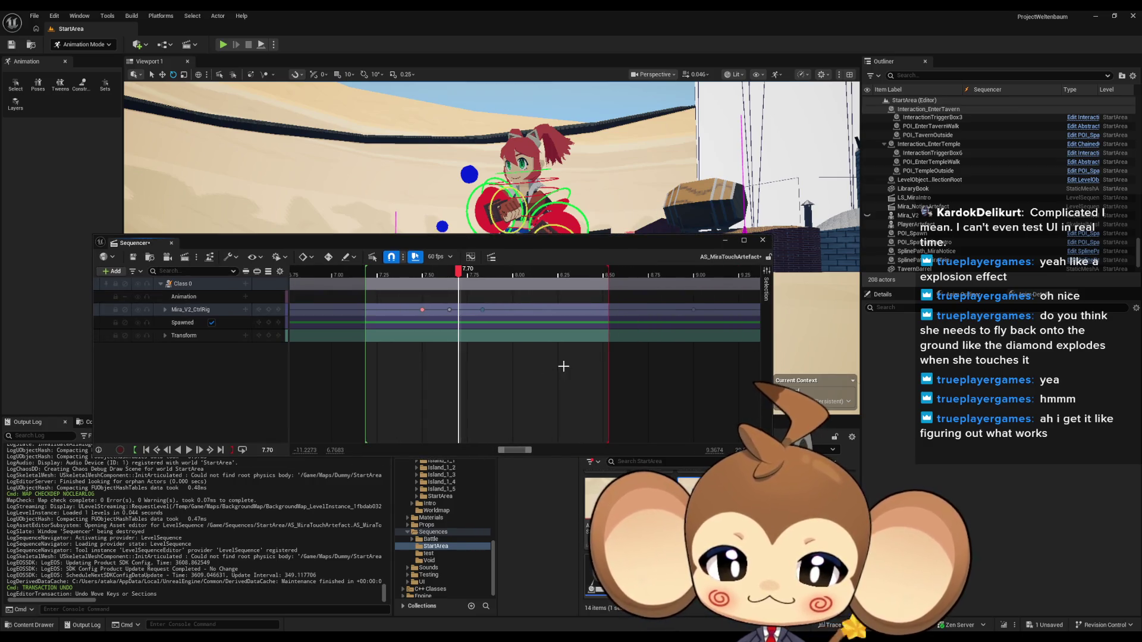
{"action": "scroll", "coordinate": [563, 366], "scroll_direction": "down", "scroll_amount": 3}
{"action": "left_click", "coordinate": [468, 309]}
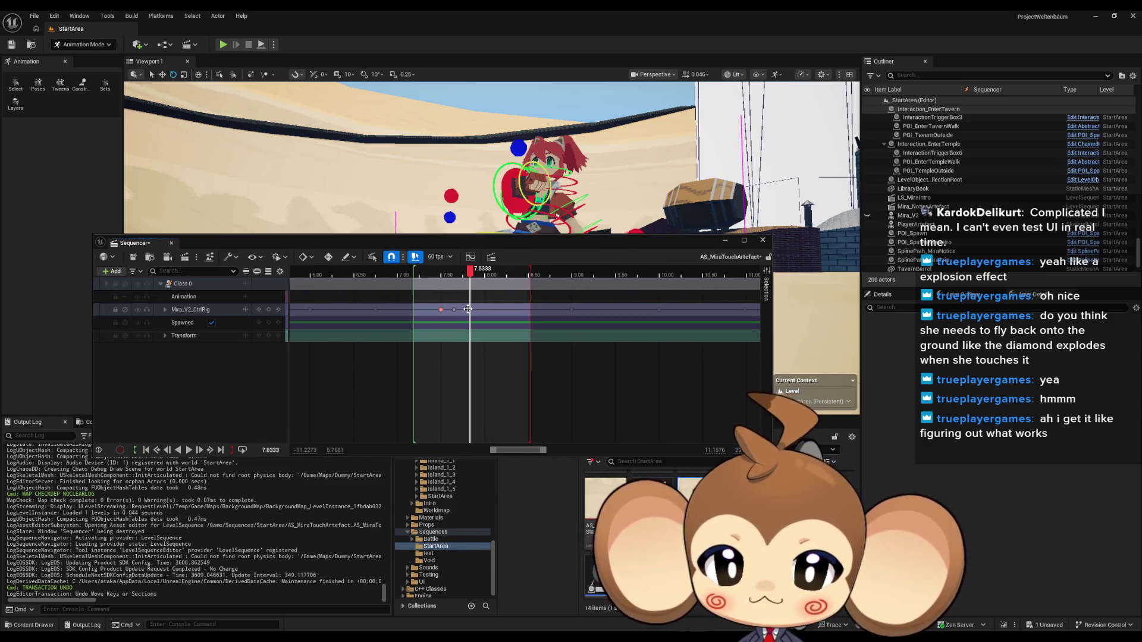
{"action": "scroll", "coordinate": [468, 310], "scroll_direction": "up", "scroll_amount": 9}
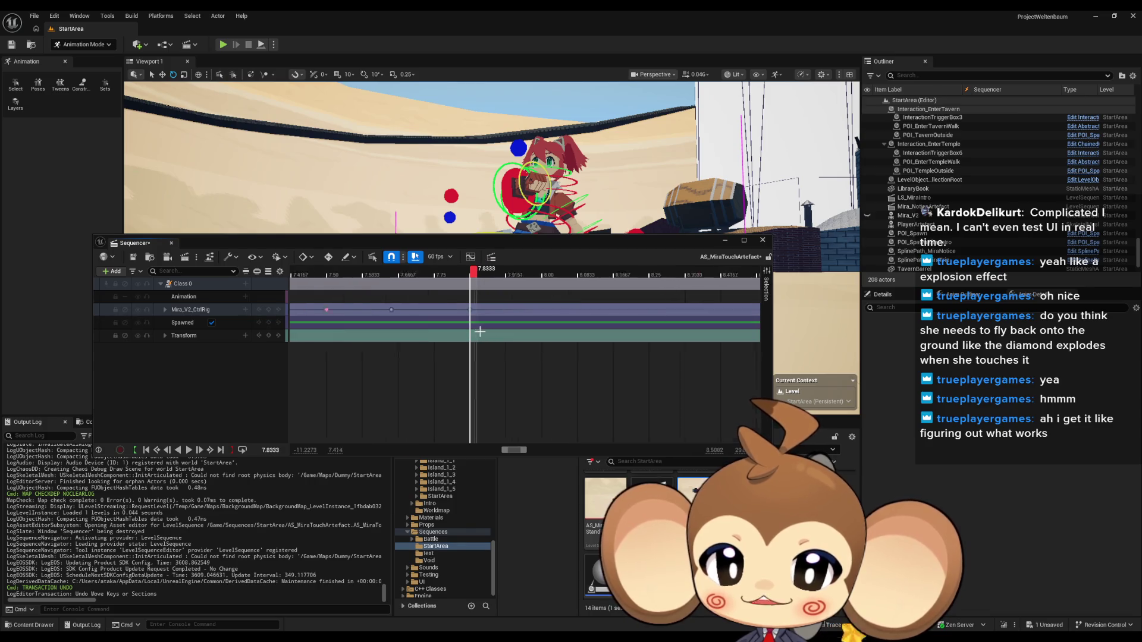
{"action": "scroll", "coordinate": [471, 318], "scroll_direction": "down", "scroll_amount": 5}
{"action": "left_click_drag", "start_coordinate": [471, 309], "coordinate": [510, 309]}
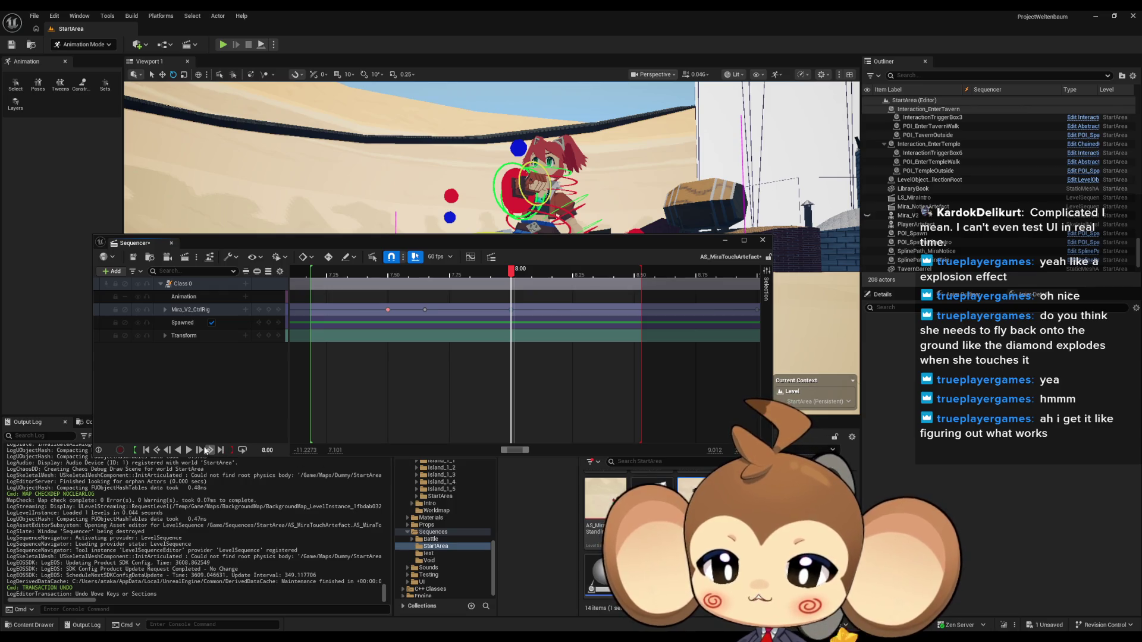
{"action": "left_click", "coordinate": [189, 450]}
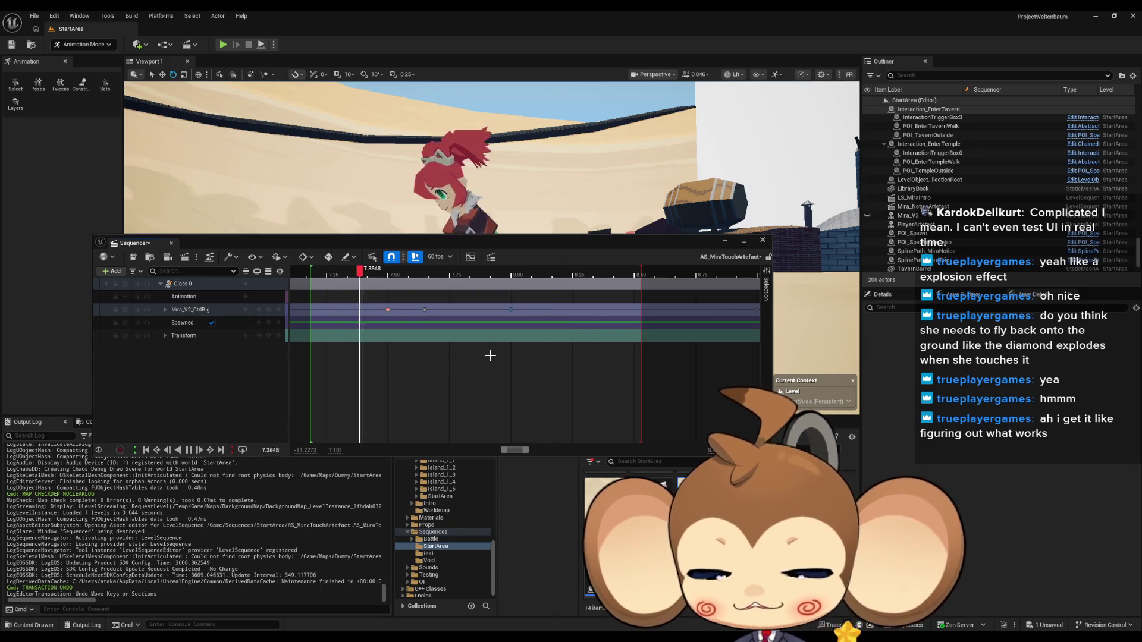
{"action": "key", "text": "ctrl+z"}
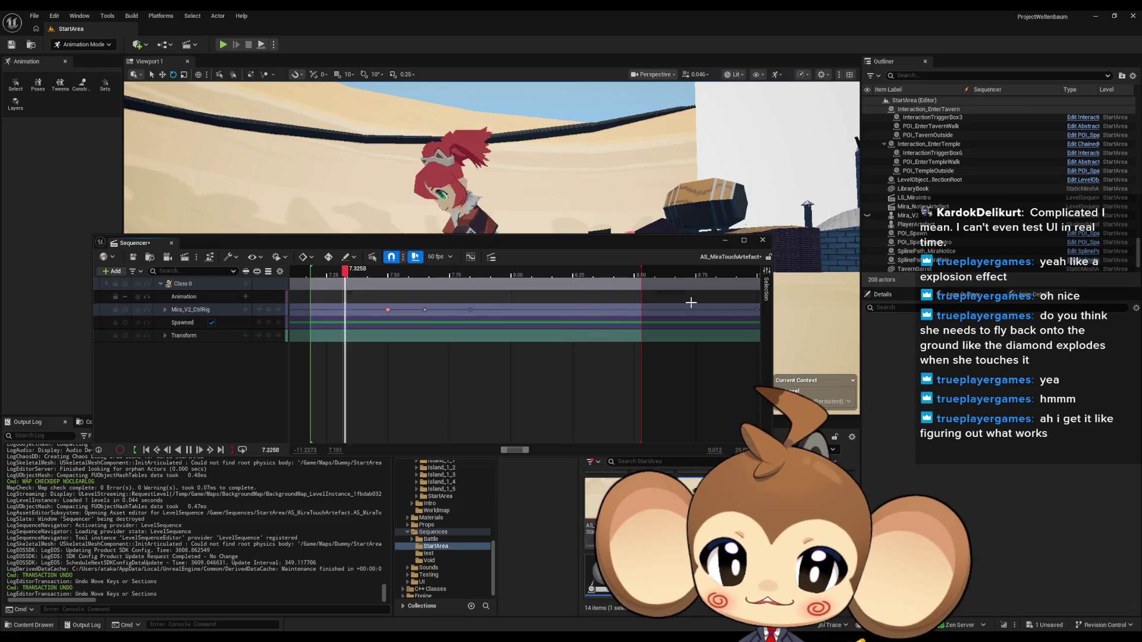
Step: Pause at 7.80 s and place a key at about 8.50 s on Mira_V2_CtrlRig
{"action": "scroll", "coordinate": [561, 383], "scroll_direction": "down", "scroll_amount": 2}
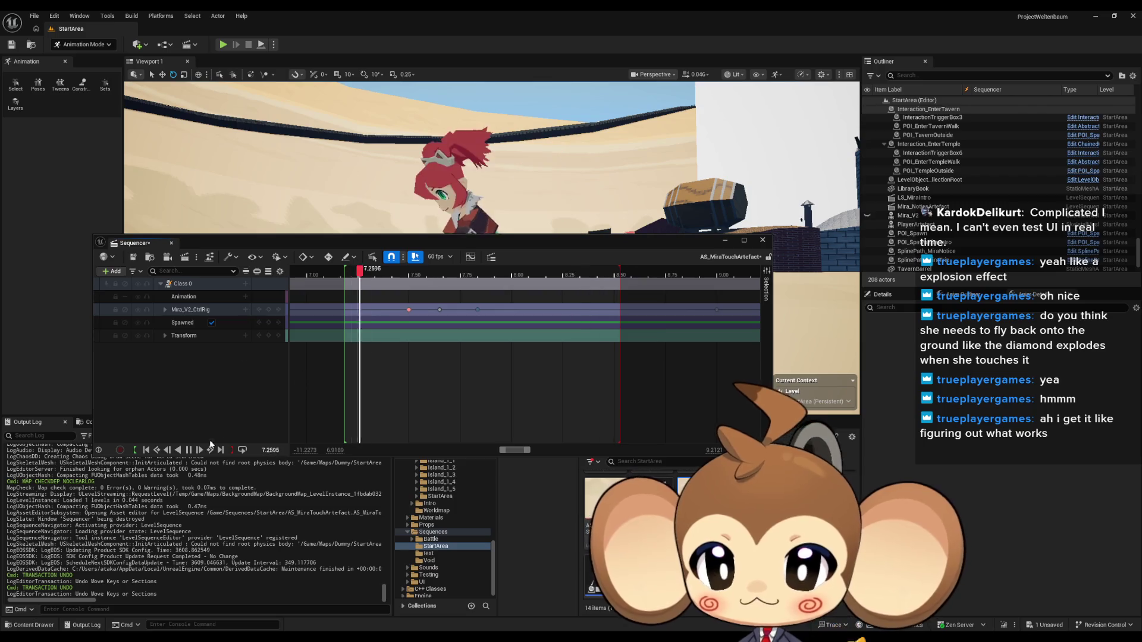
{"action": "left_click", "coordinate": [191, 450]}
{"action": "scroll", "coordinate": [325, 283], "scroll_direction": "down", "scroll_amount": 10}
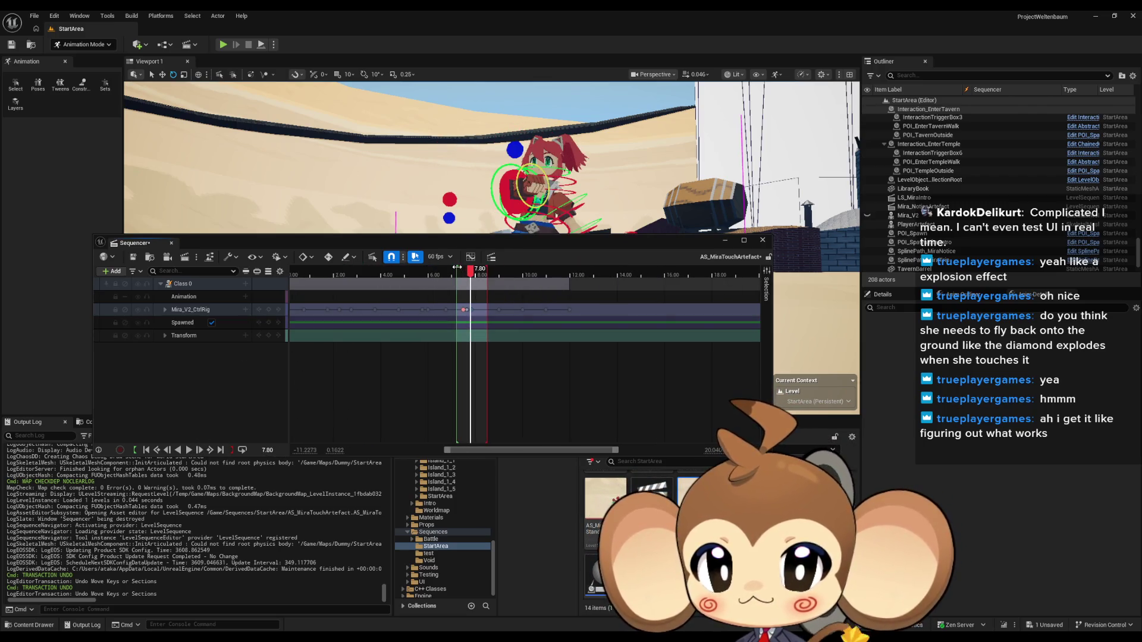
{"action": "left_click_drag", "start_coordinate": [433, 286], "coordinate": [518, 273]}
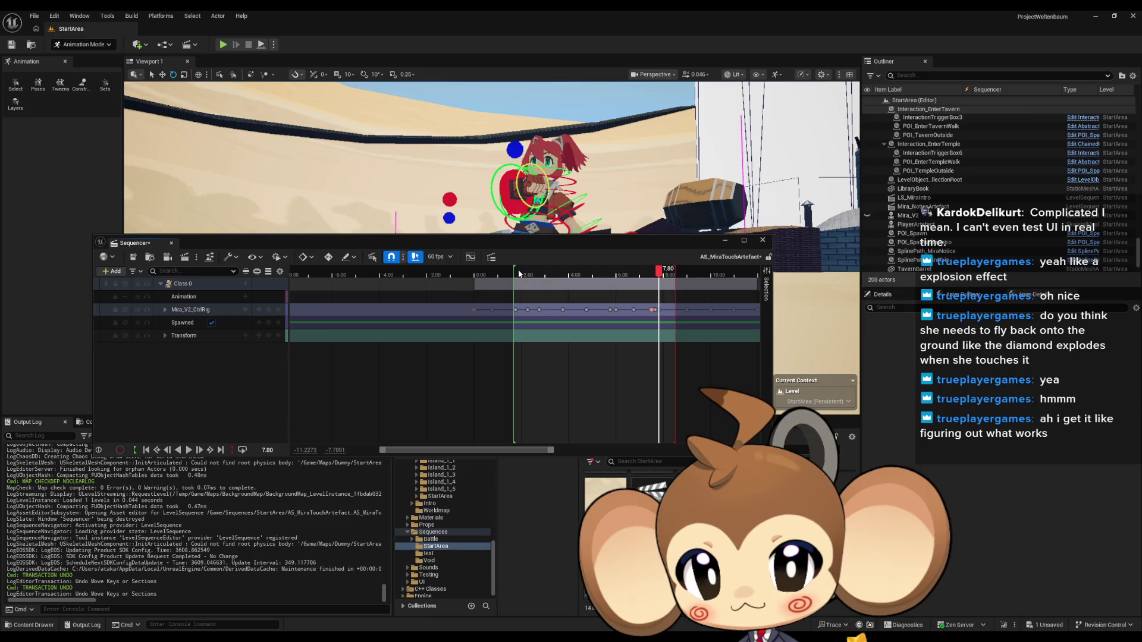
{"action": "scroll", "coordinate": [509, 273], "scroll_direction": "up", "scroll_amount": 5}
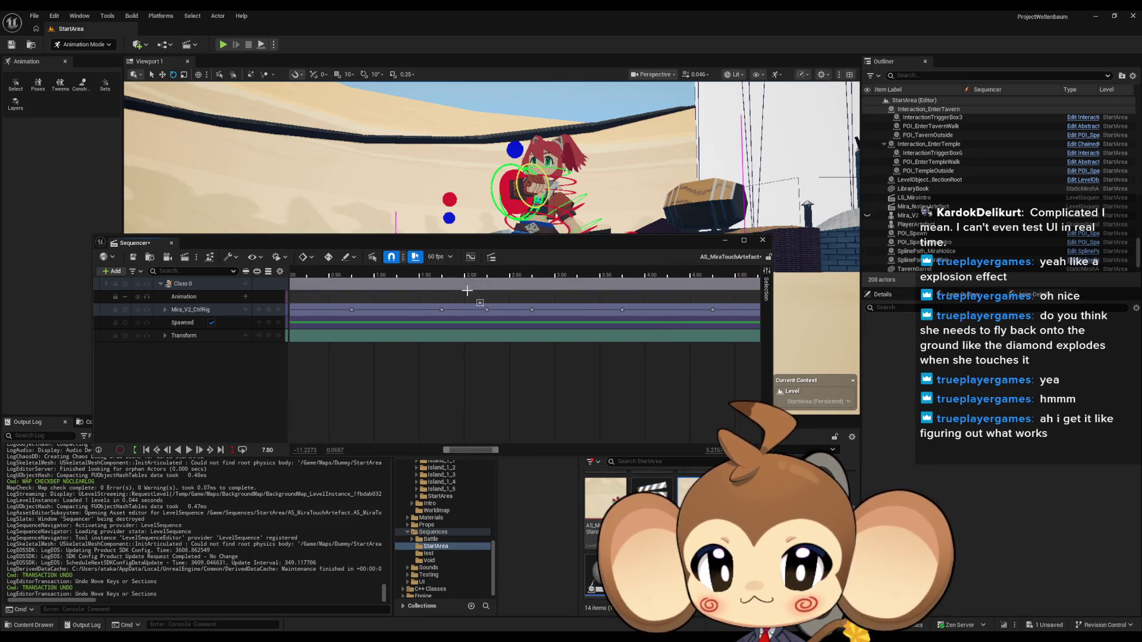
{"action": "scroll", "coordinate": [564, 279], "scroll_direction": "up", "scroll_amount": 7}
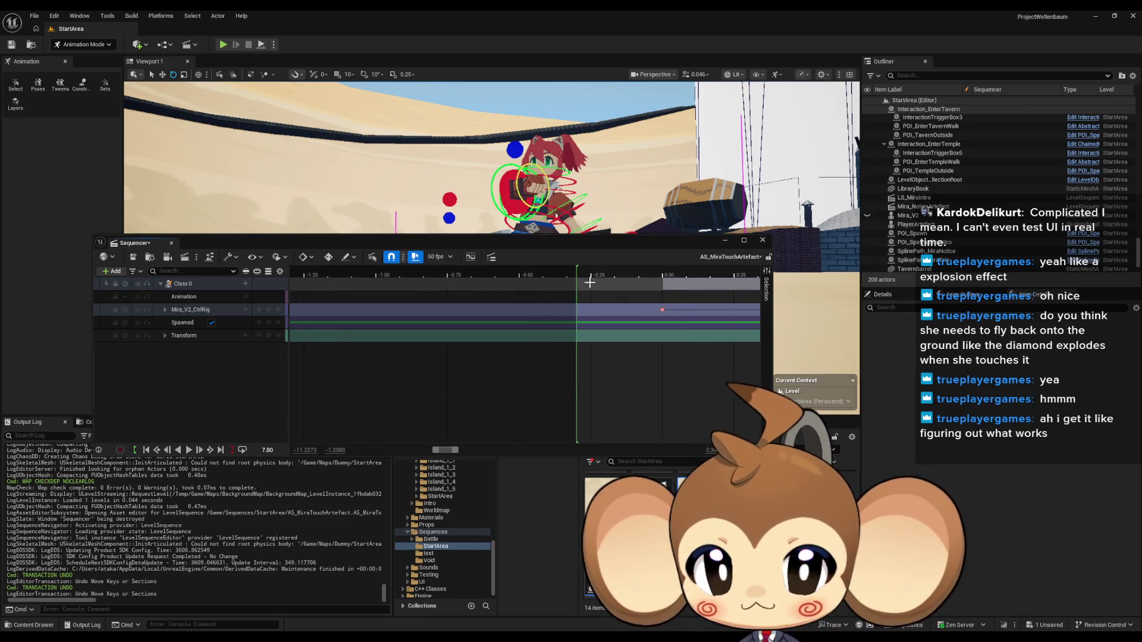
{"action": "left_click_drag", "start_coordinate": [380, 279], "coordinate": [645, 289]}
{"action": "scroll", "coordinate": [612, 303], "scroll_direction": "down", "scroll_amount": 12}
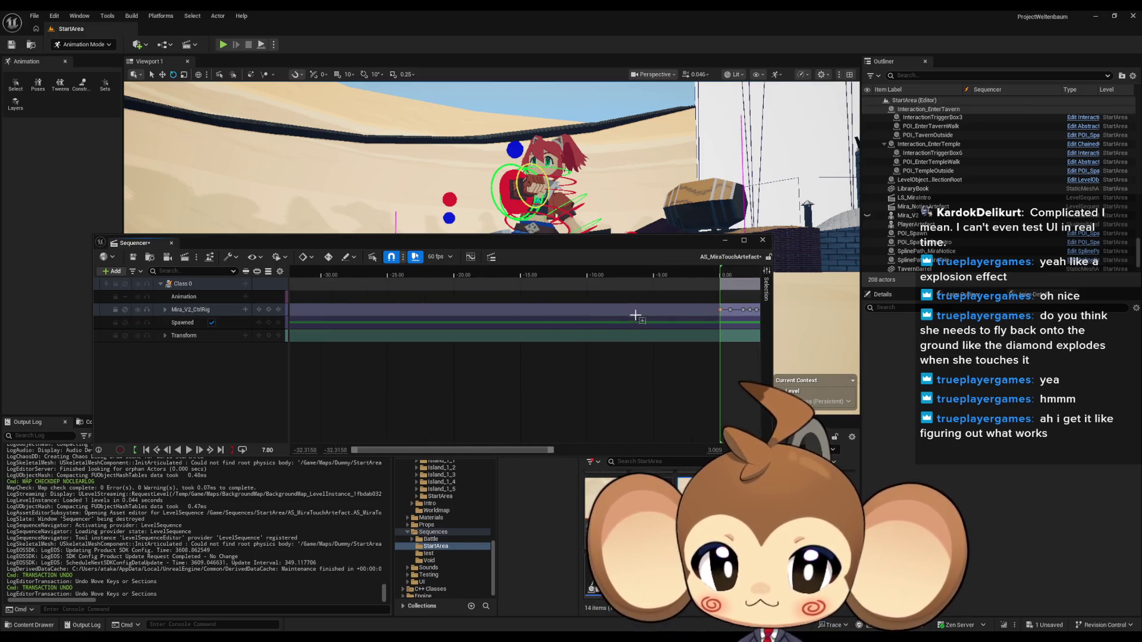
{"action": "scroll", "coordinate": [463, 316], "scroll_direction": "up", "scroll_amount": 8}
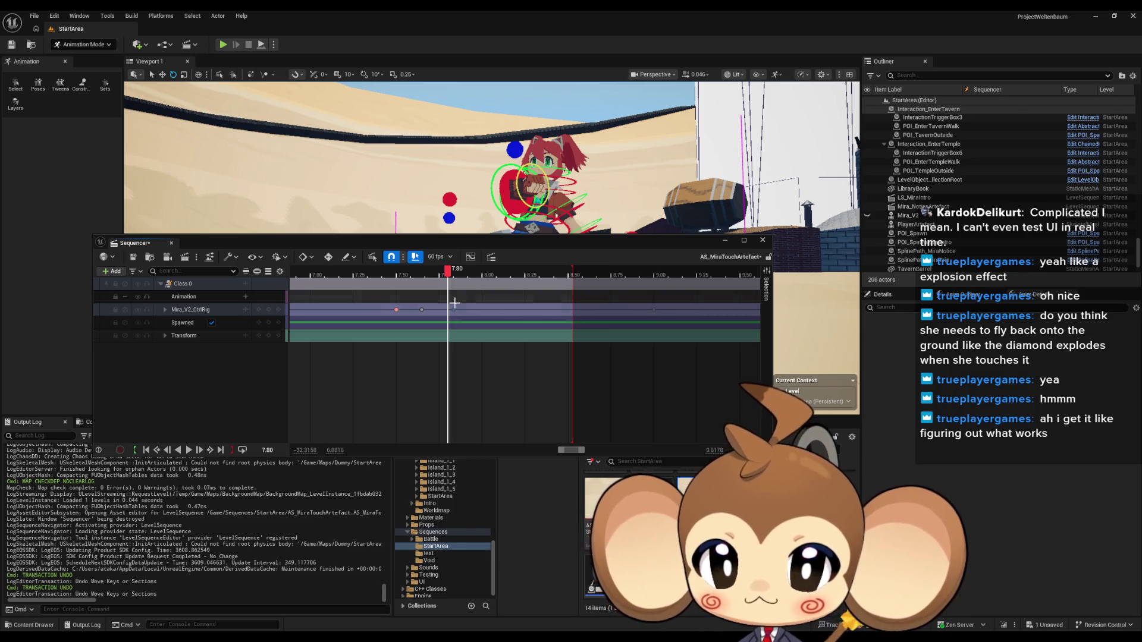
{"action": "scroll", "coordinate": [494, 309], "scroll_direction": "down", "scroll_amount": 4}
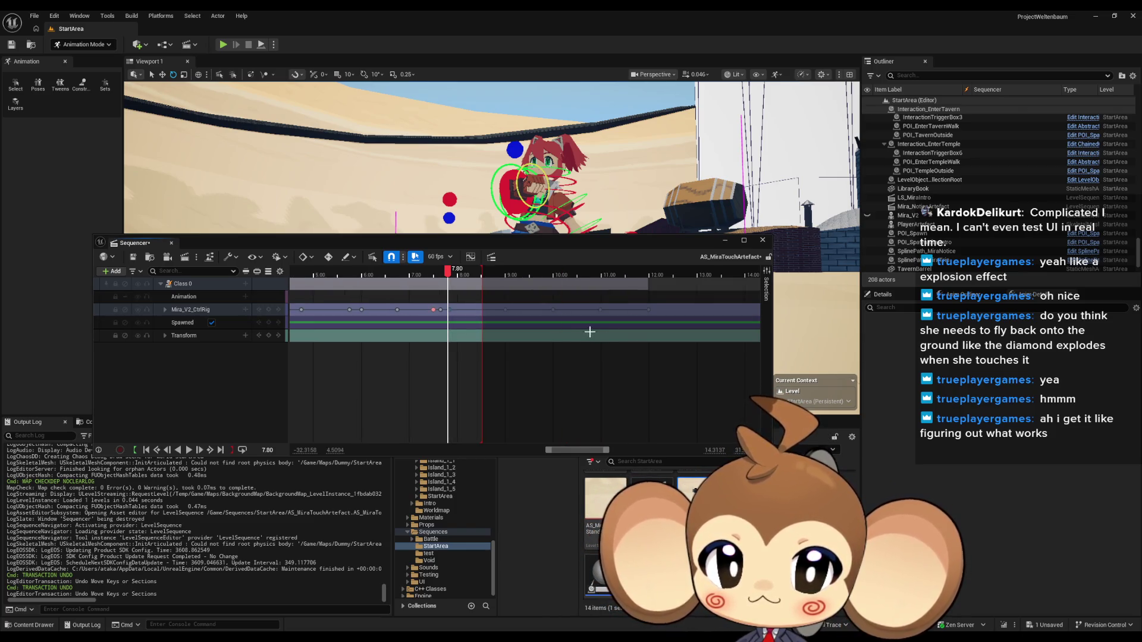
{"action": "scroll", "coordinate": [524, 312], "scroll_direction": "up", "scroll_amount": 5}
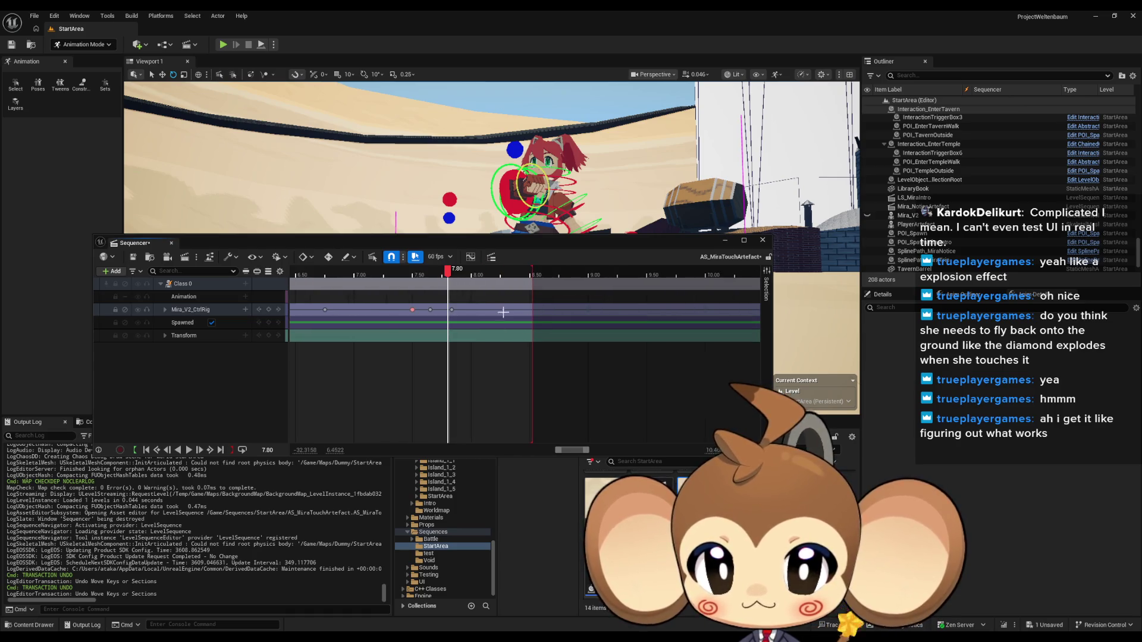
{"action": "left_click_drag", "start_coordinate": [723, 310], "coordinate": [620, 321]}
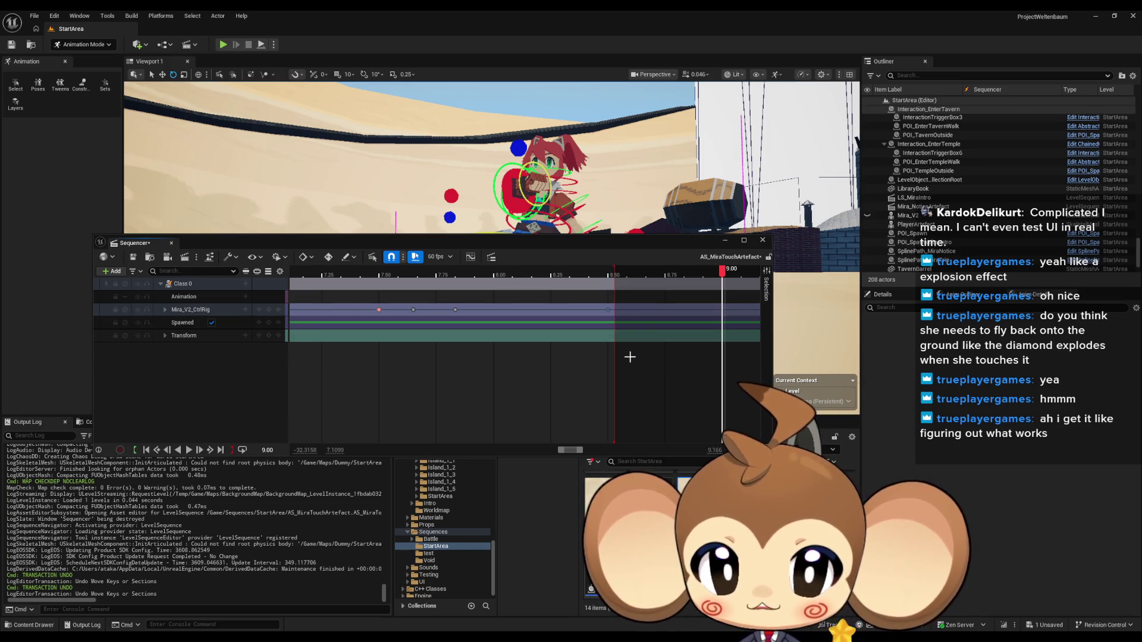
Step: Extend the playback range end to about 11.7 s, then trim it slightly earlier
{"action": "scroll", "coordinate": [554, 339], "scroll_direction": "down", "scroll_amount": 5}
{"action": "scroll", "coordinate": [549, 341], "scroll_direction": "right", "scroll_amount": 5}
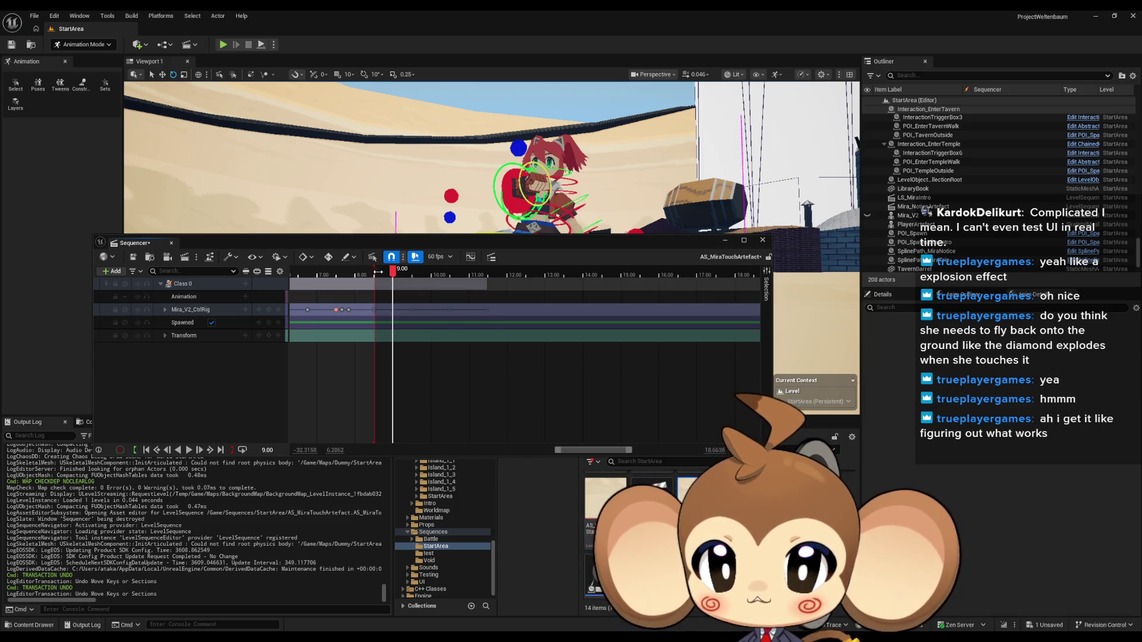
{"action": "left_click_drag", "start_coordinate": [377, 272], "coordinate": [496, 272]}
{"action": "scroll", "coordinate": [523, 305], "scroll_direction": "down", "scroll_amount": 6}
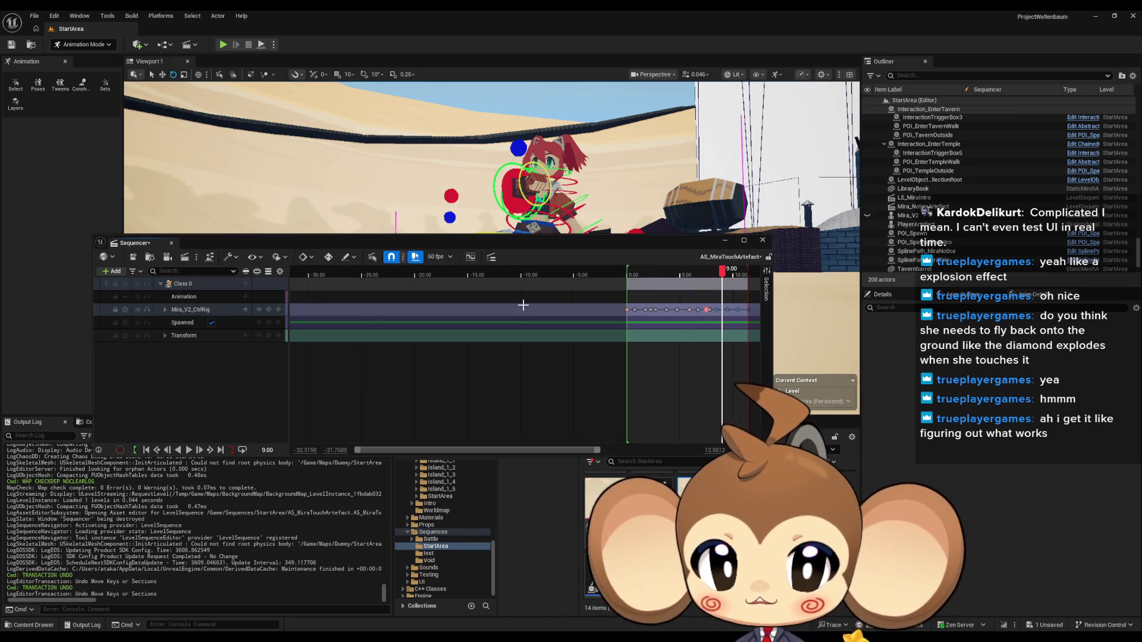
{"action": "scroll", "coordinate": [517, 305], "scroll_direction": "up", "scroll_amount": 15}
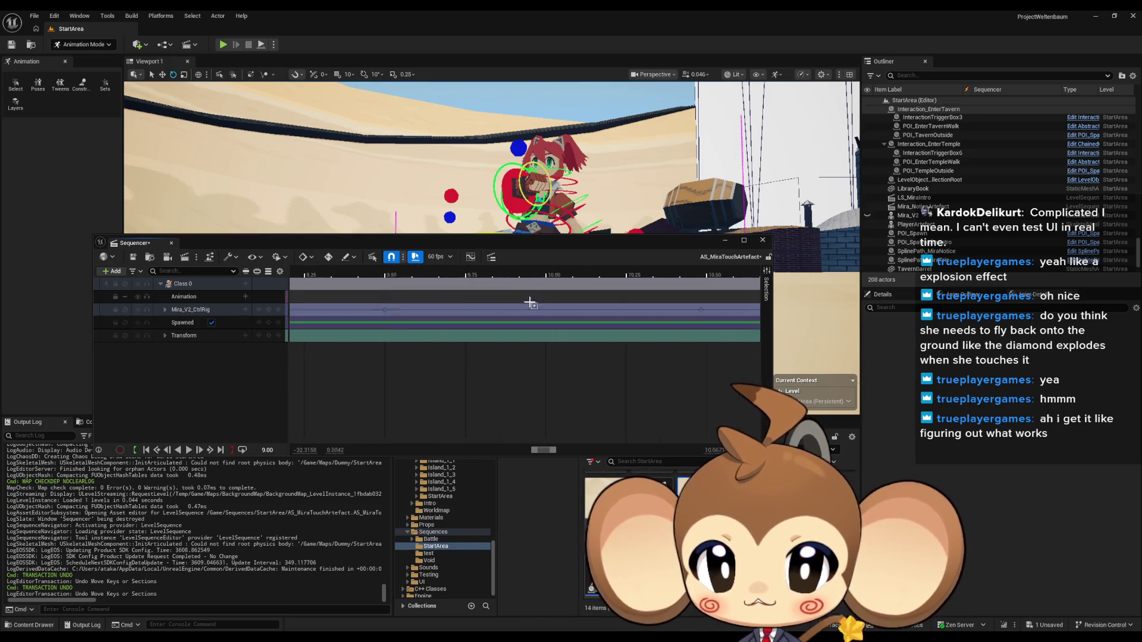
{"action": "scroll", "coordinate": [659, 316], "scroll_direction": "up", "scroll_amount": 5}
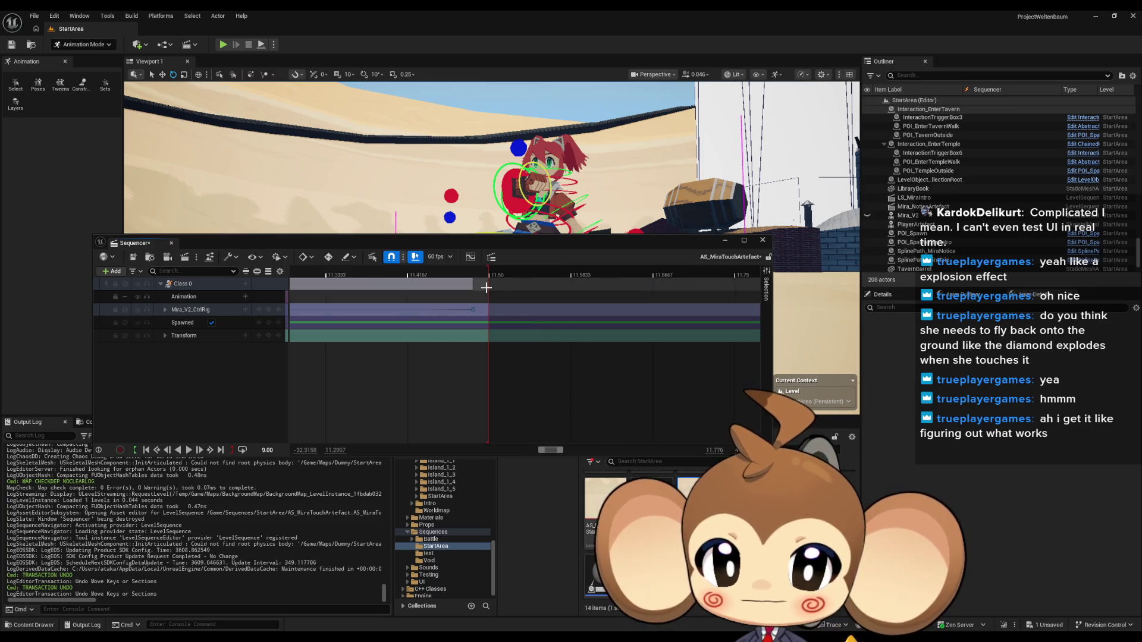
{"action": "left_click_drag", "start_coordinate": [488, 275], "coordinate": [461, 275]}
{"action": "scroll", "coordinate": [455, 319], "scroll_direction": "down", "scroll_amount": 15}
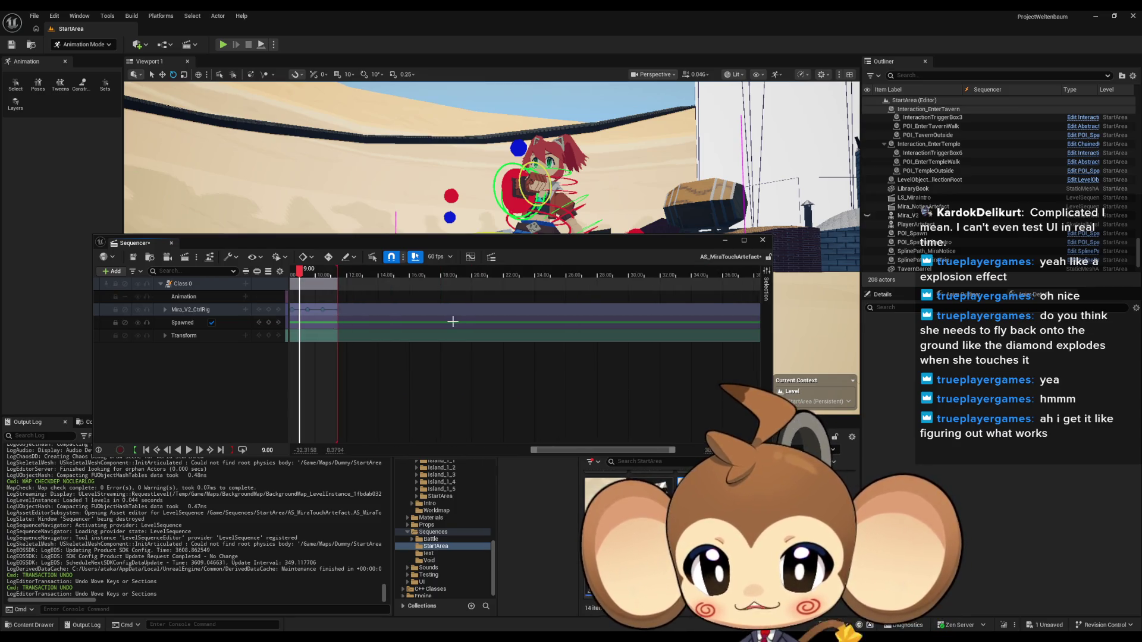
{"action": "left_click_drag", "start_coordinate": [131, 242], "coordinate": [360, 487]}
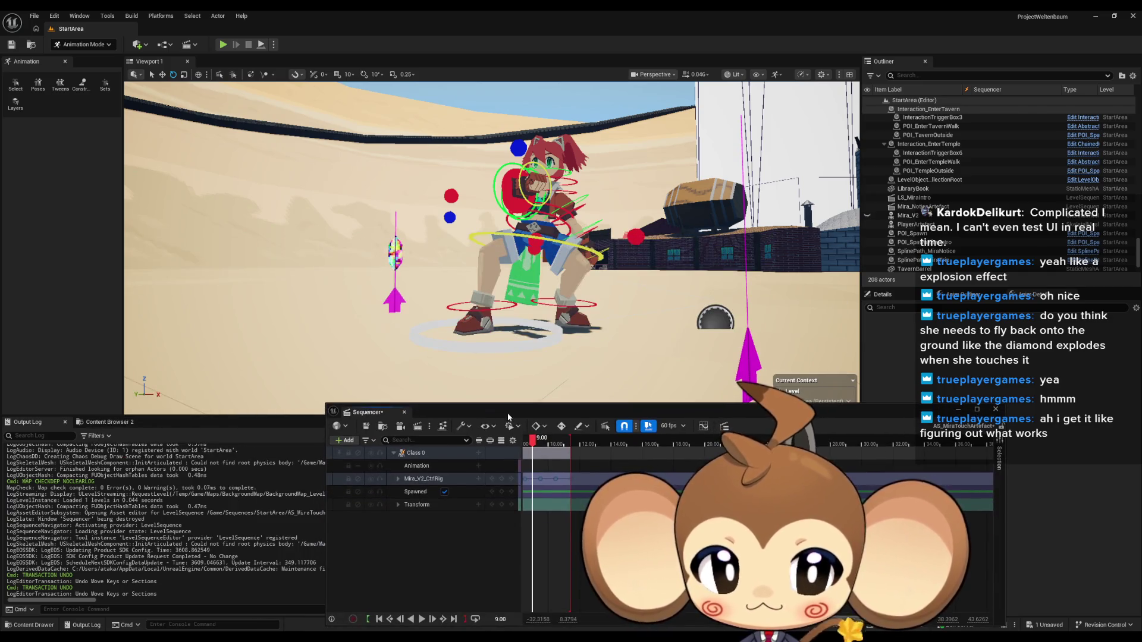
Step: Play the retimed sequence full-screen, orbit Mira from both sides, and pause at about 5.42 s
{"action": "left_click", "coordinate": [422, 619]}
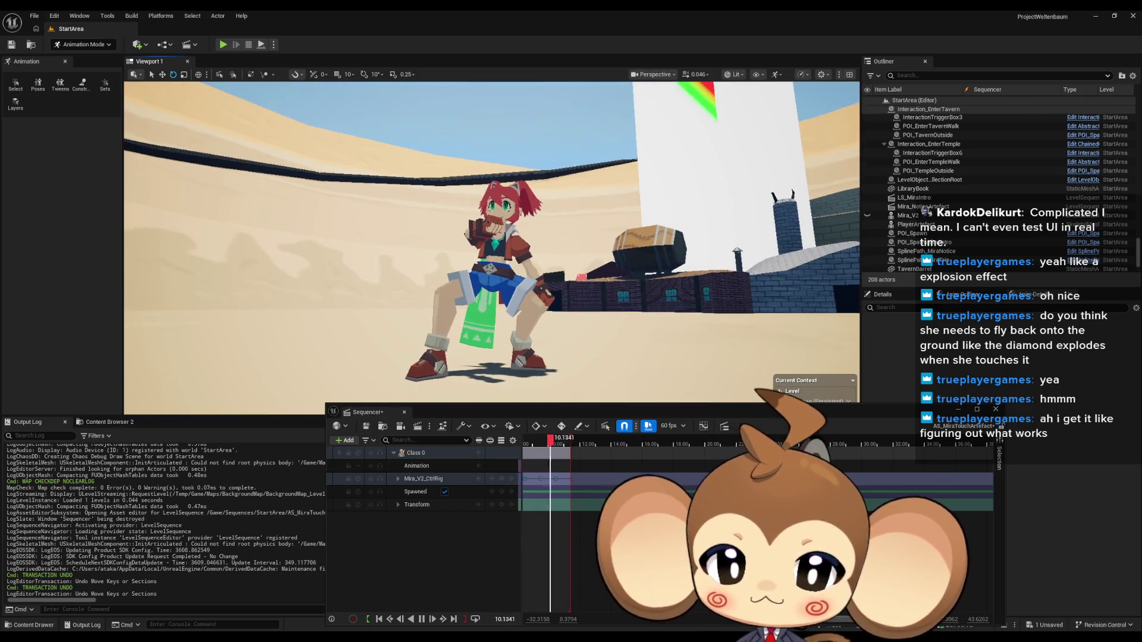
{"action": "key", "text": "F11"}
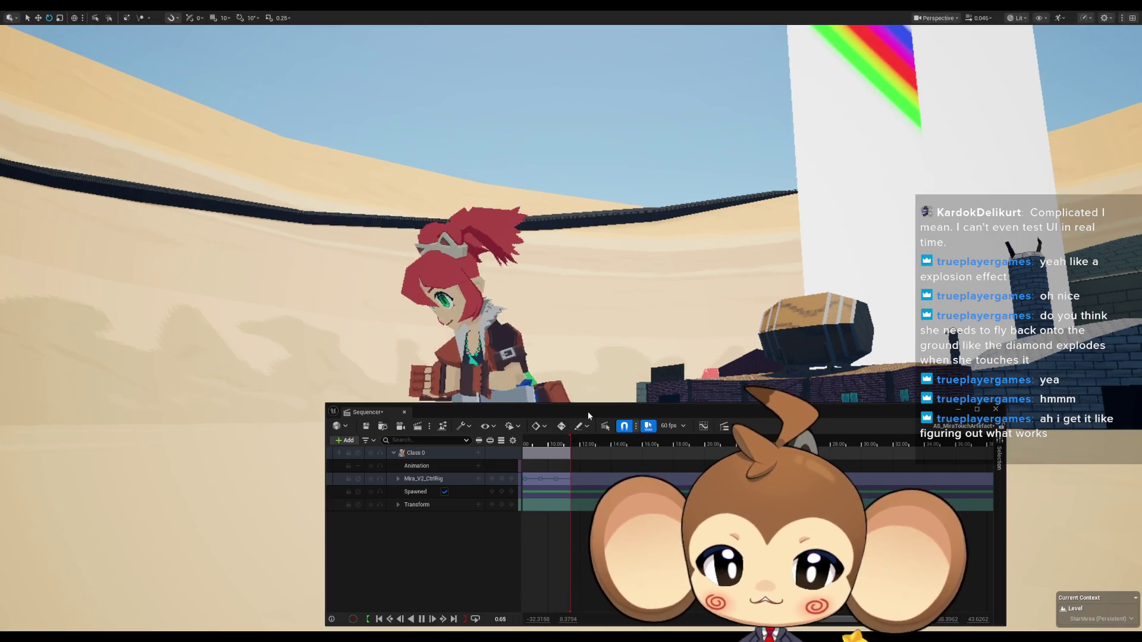
{"action": "left_click_drag", "start_coordinate": [588, 412], "coordinate": [588, 549]}
{"action": "left_click_drag", "start_coordinate": [595, 395], "coordinate": [708, 395]}
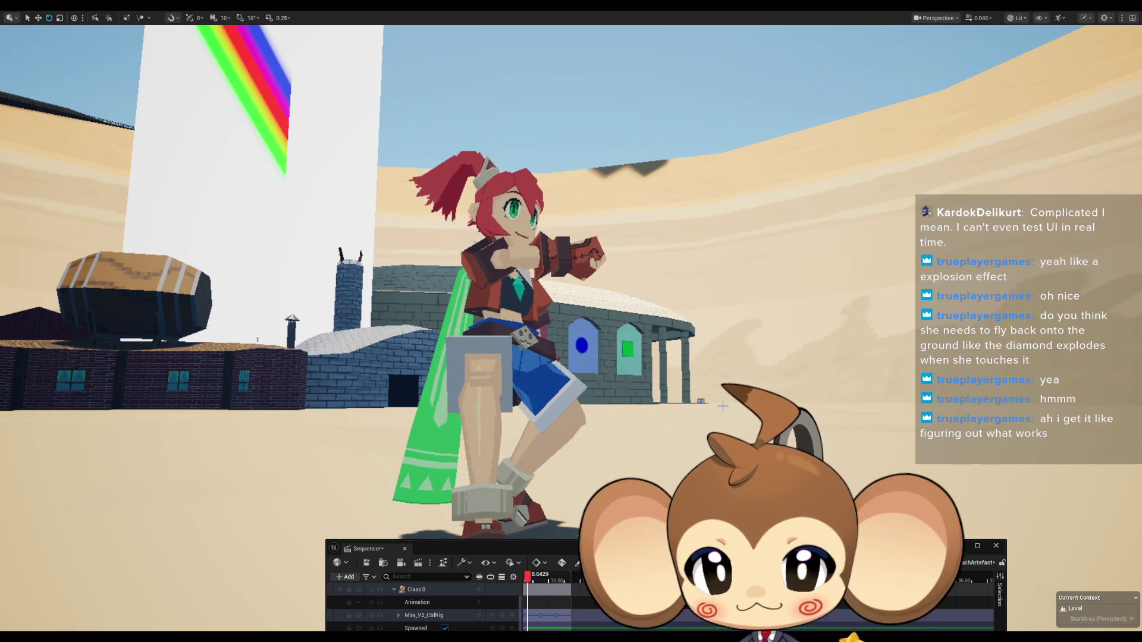
{"action": "mouse_move", "coordinate": [723, 407]}
{"action": "left_mouse_down"}
{"action": "mouse_move", "coordinate": [595, 410]}
{"action": "mouse_move", "coordinate": [841, 413]}
{"action": "left_mouse_up"}
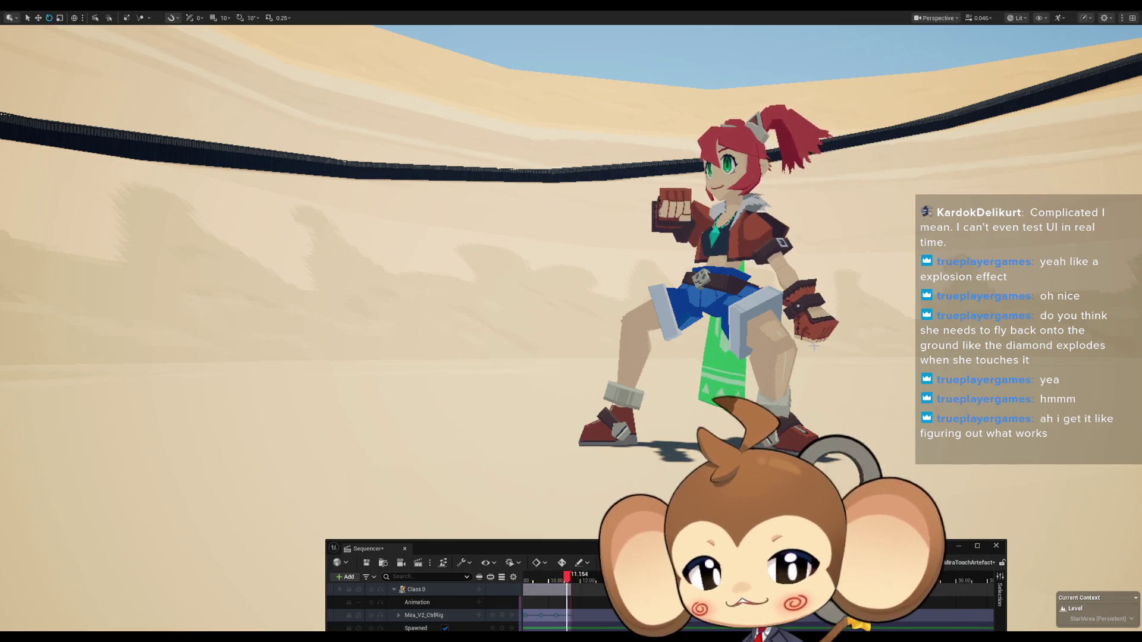
{"action": "left_click_drag", "start_coordinate": [636, 554], "coordinate": [559, 254]}
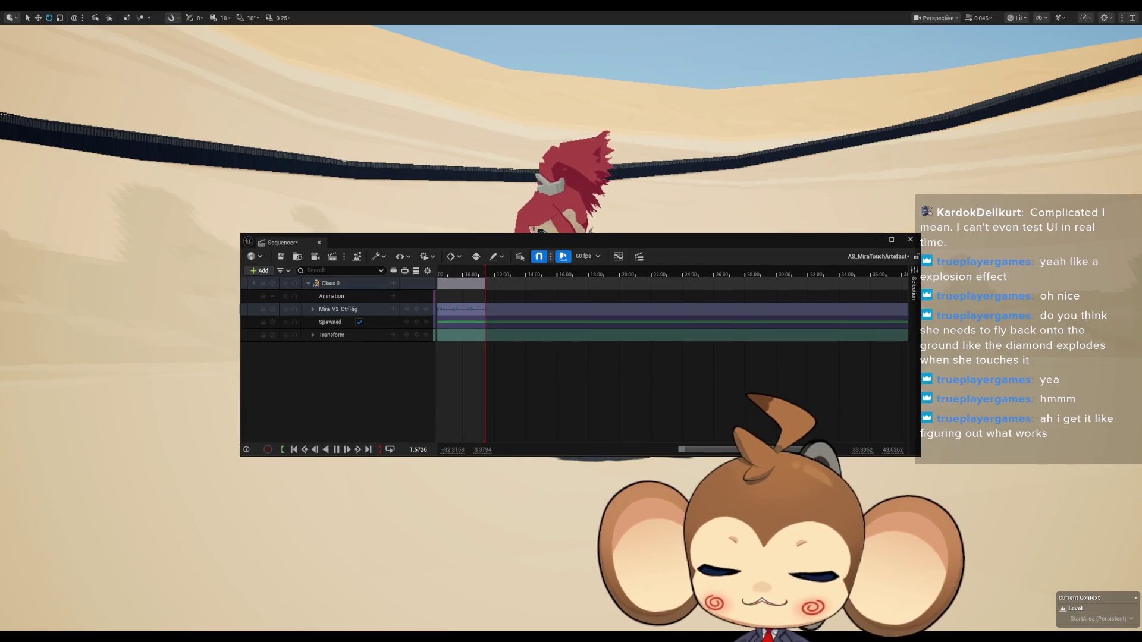
{"action": "key", "text": "F11"}
{"action": "mouse_move", "coordinate": [576, 242]}
{"action": "left_mouse_down"}
{"action": "mouse_move", "coordinate": [473, 427]}
{"action": "mouse_move", "coordinate": [460, 370]}
{"action": "mouse_move", "coordinate": [450, 483]}
{"action": "left_mouse_up"}
{"action": "left_click", "coordinate": [220, 577]}
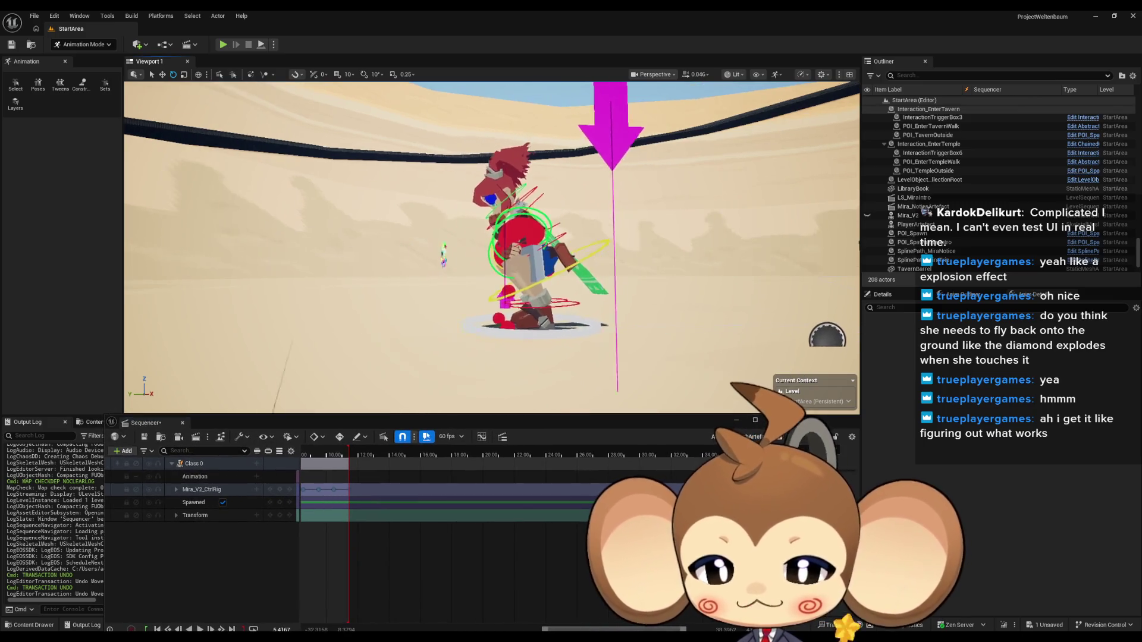
Step: Move and orbit the camera in close to inspect Mira's pose at 5.4167 s
{"action": "scroll", "coordinate": [443, 506], "scroll_direction": "left", "scroll_amount": 5}
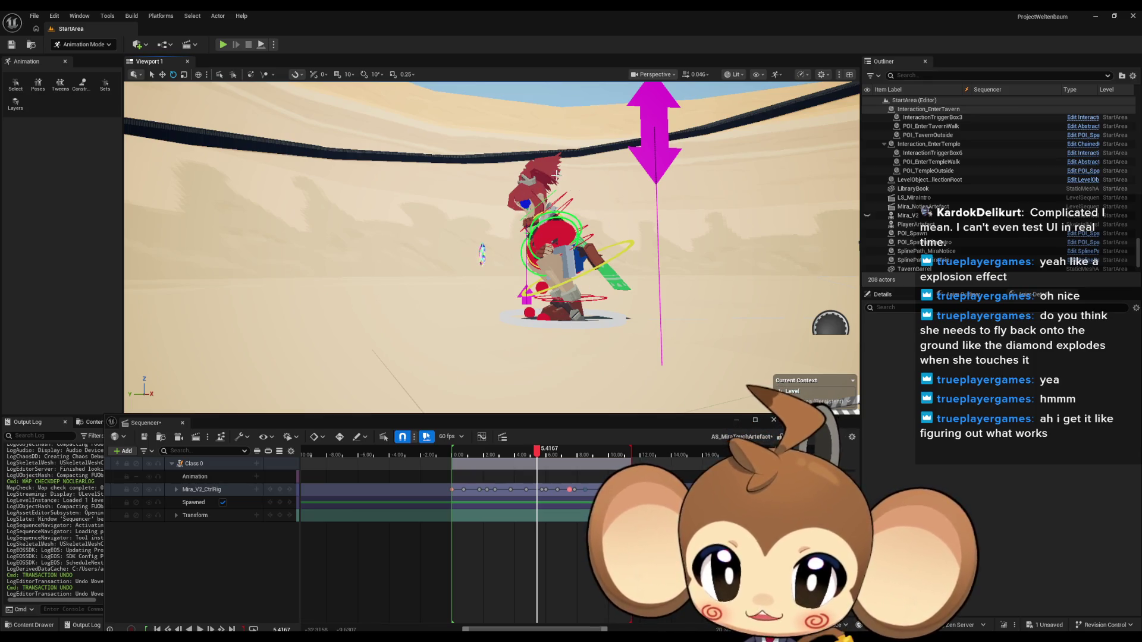
{"action": "left_click_drag", "start_coordinate": [556, 174], "coordinate": [575, 227]}
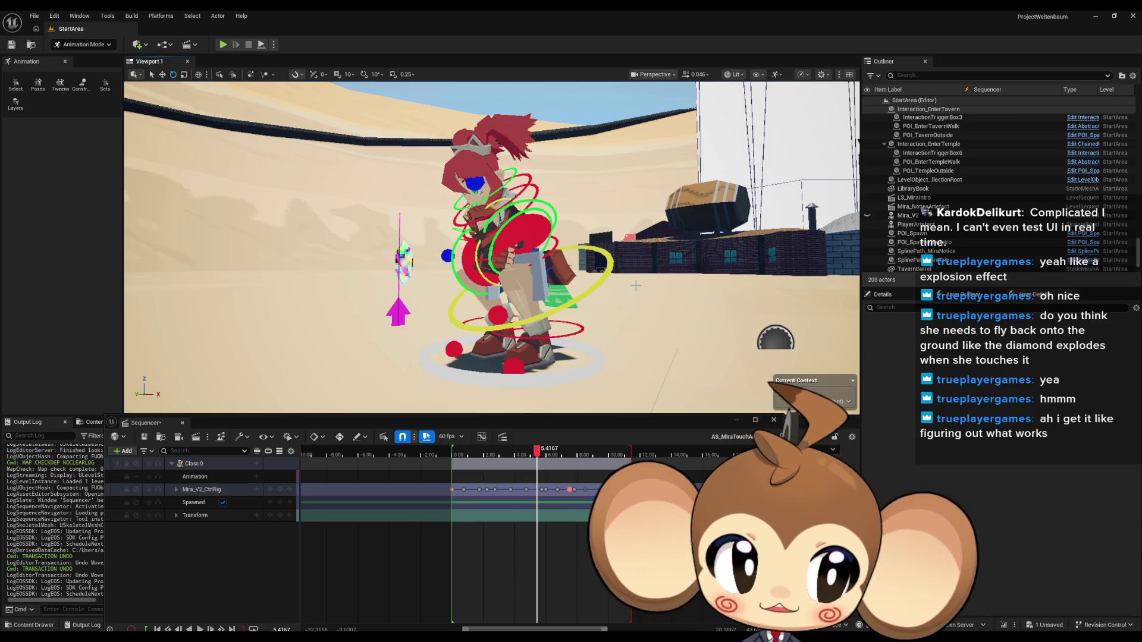
{"action": "left_click_drag", "start_coordinate": [635, 286], "coordinate": [608, 292]}
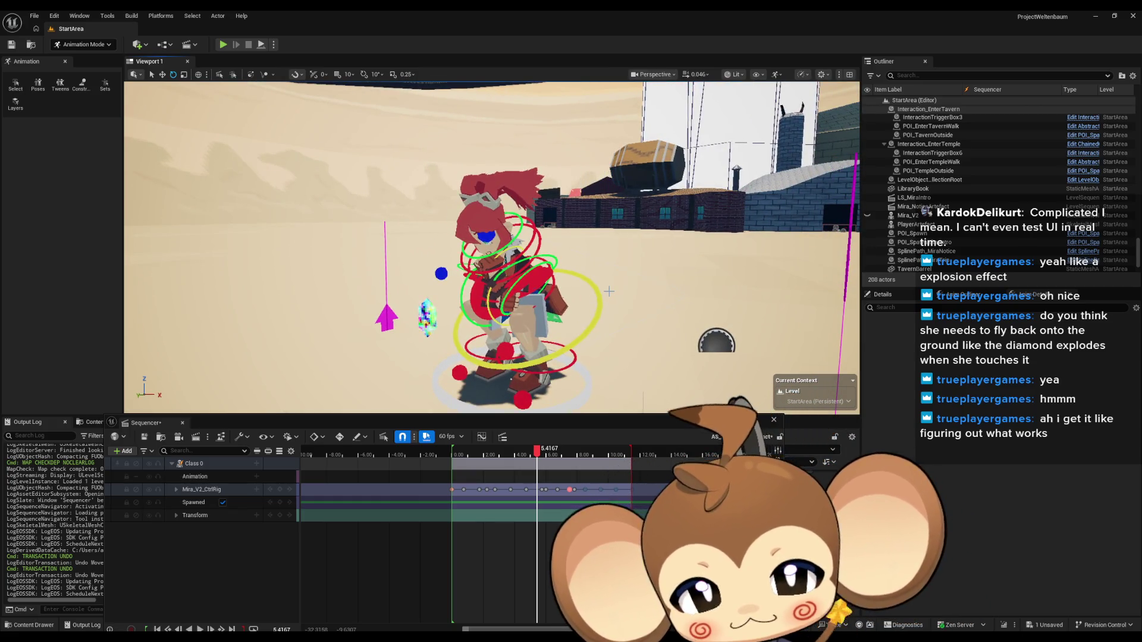
{"action": "left_click_drag", "start_coordinate": [609, 291], "coordinate": [591, 269]}
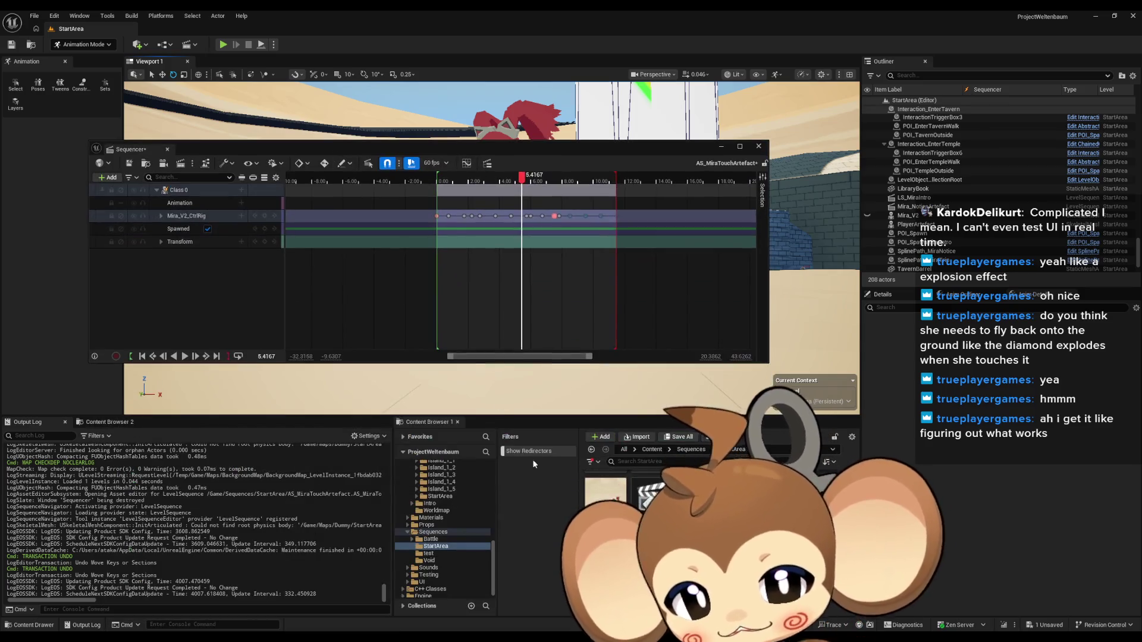
Step: Browse the Content Browser to Content/3d/Characters/Mira/Mira_Version2
{"action": "left_click", "coordinate": [650, 451]}
{"action": "double_click", "coordinate": [652, 486]}
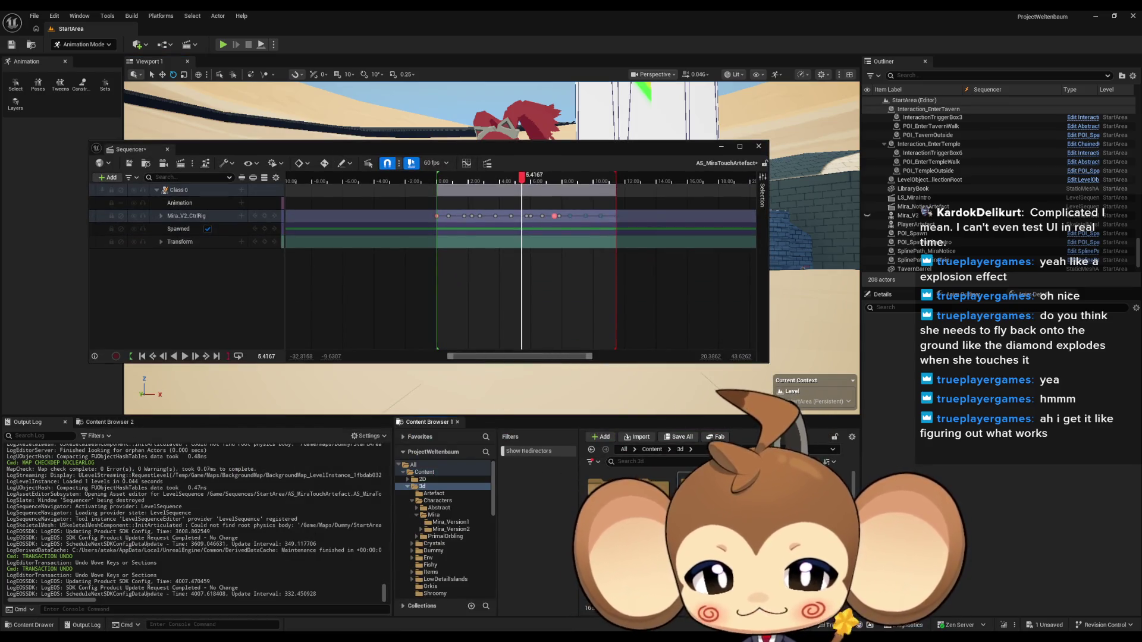
{"action": "double_click", "coordinate": [651, 487]}
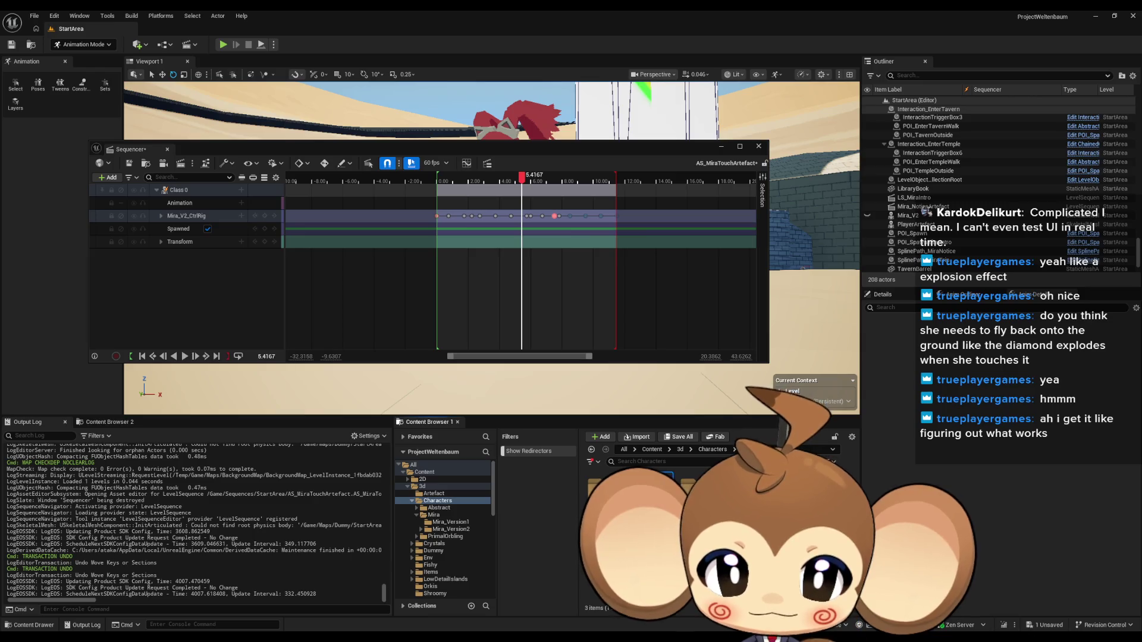
{"action": "double_click", "coordinate": [651, 486]}
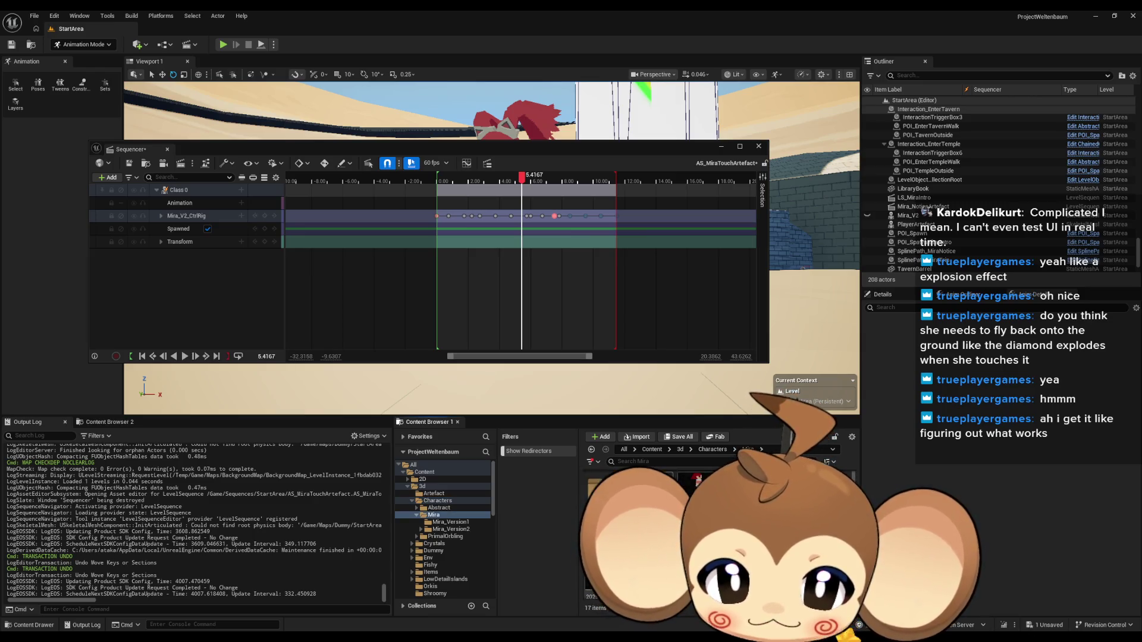
{"action": "double_click", "coordinate": [651, 486]}
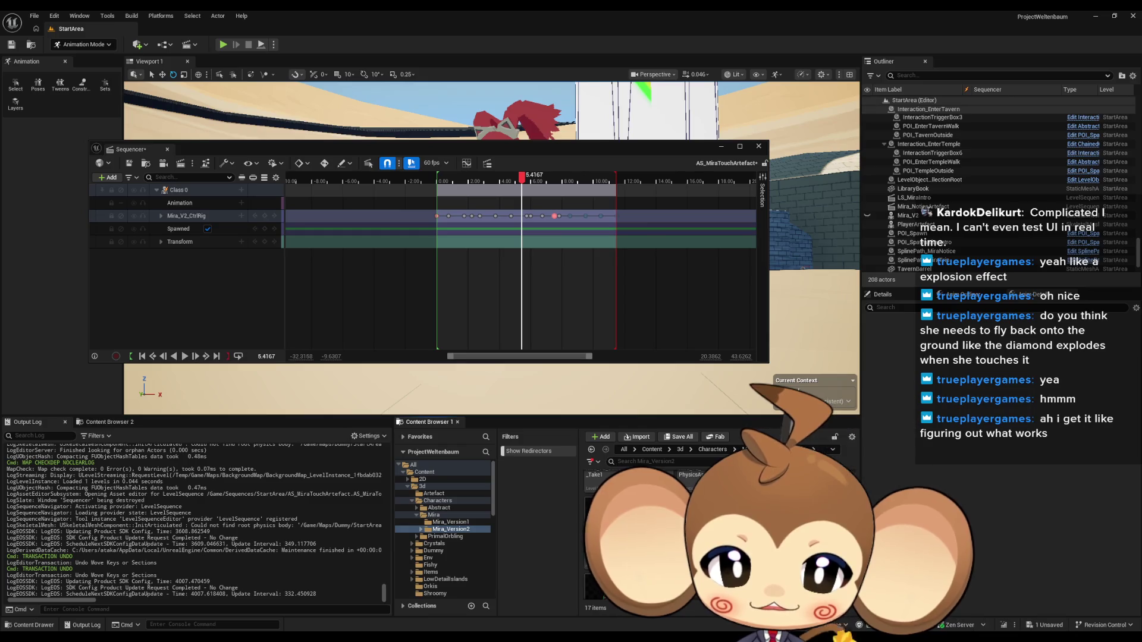
Step: Bake Class 0 to Mira_V2_TouchingArtefact, replacing the old asset, then save and close Sequencer
{"action": "key", "text": "Return"}
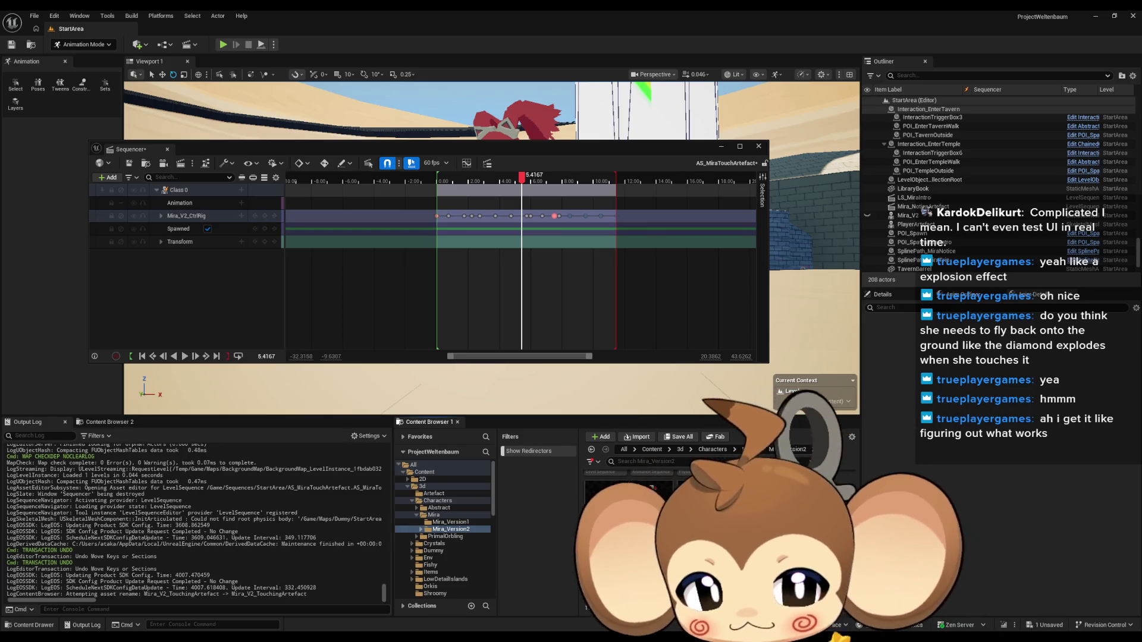
{"action": "right_click", "coordinate": [176, 192]}
{"action": "left_click", "coordinate": [229, 320]}
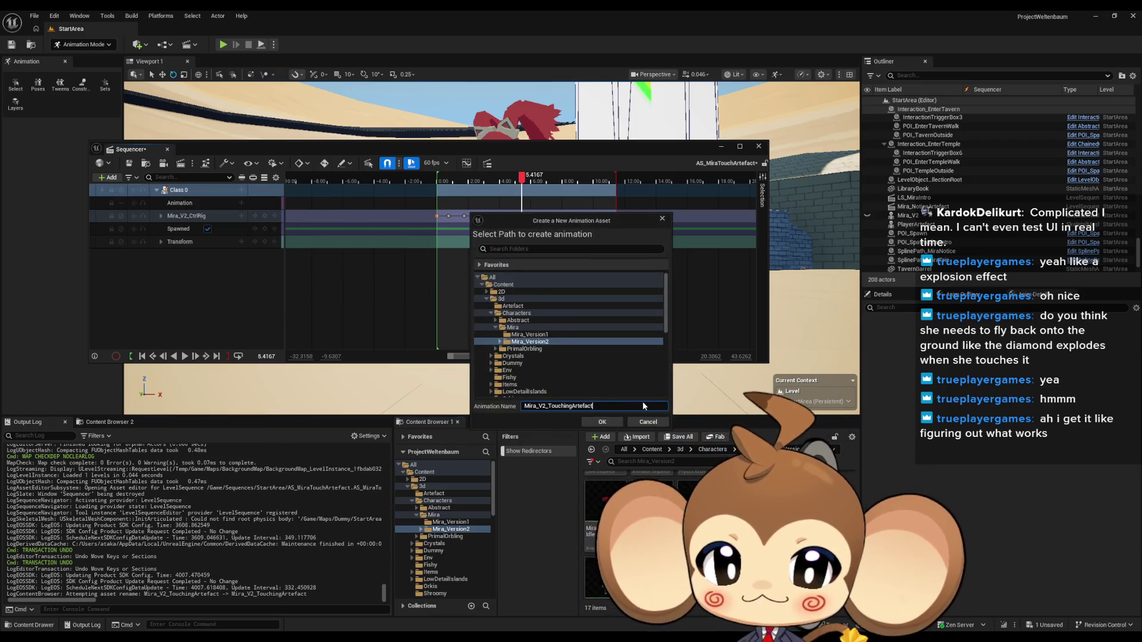
{"action": "left_click", "coordinate": [603, 421]}
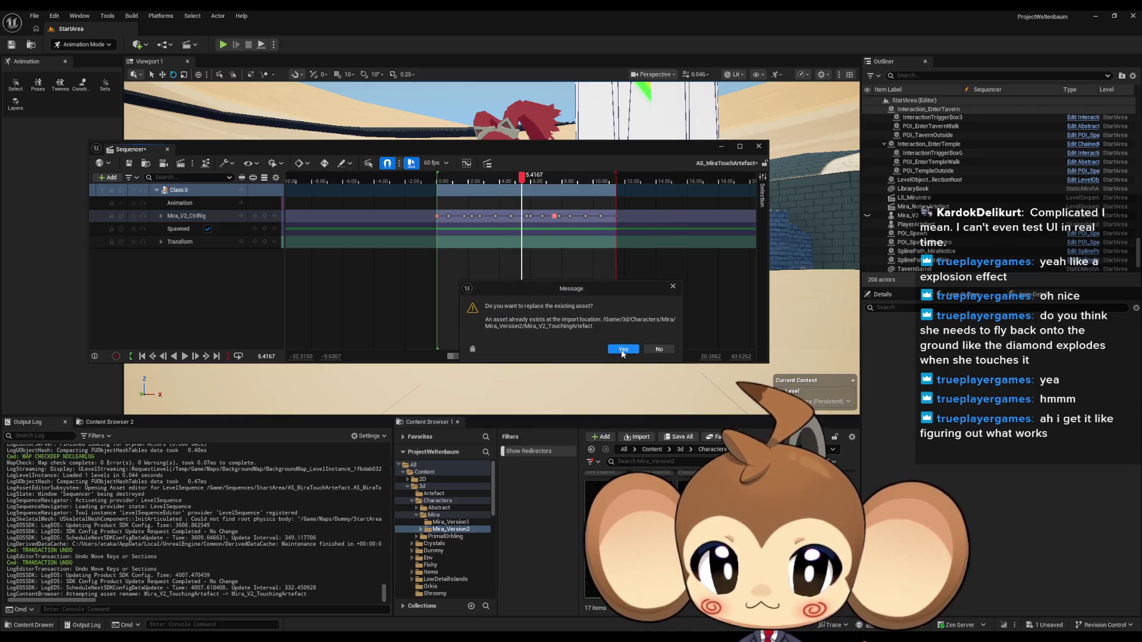
{"action": "left_click", "coordinate": [622, 353]}
{"action": "left_click", "coordinate": [632, 422]}
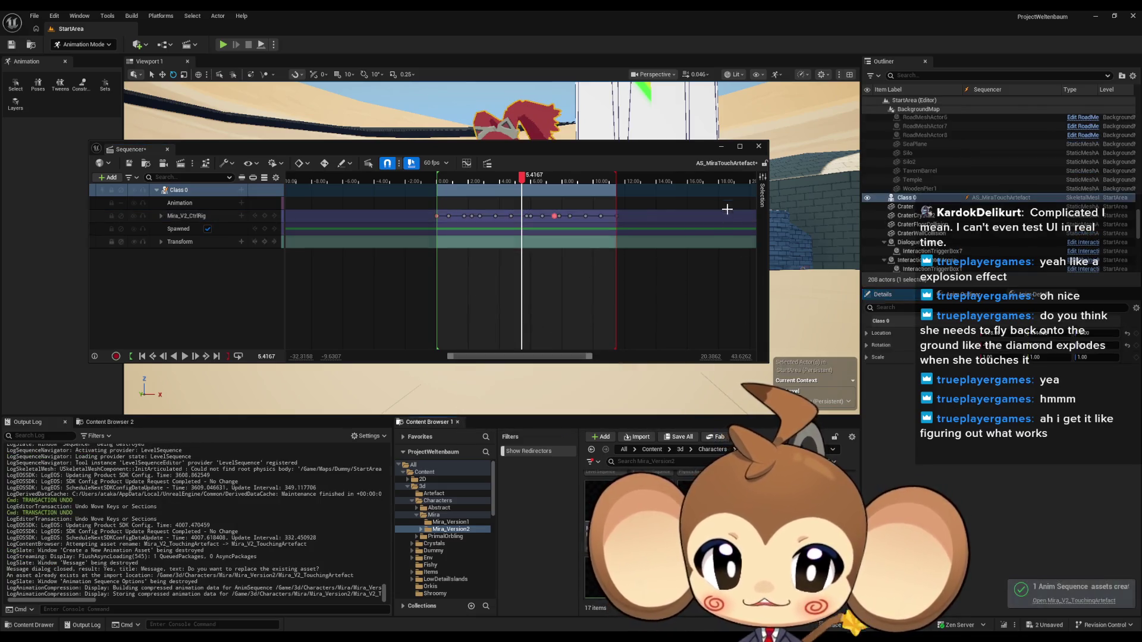
{"action": "left_click", "coordinate": [130, 164]}
{"action": "left_click", "coordinate": [759, 145]}
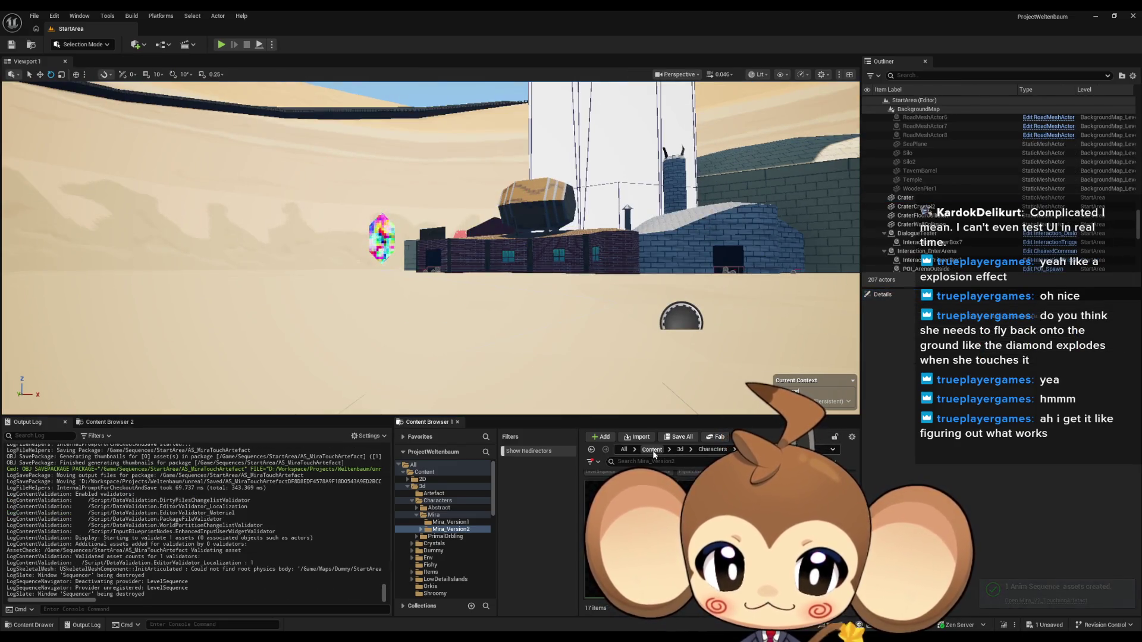
Step: Open the LS_MiraNoticeArtefact sequence from the StartArea sequences folder
{"action": "left_click", "coordinate": [652, 450]}
{"action": "key", "text": "alt+Left"}
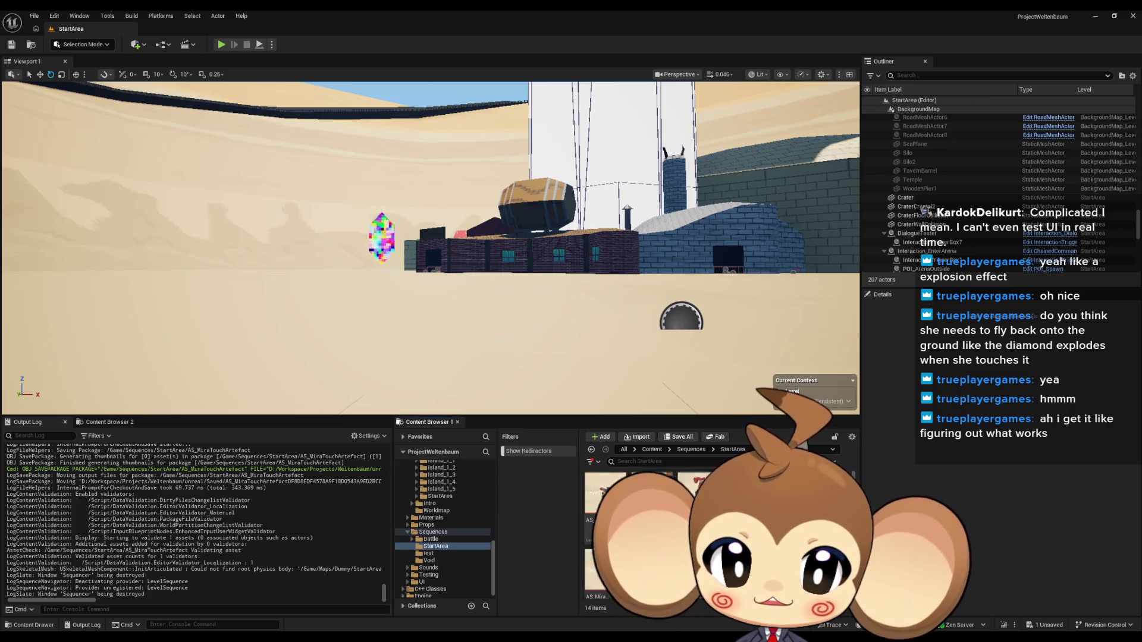
{"action": "key", "text": "Return"}
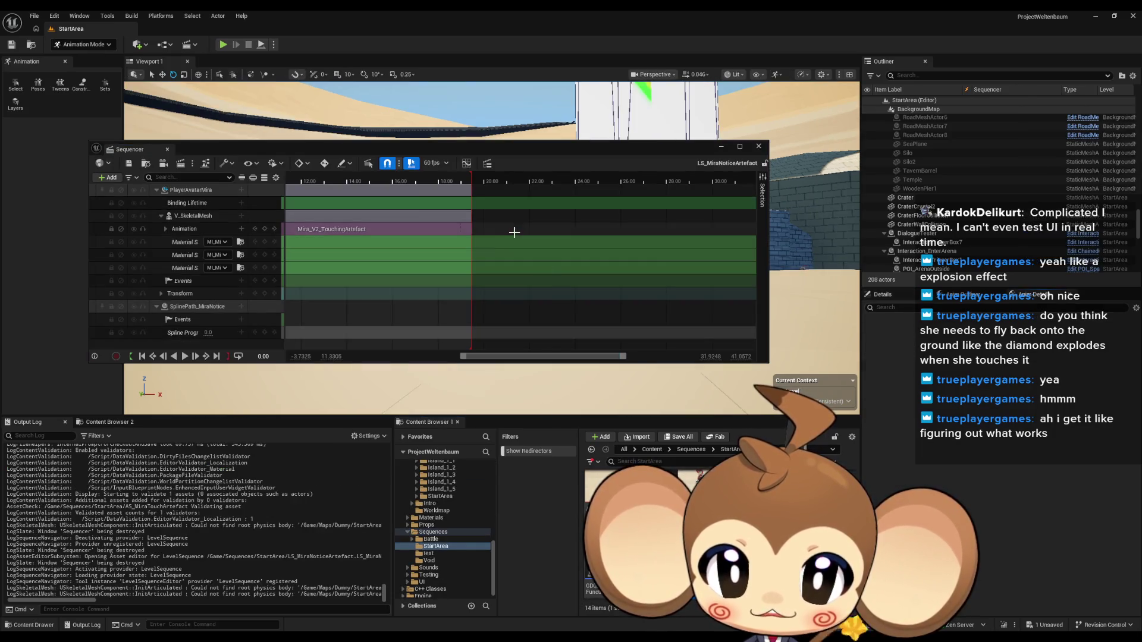
Step: Pull the Mira animation section's end and the playback end marker back by 0.33 s
{"action": "scroll", "coordinate": [462, 233], "scroll_direction": "up", "scroll_amount": 8}
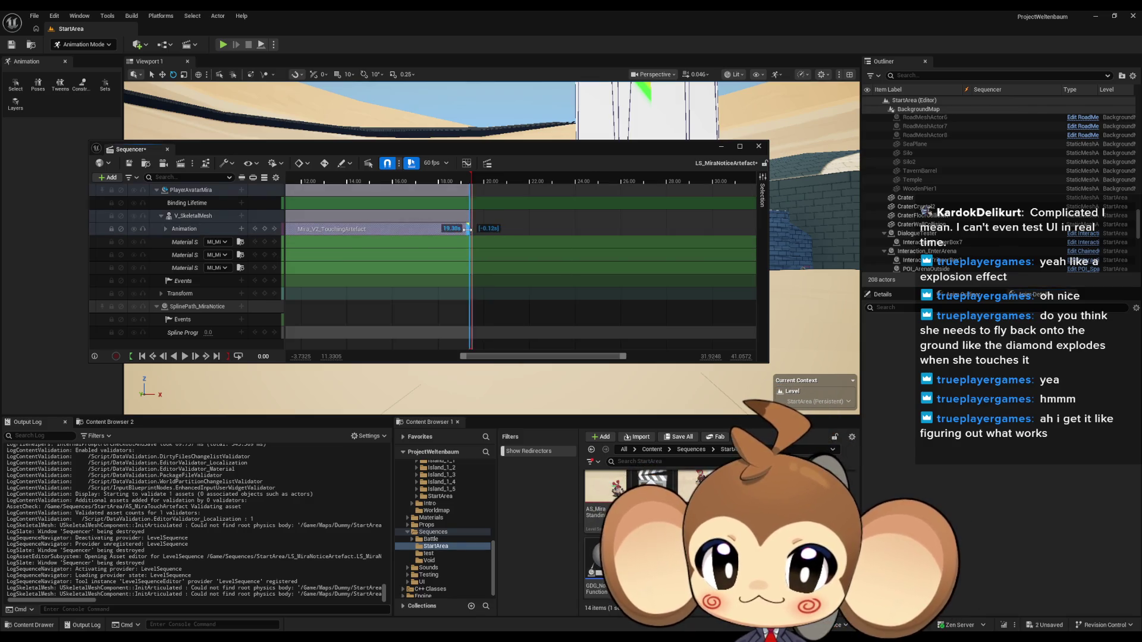
{"action": "scroll", "coordinate": [461, 232], "scroll_direction": "up", "scroll_amount": 3}
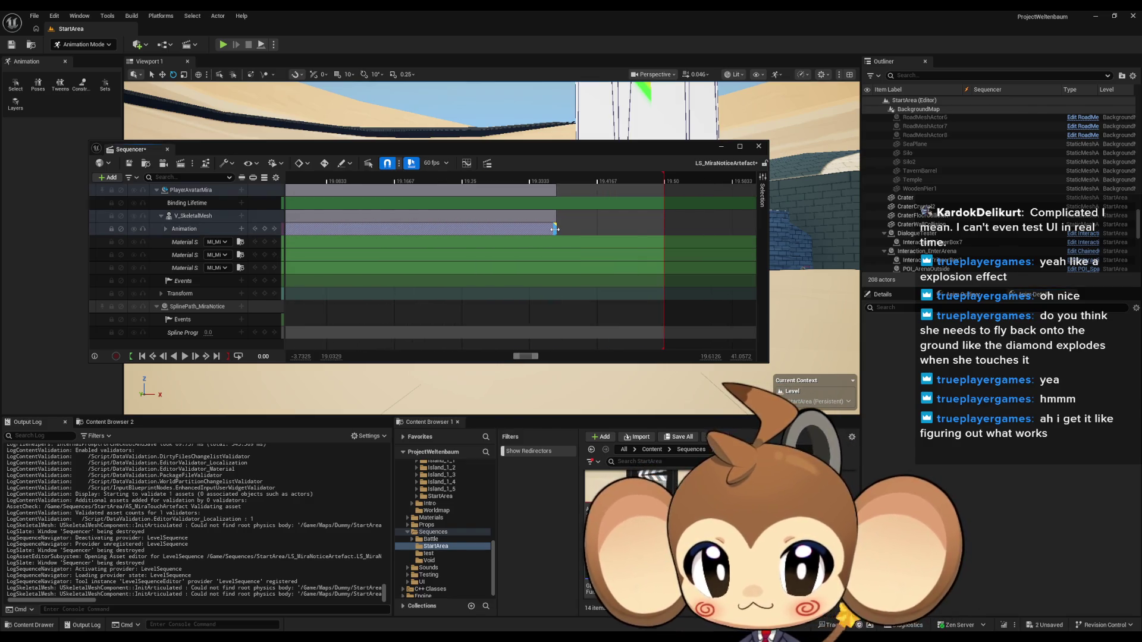
{"action": "scroll", "coordinate": [550, 232], "scroll_direction": "down", "scroll_amount": 2}
{"action": "left_click_drag", "start_coordinate": [538, 230], "coordinate": [368, 254]}
{"action": "scroll", "coordinate": [589, 212], "scroll_direction": "down", "scroll_amount": 2}
{"action": "mouse_move", "coordinate": [582, 178]}
{"action": "left_mouse_down"}
{"action": "mouse_move", "coordinate": [409, 202]}
{"action": "mouse_move", "coordinate": [445, 202]}
{"action": "mouse_move", "coordinate": [430, 231]}
{"action": "mouse_move", "coordinate": [414, 231]}
{"action": "left_mouse_up"}
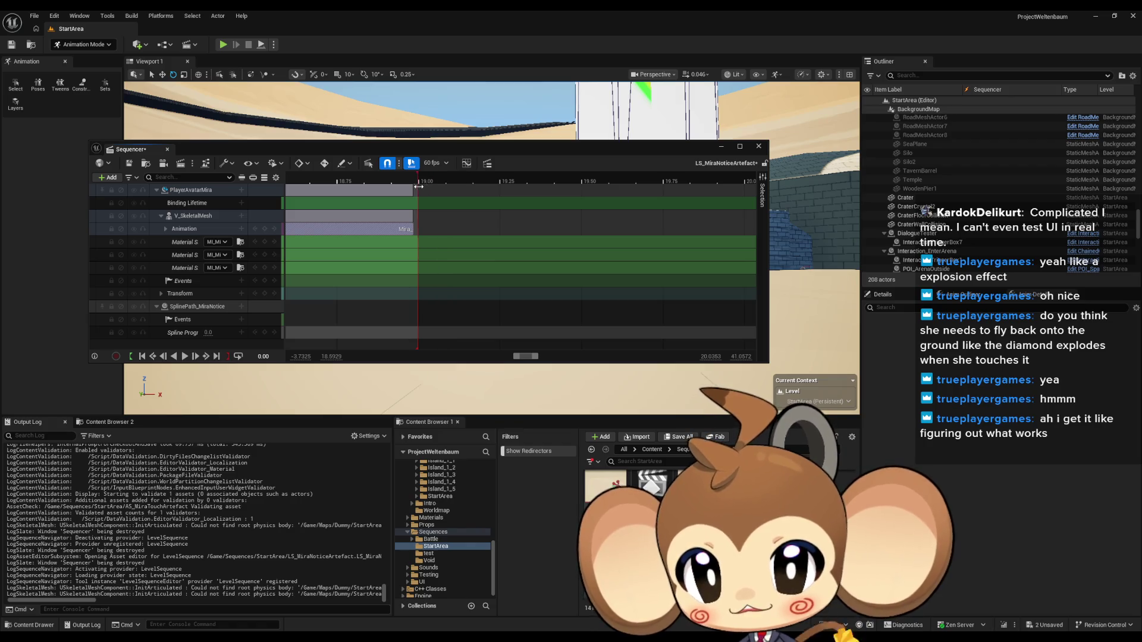
Step: Save the sequence, close Sequencer, save all assets including Mira_V2_TouchingArtefact, and start a play test
{"action": "scroll", "coordinate": [392, 297], "scroll_direction": "down", "scroll_amount": 10}
{"action": "scroll", "coordinate": [417, 291], "scroll_direction": "down", "scroll_amount": 8}
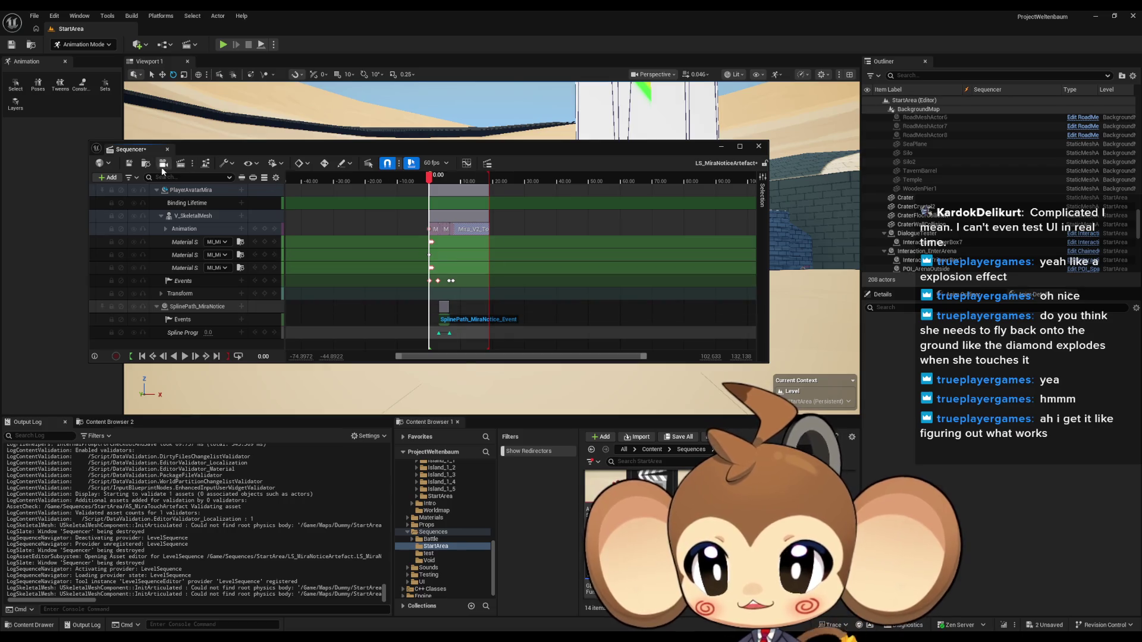
{"action": "left_click", "coordinate": [130, 165]}
{"action": "left_click", "coordinate": [756, 146]}
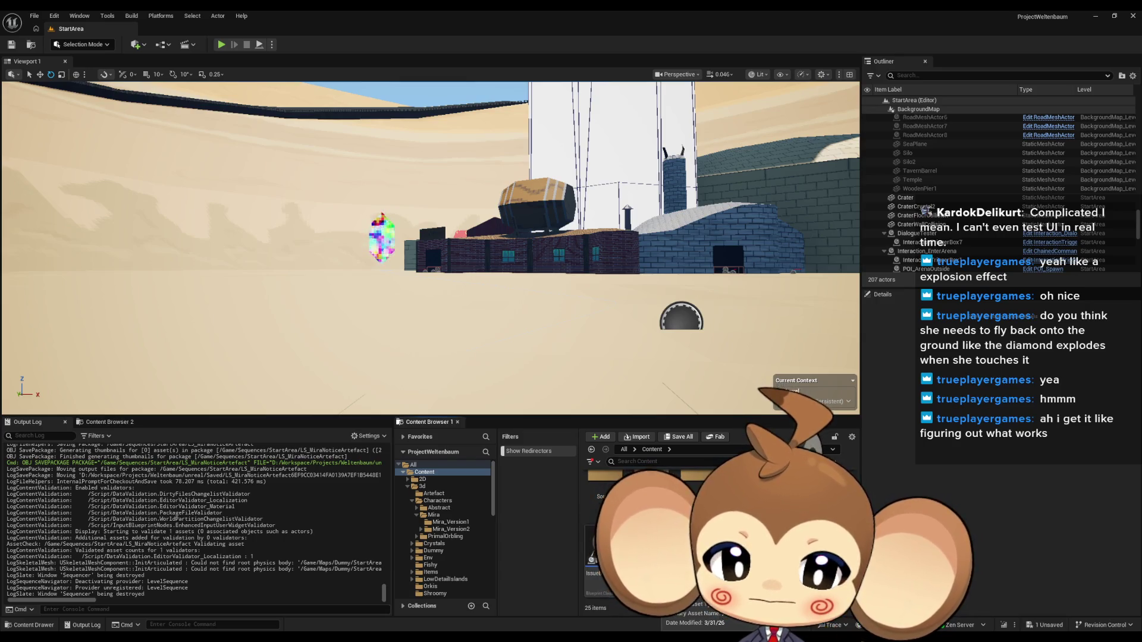
{"action": "key", "text": "ctrl+shift+s"}
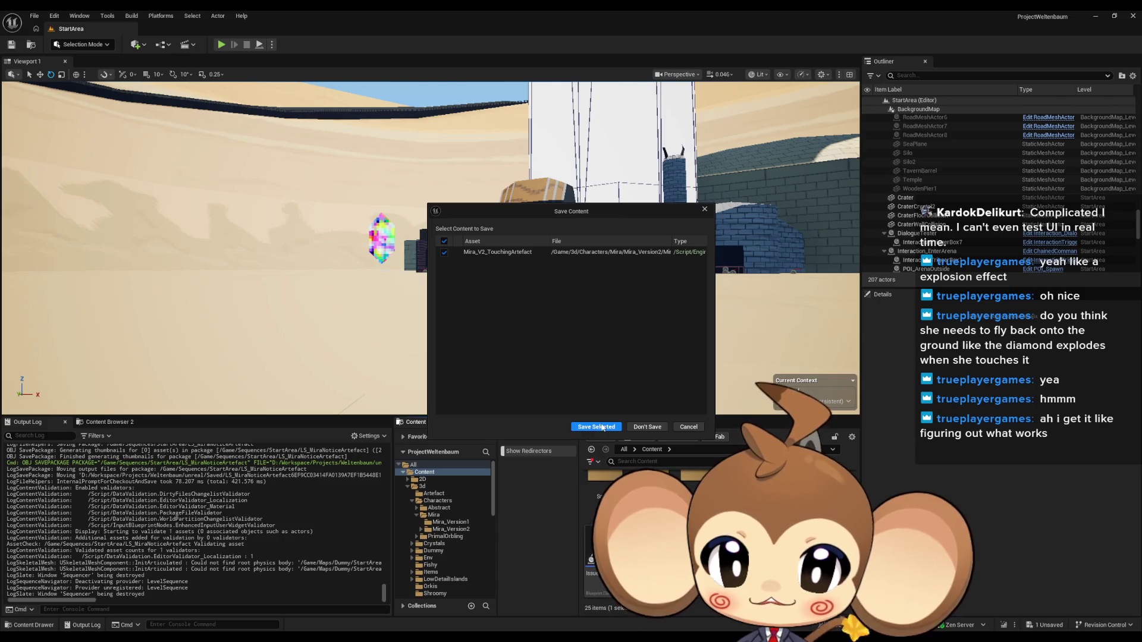
{"action": "left_click", "coordinate": [603, 427]}
{"action": "left_click", "coordinate": [220, 45]}
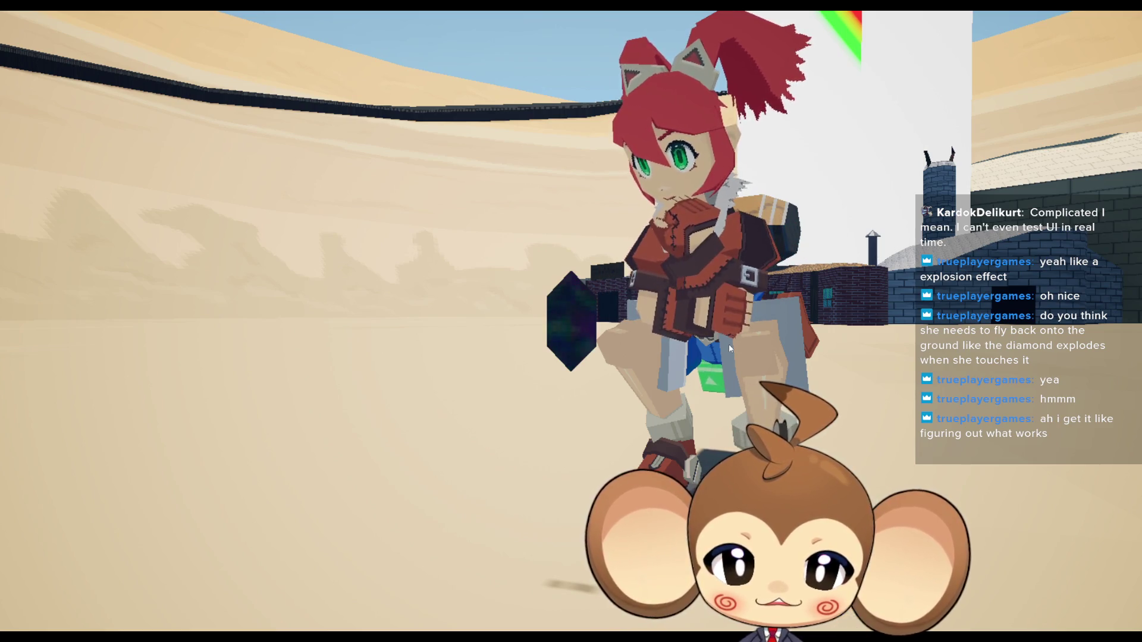
Step: Orbit the camera around Mira at the artefact, then exit the fullscreen game view with F11
{"action": "left_click_drag", "start_coordinate": [729, 348], "coordinate": [878, 385]}
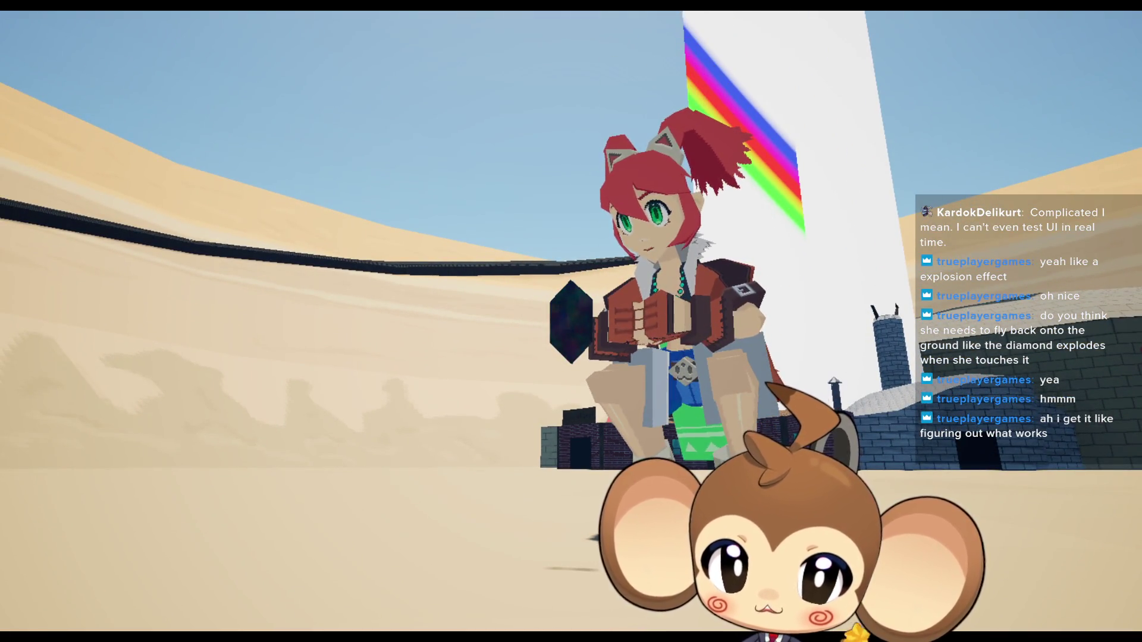
{"action": "key", "text": "F11"}
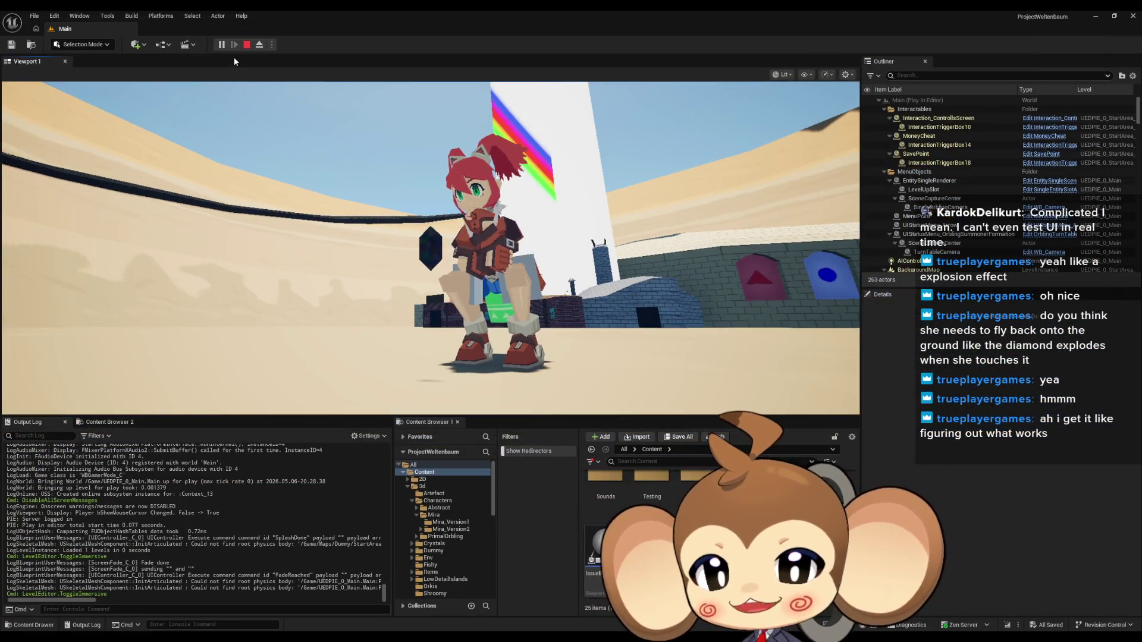
Step: Stop the play session and load the StartArea level from Content > Maps > StartArea
{"action": "left_click", "coordinate": [245, 44]}
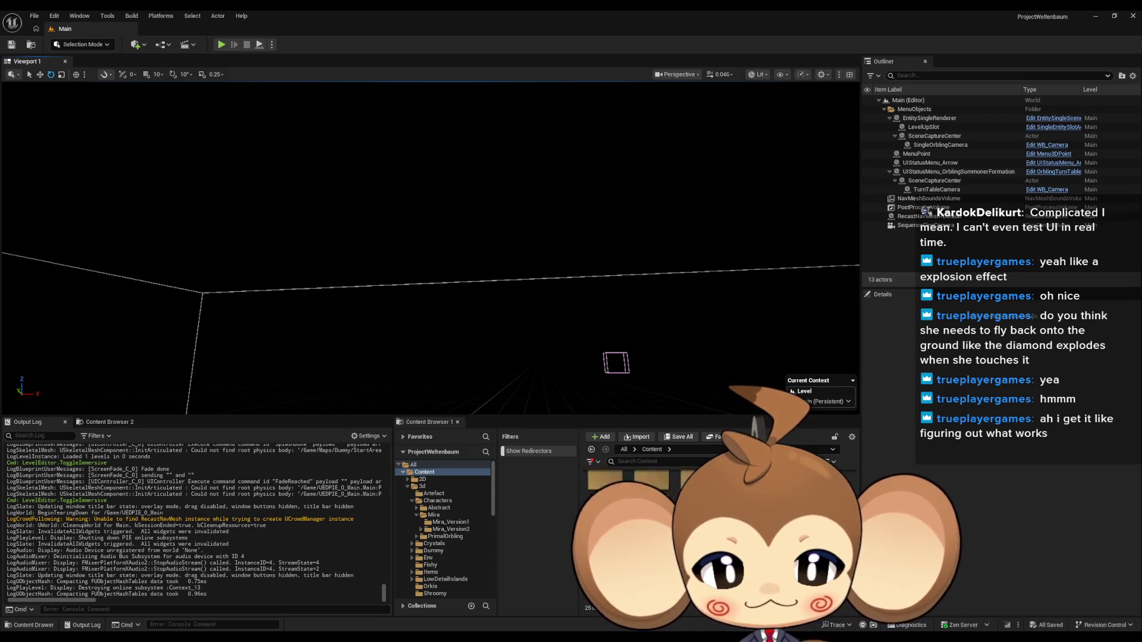
{"action": "double_click", "coordinate": [794, 497]}
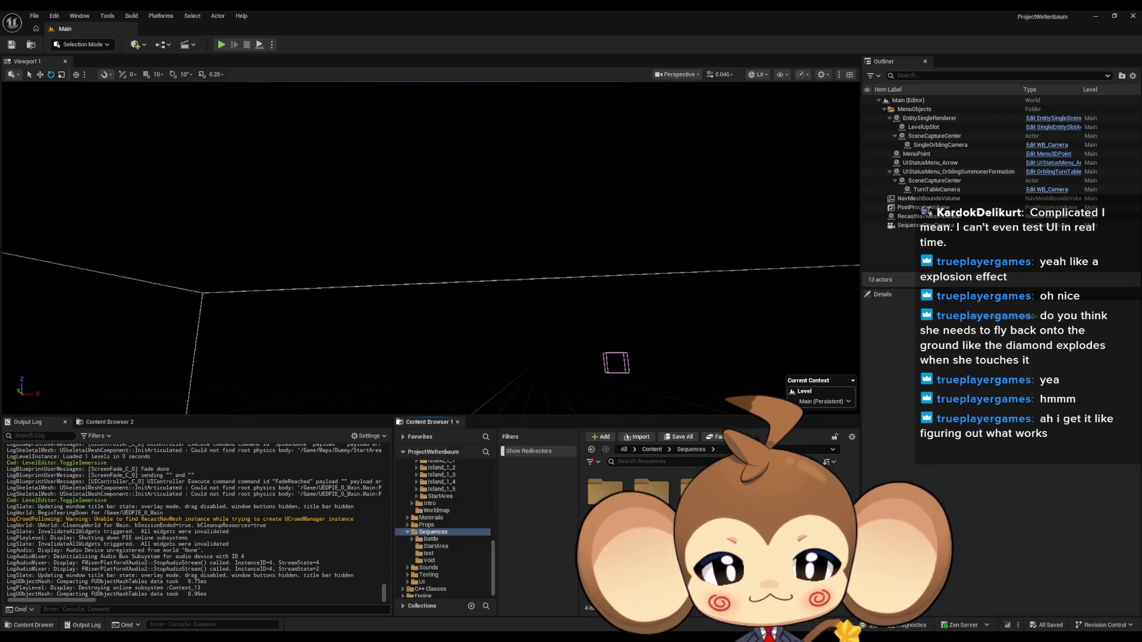
{"action": "left_click", "coordinate": [652, 451]}
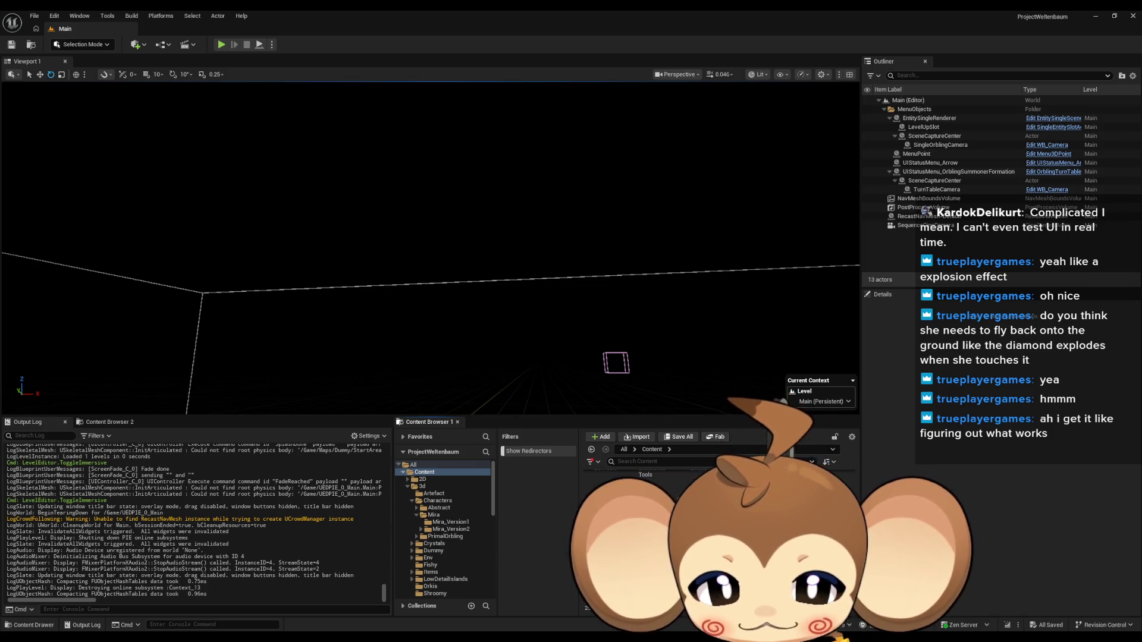
{"action": "double_click", "coordinate": [714, 524]}
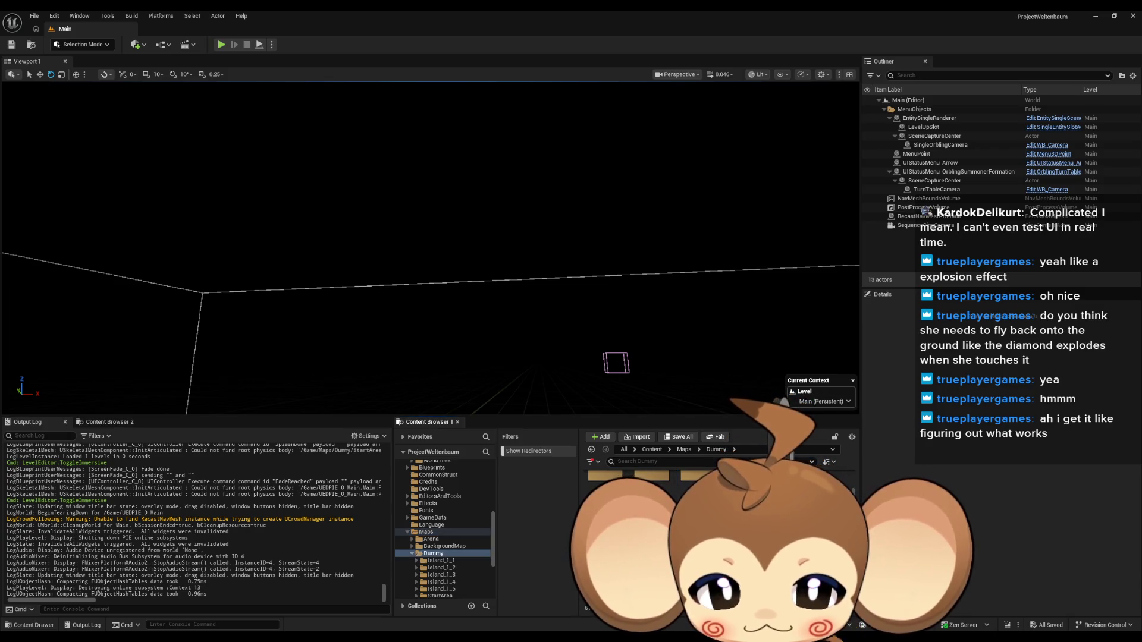
{"action": "double_click", "coordinate": [832, 493]}
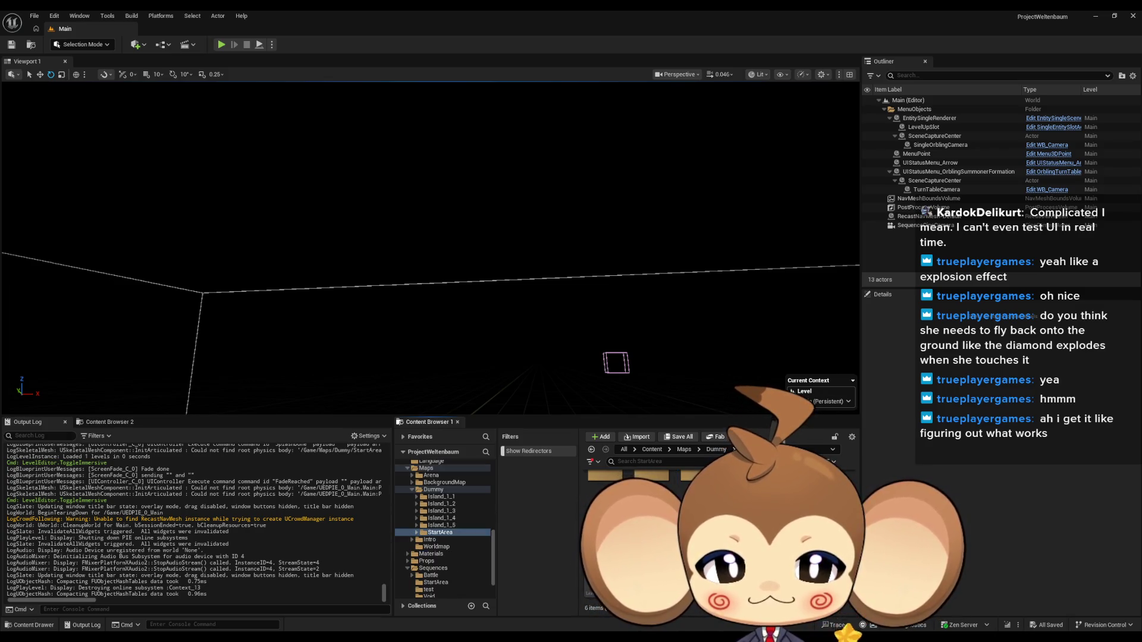
{"action": "double_click", "coordinate": [600, 547]}
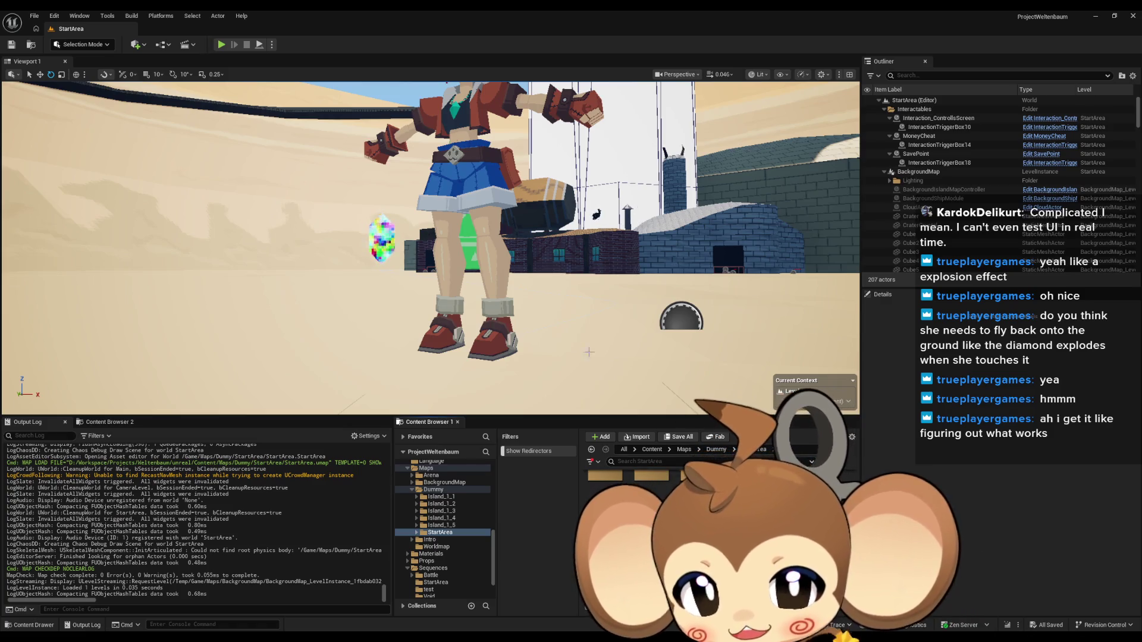
Step: Hide the Mira_V2 character in the level and open the Content > Sequences folder
{"action": "left_click", "coordinate": [493, 212]}
{"action": "left_click", "coordinate": [867, 207]}
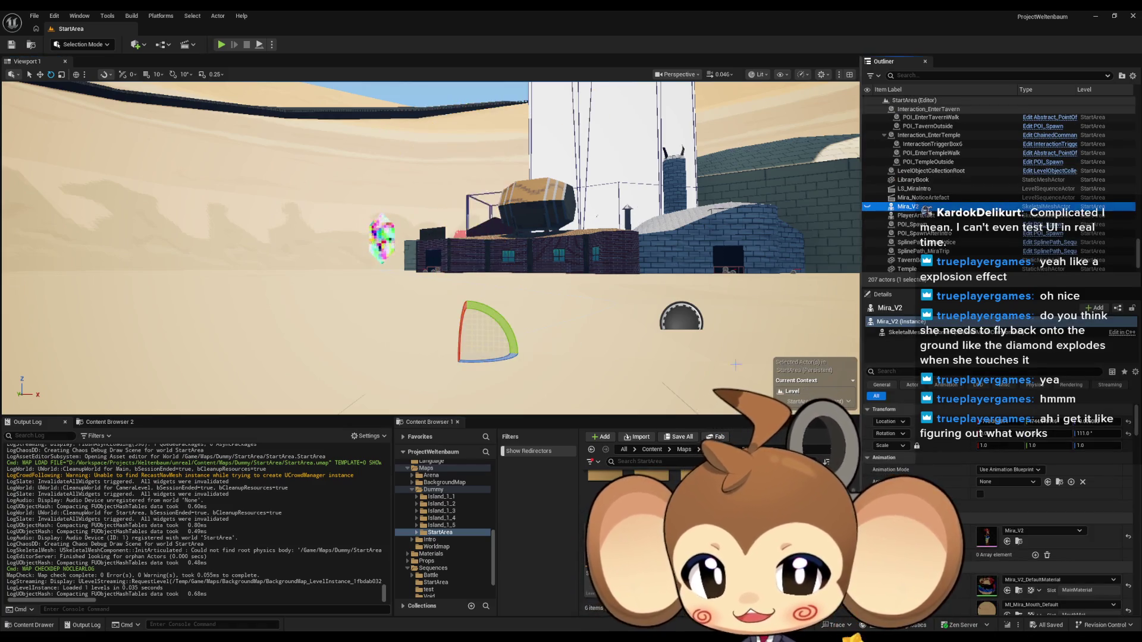
{"action": "left_click", "coordinate": [651, 450]}
{"action": "double_click", "coordinate": [601, 568]}
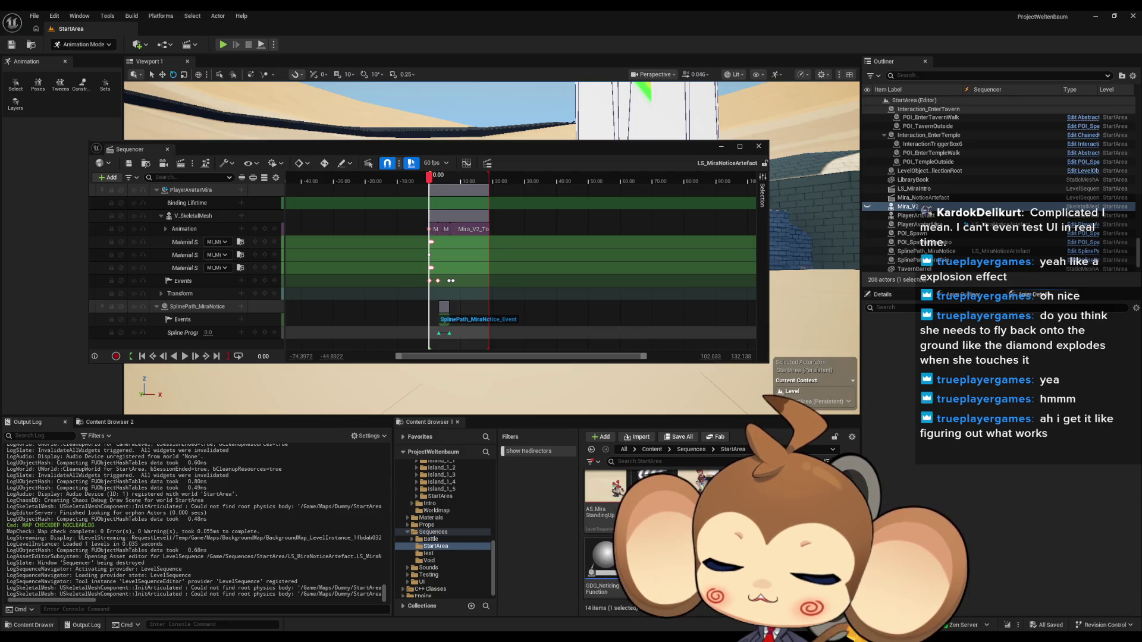
Step: Duplicate LS_MiraNoticeArtefact as LS_MiraNoticeArtefactdelme and save the copy
{"action": "mouse_move", "coordinate": [508, 153]}
{"action": "left_mouse_down"}
{"action": "mouse_move", "coordinate": [558, 326]}
{"action": "mouse_move", "coordinate": [538, 386]}
{"action": "left_mouse_up"}
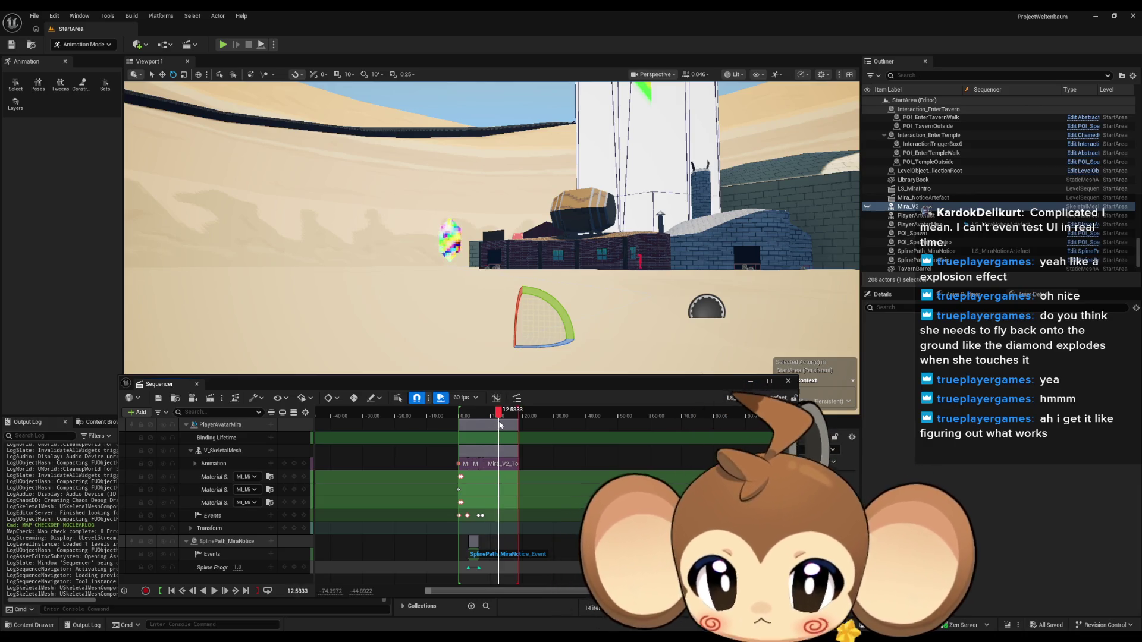
{"action": "left_click", "coordinate": [788, 381]}
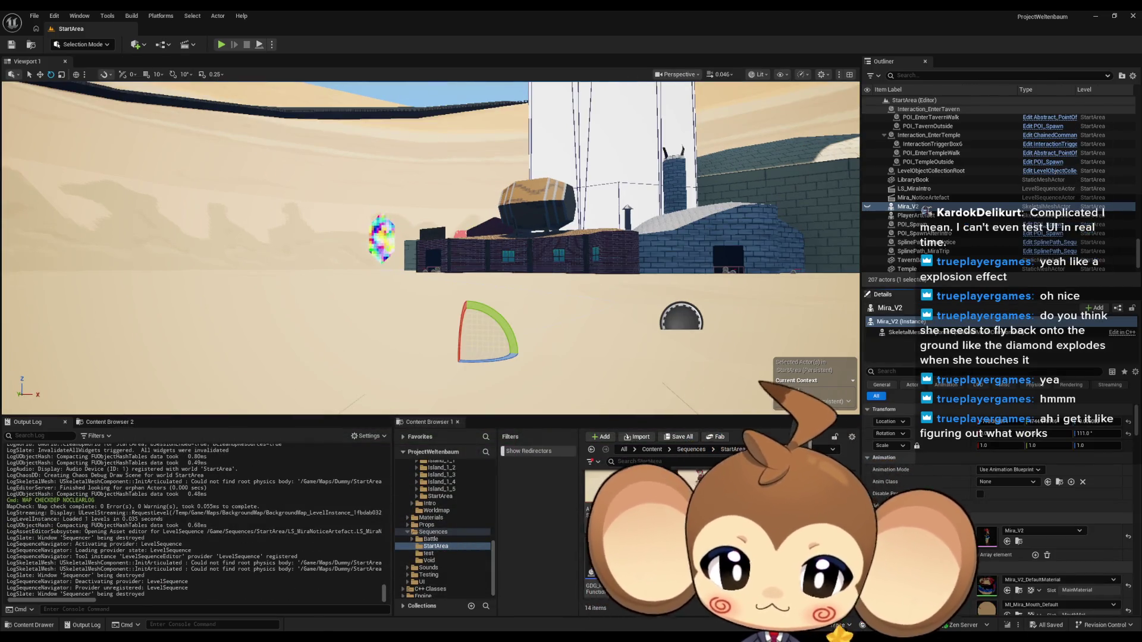
{"action": "key", "text": "ctrl+d"}
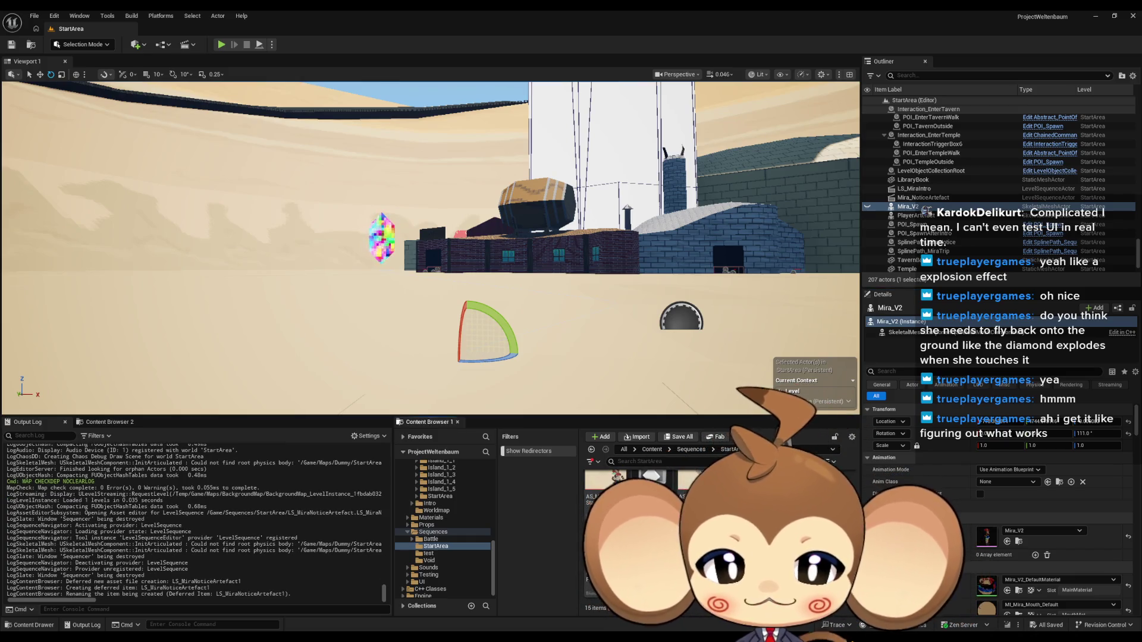
{"action": "key", "text": "Return"}
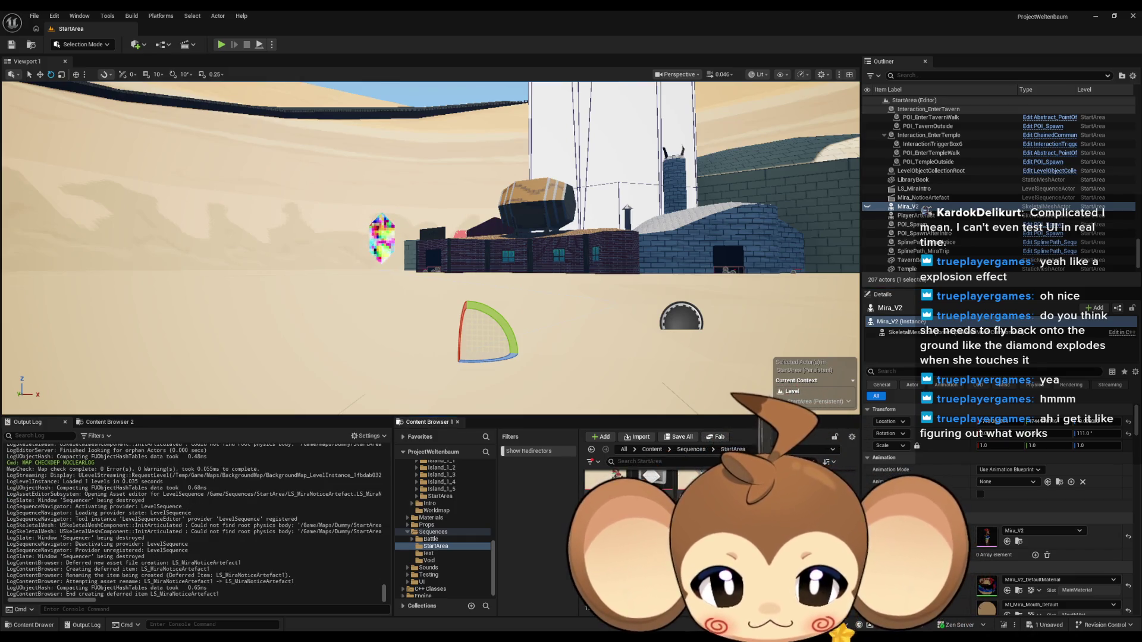
{"action": "key", "text": "ctrl+s"}
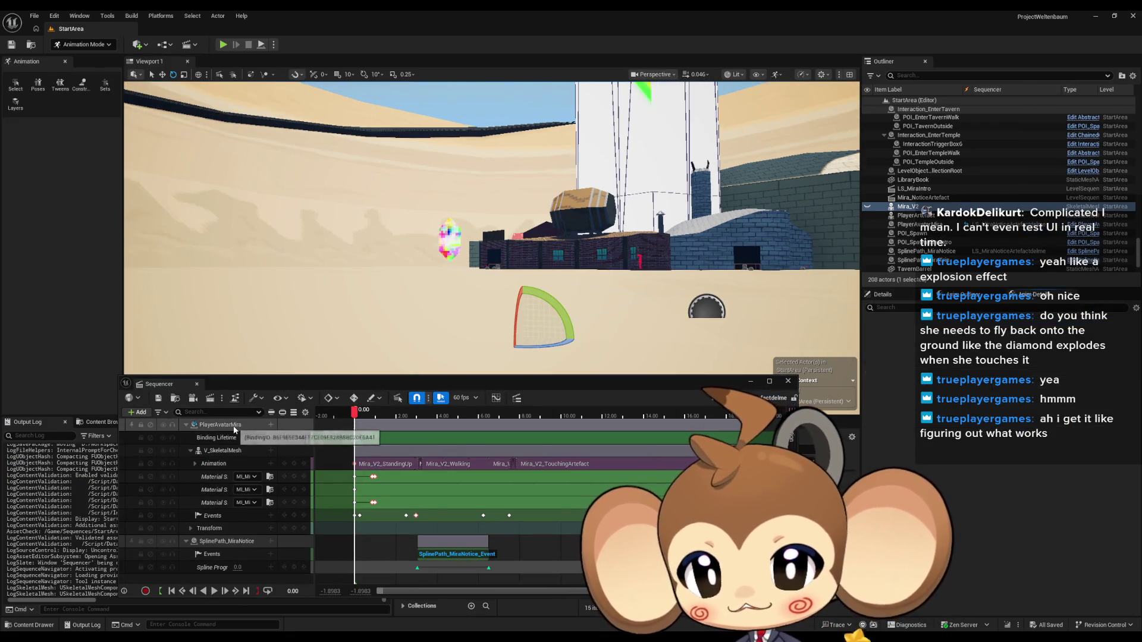
Step: Set the PlayerAvatarMira binding to spawn in the level through its binding options
{"action": "right_click", "coordinate": [235, 428]}
{"action": "mouse_move", "coordinate": [346, 165]}
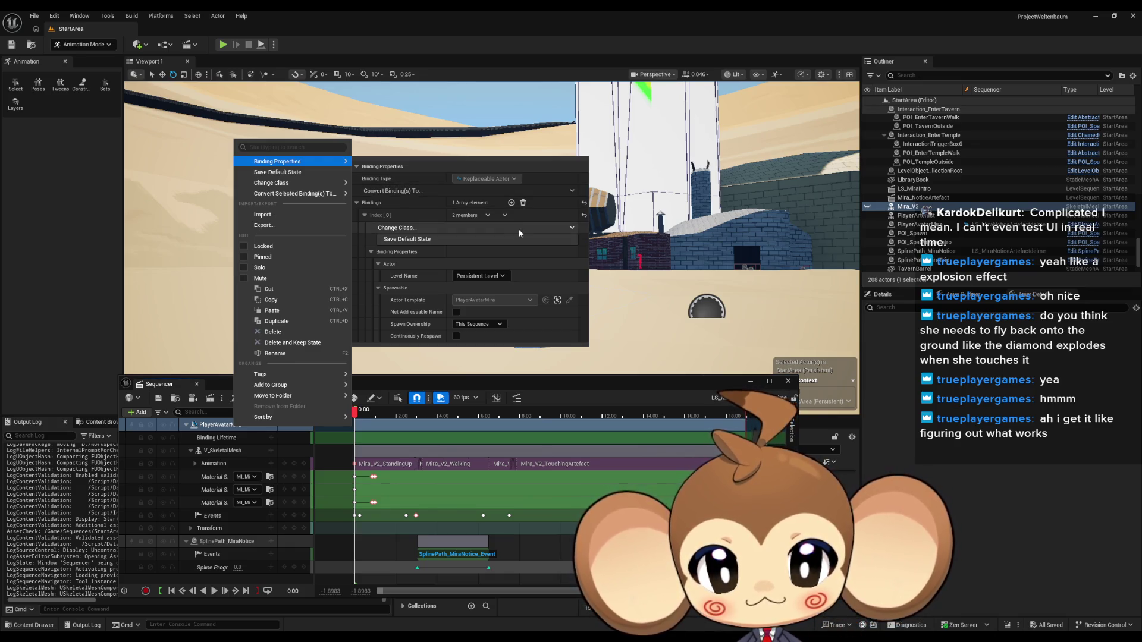
{"action": "left_click", "coordinate": [407, 238]}
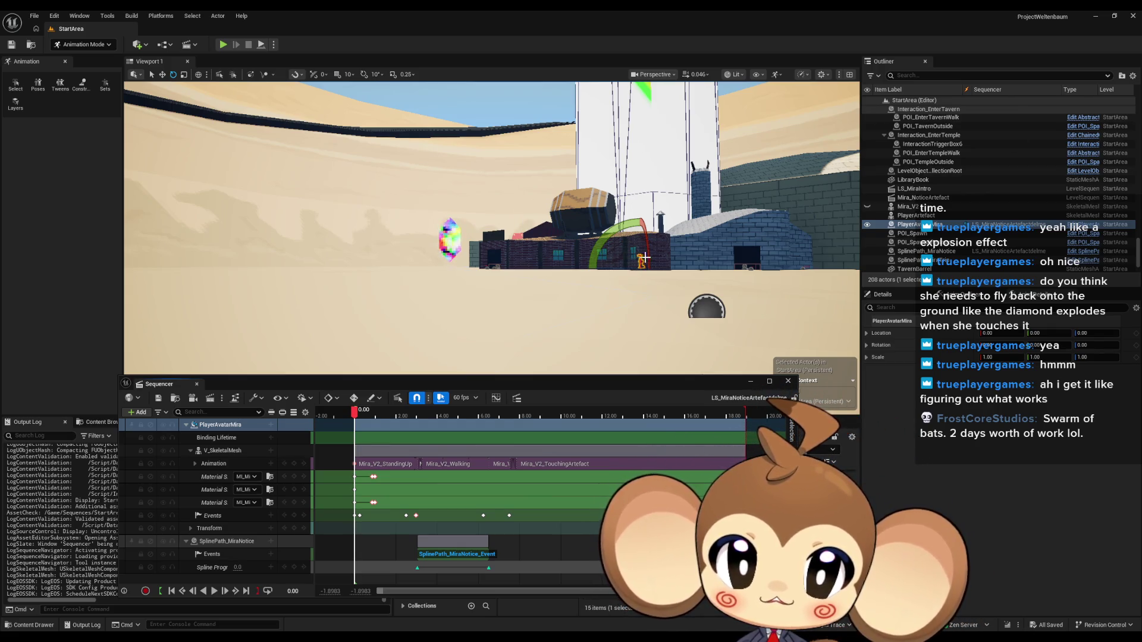
Step: Convert the PlayerAvatarMira binding into a Spawnable
{"action": "right_click", "coordinate": [231, 430]}
{"action": "mouse_move", "coordinate": [298, 162]}
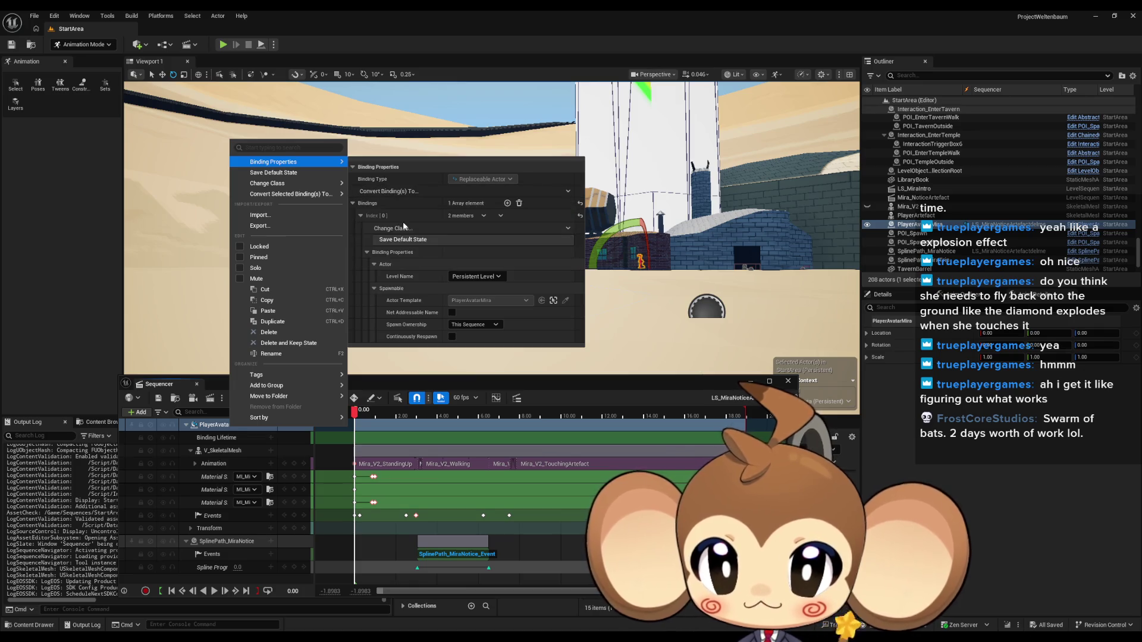
{"action": "mouse_move", "coordinate": [291, 194]}
{"action": "left_click", "coordinate": [387, 208]}
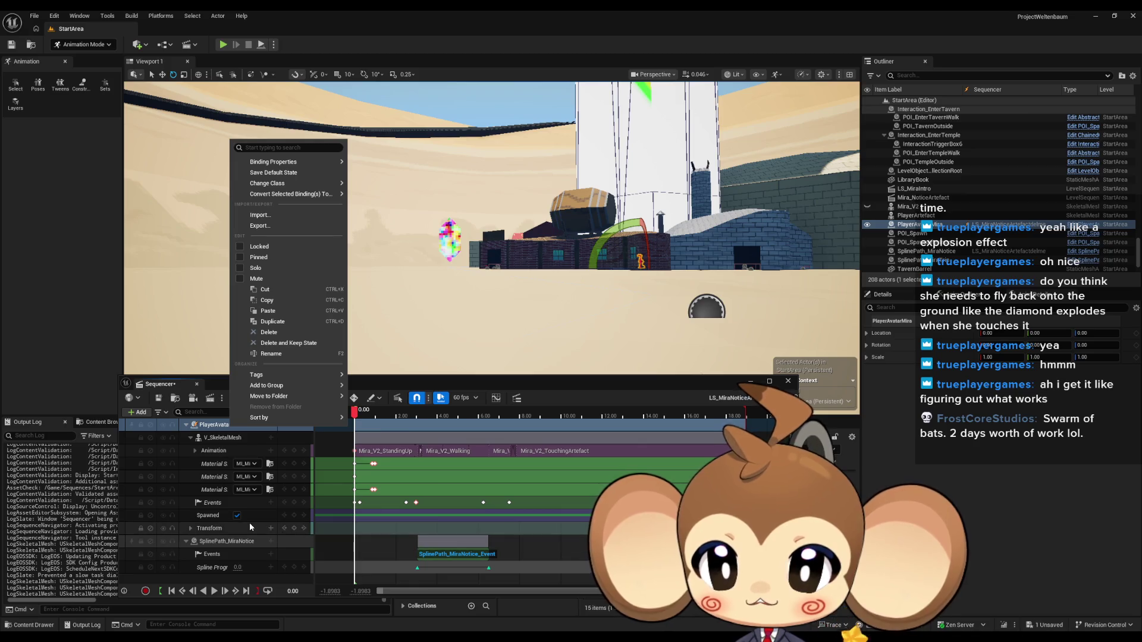
Step: Make the Transform section Active and scrub the timeline to preview Mira in the level
{"action": "left_click", "coordinate": [246, 526]}
{"action": "right_click", "coordinate": [242, 529]}
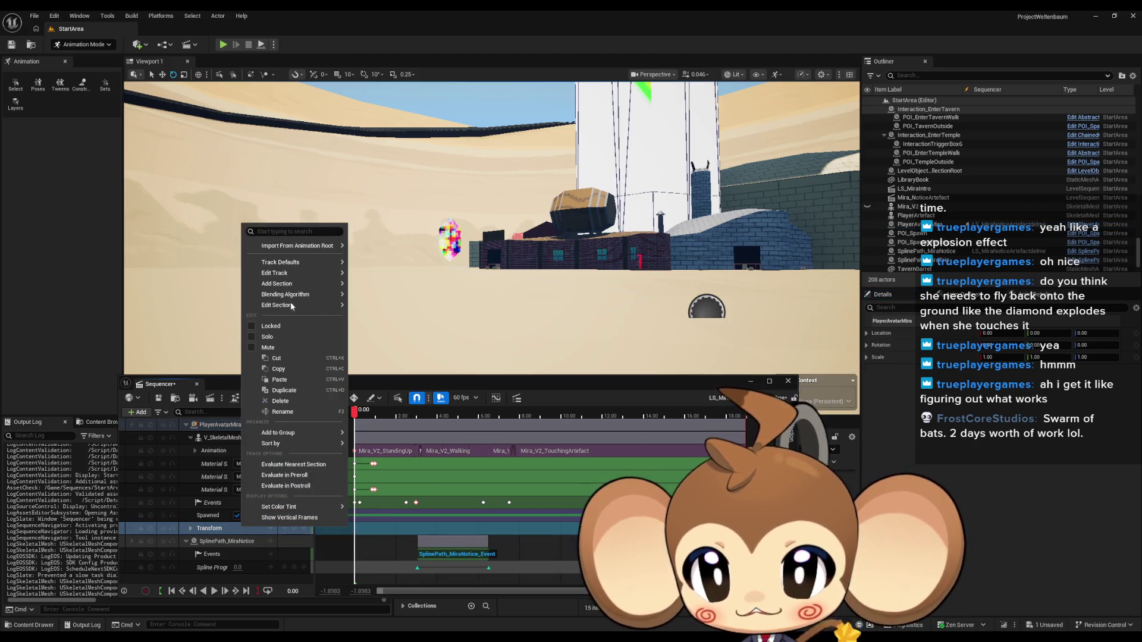
{"action": "right_click", "coordinate": [379, 527]}
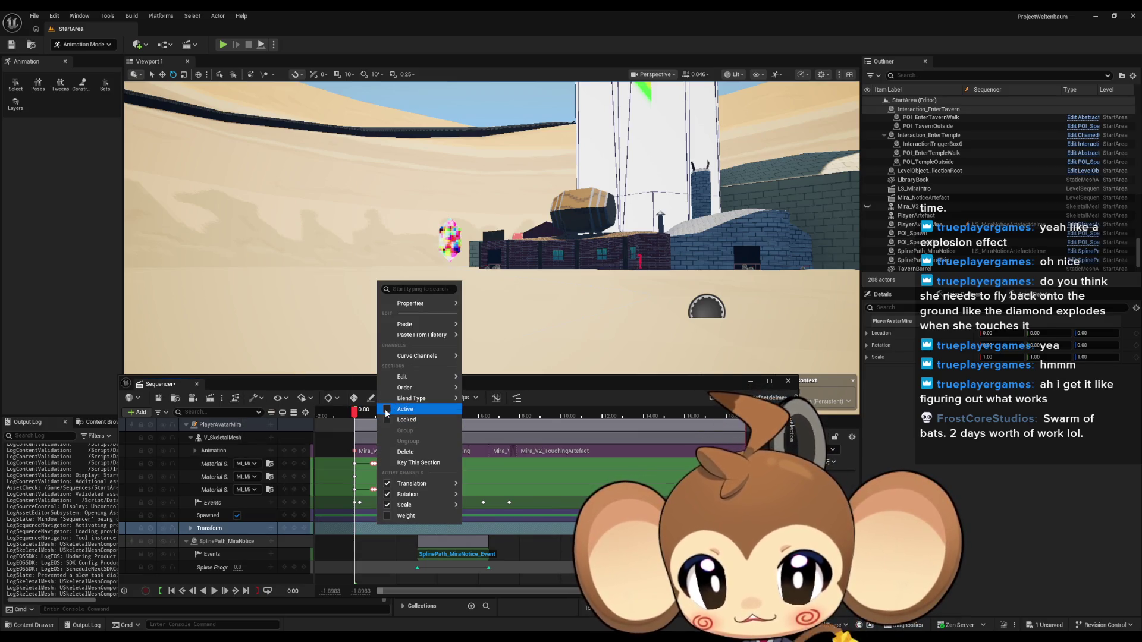
{"action": "left_click", "coordinate": [405, 409]}
{"action": "mouse_move", "coordinate": [422, 304]}
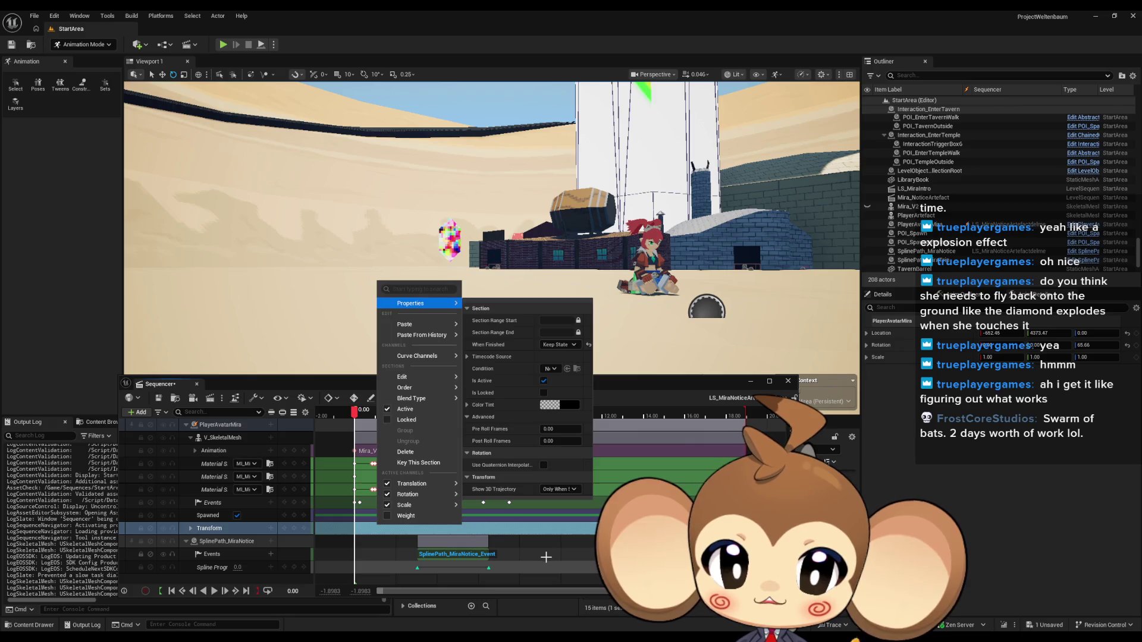
{"action": "left_click", "coordinate": [355, 391]}
{"action": "left_click_drag", "start_coordinate": [354, 417], "coordinate": [659, 410]}
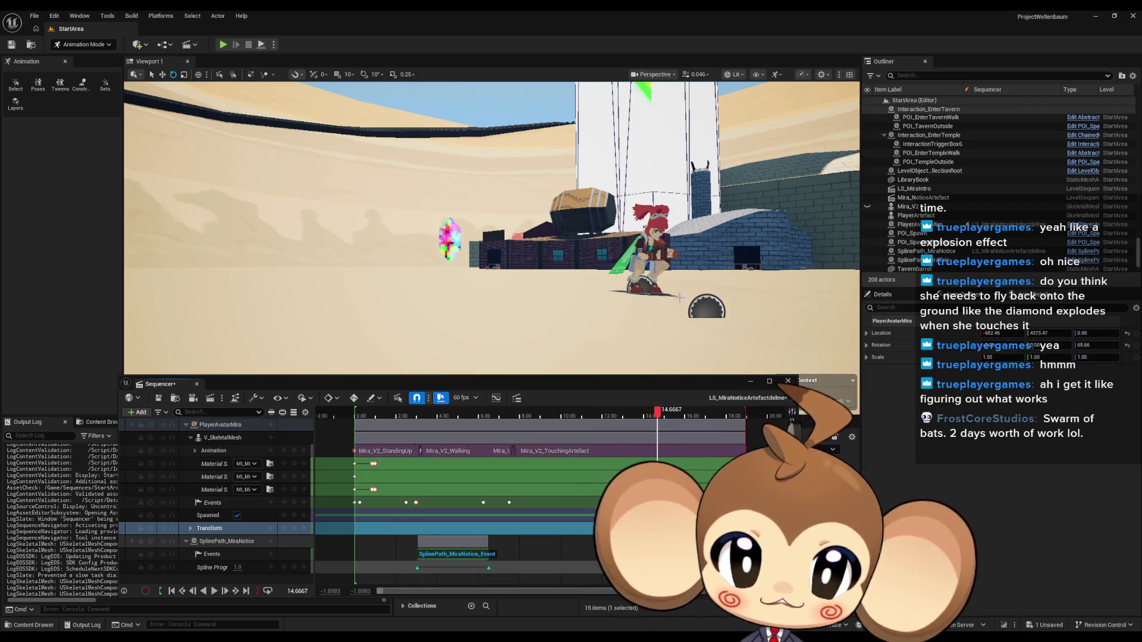
Step: Frame Mira's face up close and scrub the playhead past 14.70 and 14.75 to about 15.10
{"action": "mouse_move", "coordinate": [491, 228]}
{"action": "left_mouse_down"}
{"action": "mouse_move", "coordinate": [444, 228]}
{"action": "mouse_move", "coordinate": [443, 197]}
{"action": "left_mouse_up"}
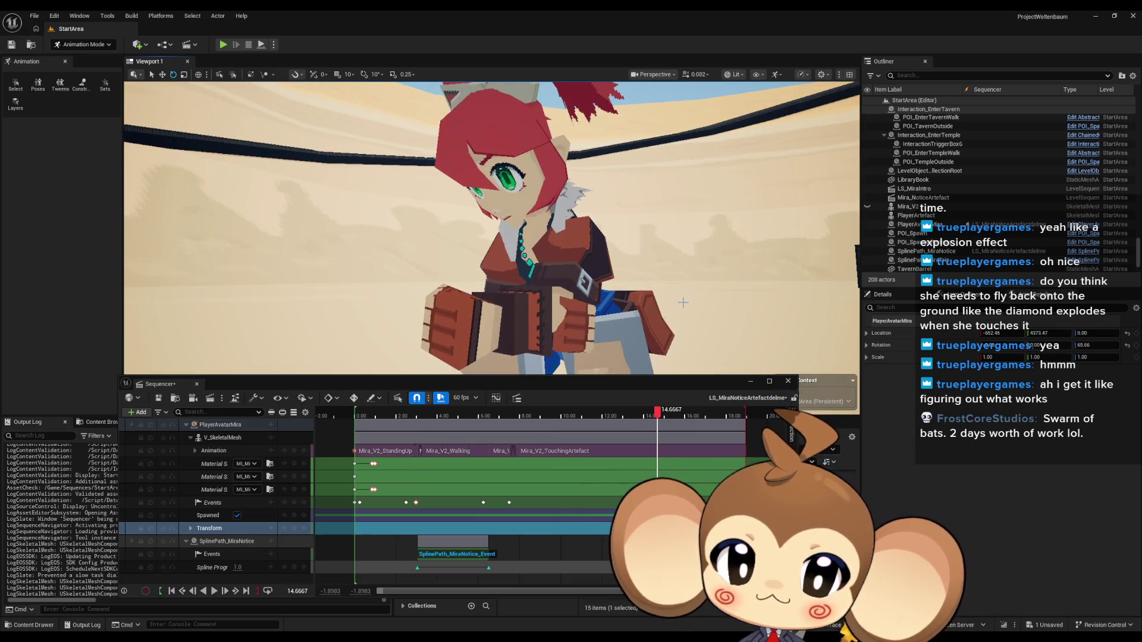
{"action": "scroll", "coordinate": [657, 452], "scroll_direction": "up", "scroll_amount": 8}
{"action": "scroll", "coordinate": [657, 452], "scroll_direction": "up", "scroll_amount": 10}
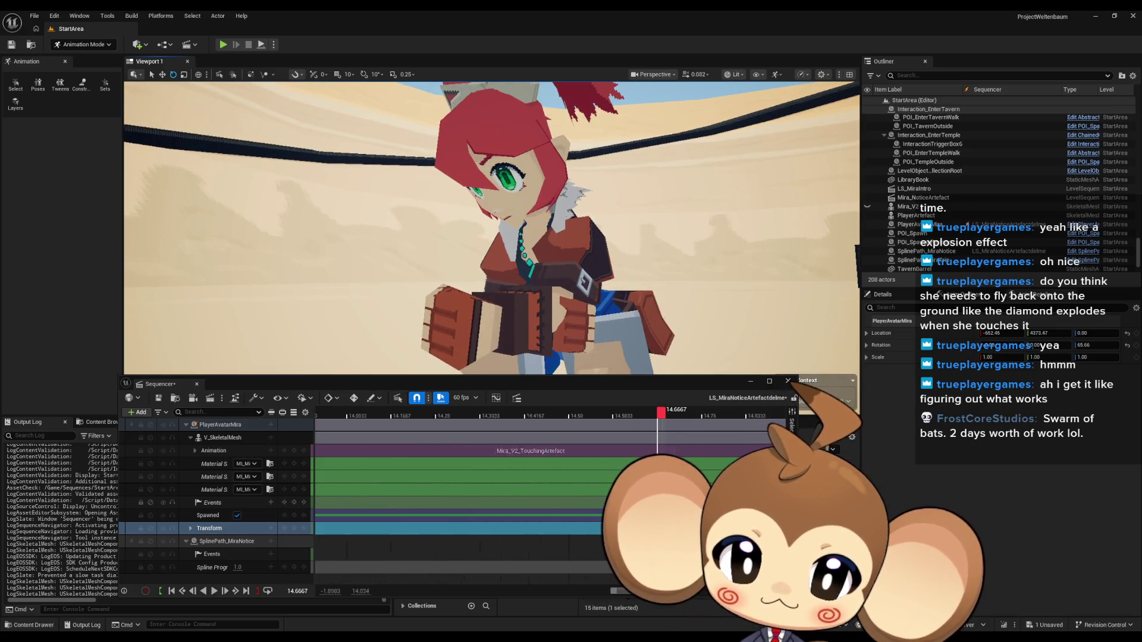
{"action": "scroll", "coordinate": [495, 412], "scroll_direction": "right", "scroll_amount": 5}
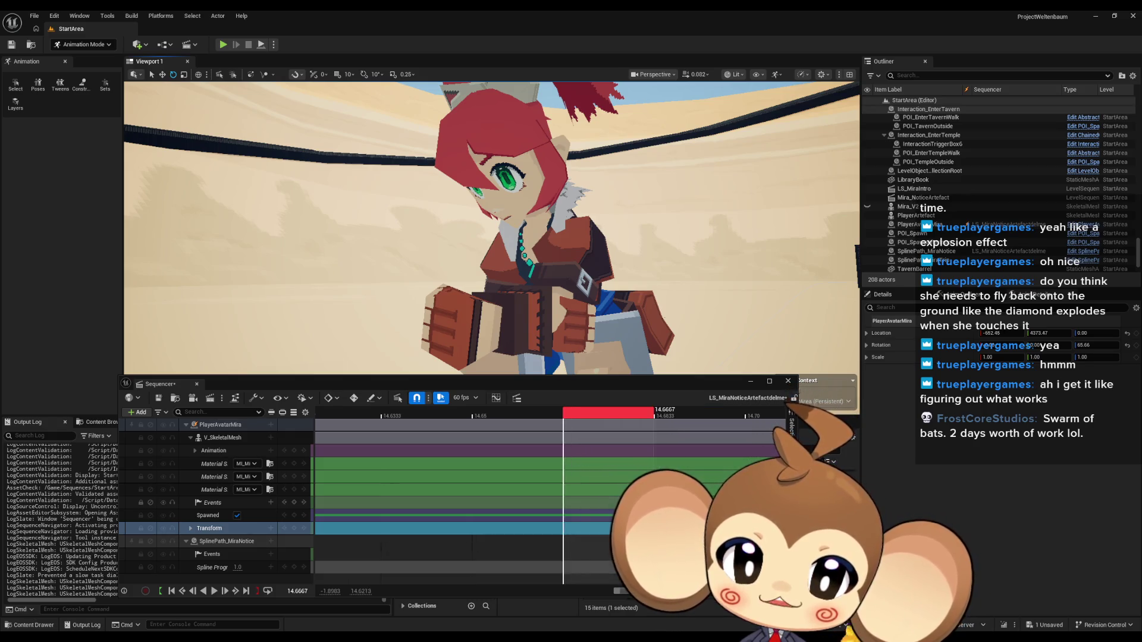
{"action": "mouse_move", "coordinate": [495, 412]}
{"action": "left_mouse_down"}
{"action": "mouse_move", "coordinate": [779, 416]}
{"action": "mouse_move", "coordinate": [455, 416]}
{"action": "left_mouse_up"}
{"action": "mouse_move", "coordinate": [351, 413]}
{"action": "left_mouse_down"}
{"action": "mouse_move", "coordinate": [773, 416]}
{"action": "mouse_move", "coordinate": [344, 415]}
{"action": "mouse_move", "coordinate": [702, 418]}
{"action": "mouse_move", "coordinate": [380, 418]}
{"action": "mouse_move", "coordinate": [690, 417]}
{"action": "mouse_move", "coordinate": [381, 418]}
{"action": "mouse_move", "coordinate": [714, 430]}
{"action": "mouse_move", "coordinate": [559, 419]}
{"action": "mouse_move", "coordinate": [755, 417]}
{"action": "mouse_move", "coordinate": [499, 419]}
{"action": "mouse_move", "coordinate": [630, 423]}
{"action": "left_mouse_up"}
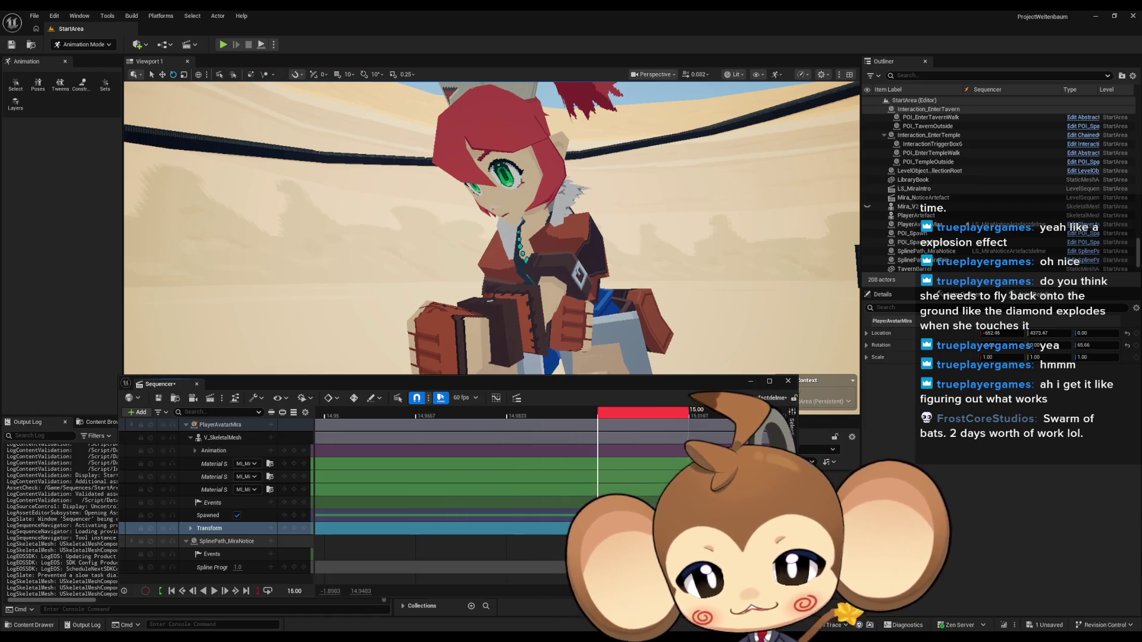
{"action": "mouse_move", "coordinate": [386, 413]}
{"action": "left_mouse_down"}
{"action": "mouse_move", "coordinate": [737, 443]}
{"action": "mouse_move", "coordinate": [756, 435]}
{"action": "mouse_move", "coordinate": [553, 425]}
{"action": "mouse_move", "coordinate": [658, 423]}
{"action": "left_mouse_up"}
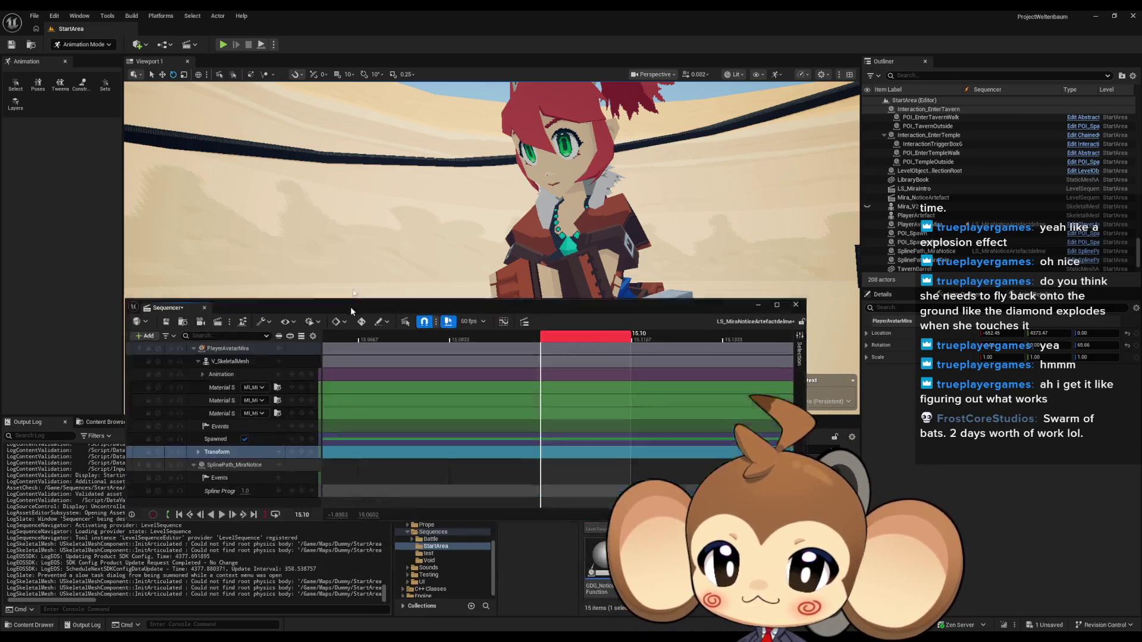
Step: Browse to the Content > 3d > Characters > Mira > Mira_Version2 > Shaders > Mouth folder
{"action": "left_click_drag", "start_coordinate": [355, 384], "coordinate": [387, 182]}
{"action": "left_click", "coordinate": [652, 450]}
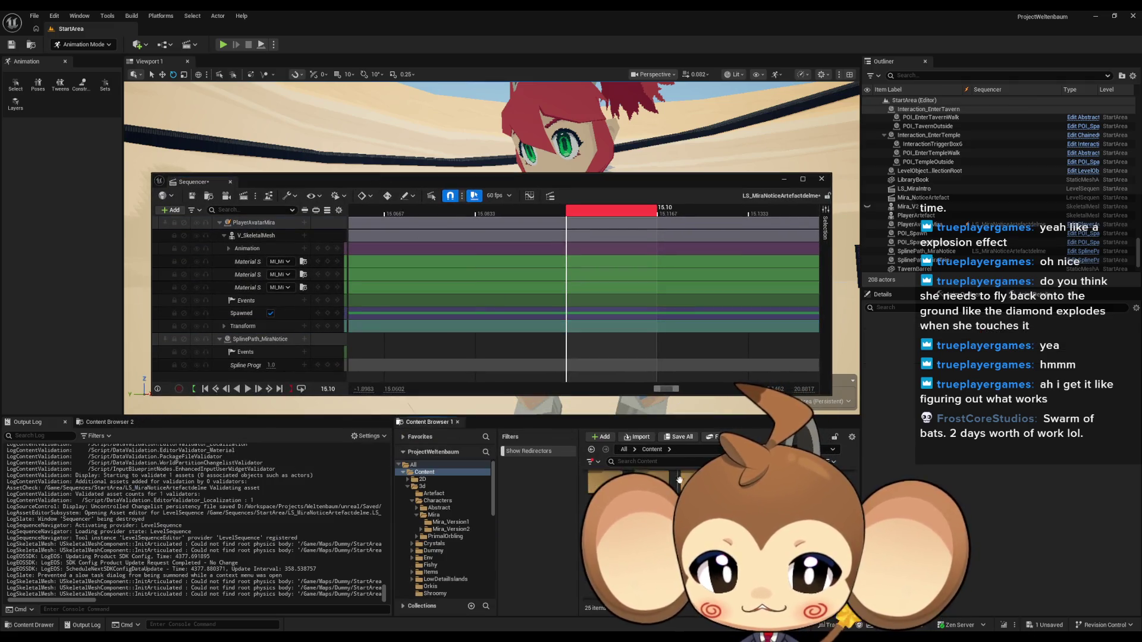
{"action": "left_click_drag", "start_coordinate": [387, 181], "coordinate": [353, 263]}
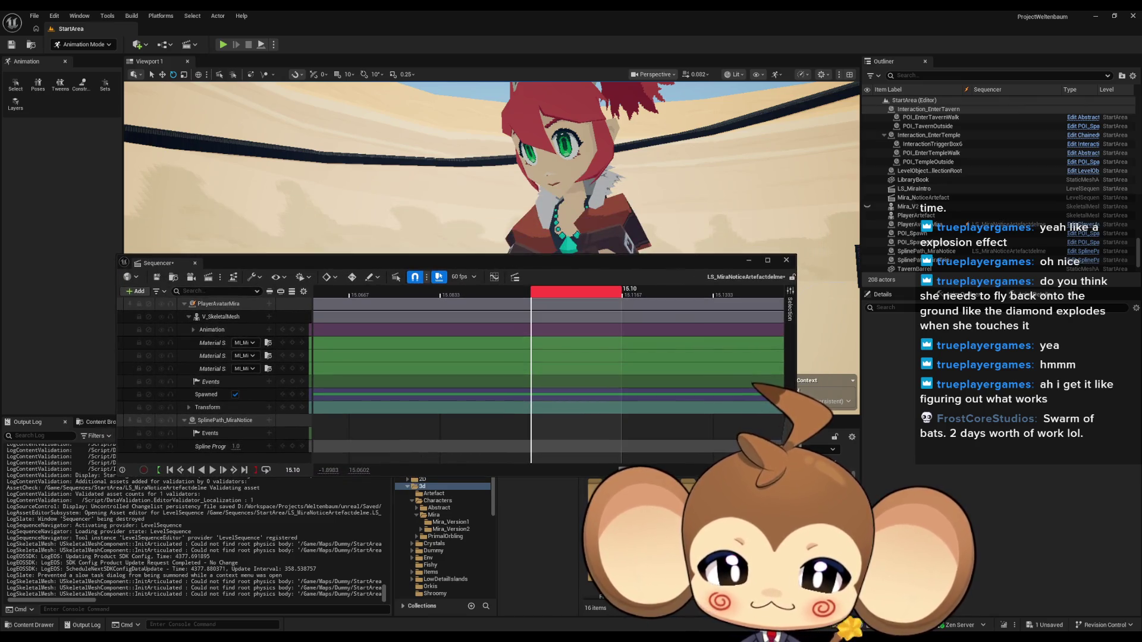
{"action": "left_click", "coordinate": [438, 501]}
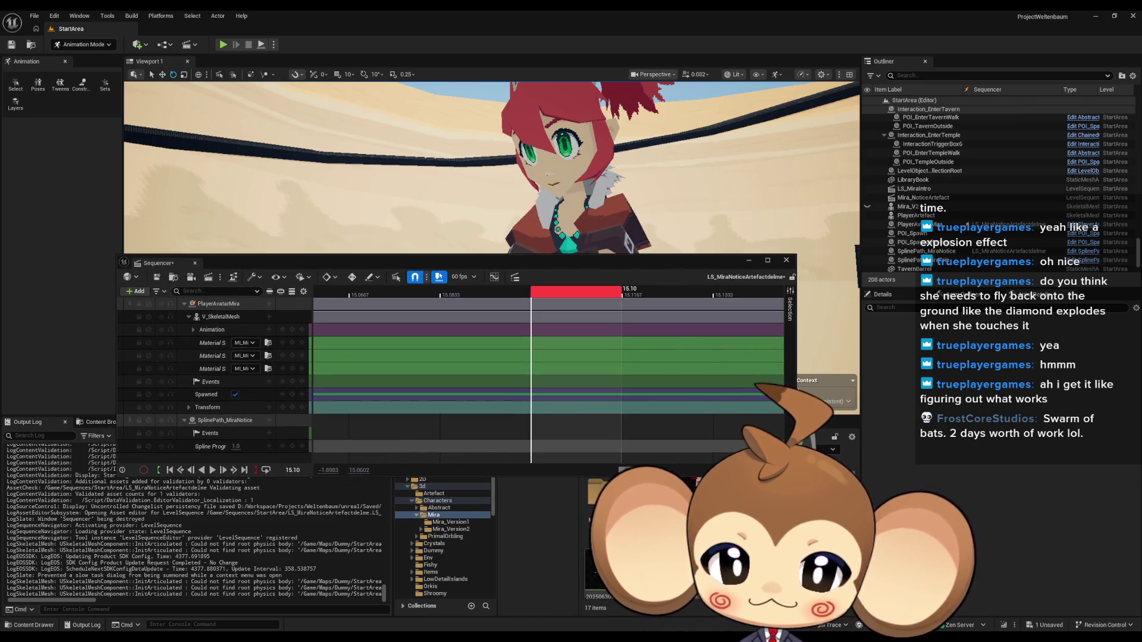
{"action": "left_click", "coordinate": [450, 529]}
{"action": "left_click", "coordinate": [421, 529]}
{"action": "left_click", "coordinate": [447, 536]}
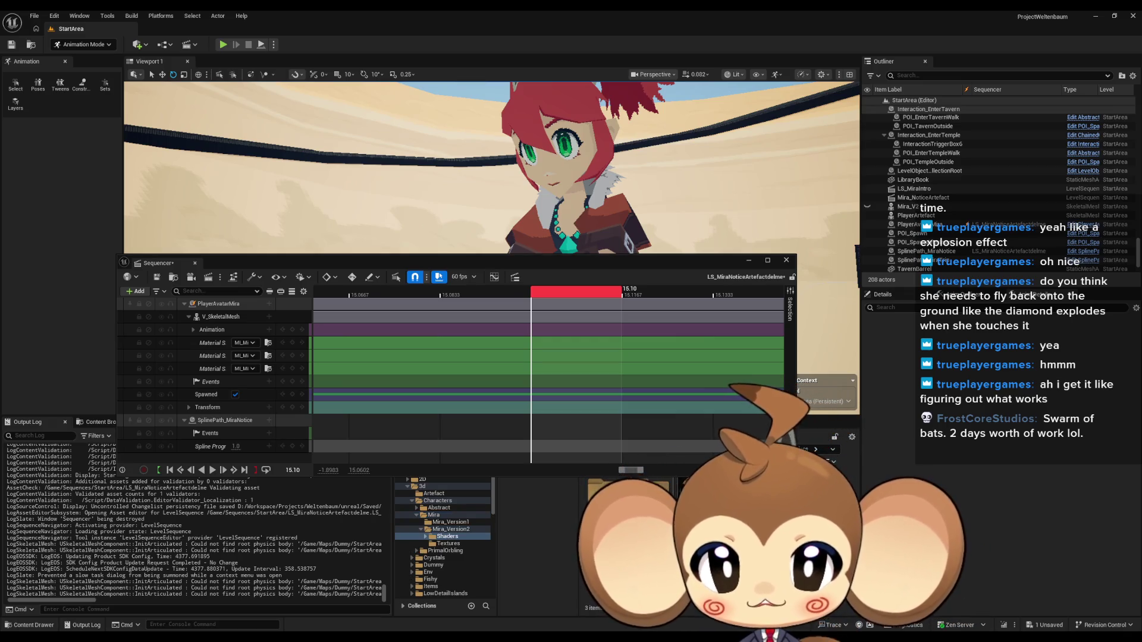
{"action": "left_click", "coordinate": [425, 536]}
{"action": "left_click", "coordinate": [449, 551]}
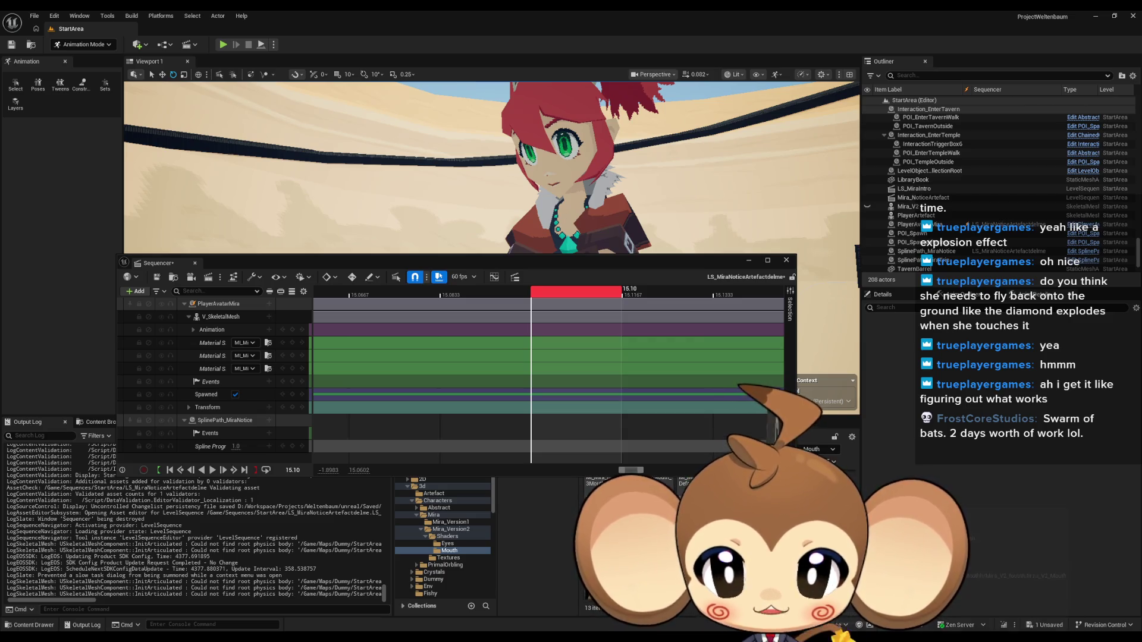
Step: Key MI_Mira_Mouth_Shocked onto Mira's mouth material track at 15.10
{"action": "mouse_move", "coordinate": [634, 500]}
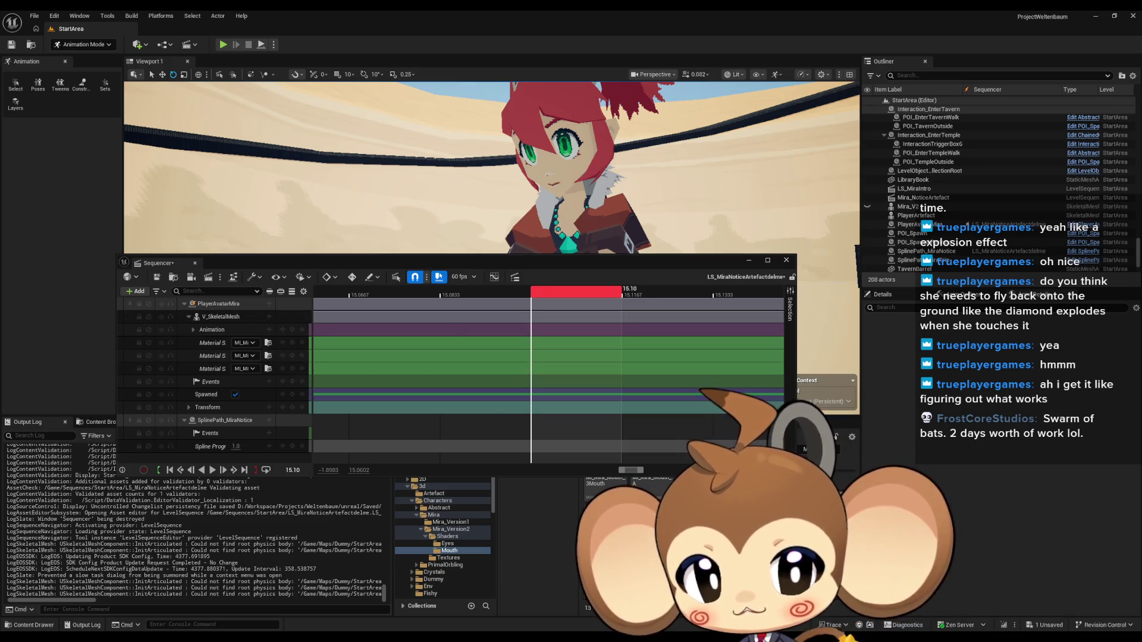
{"action": "left_click_drag", "start_coordinate": [633, 500], "coordinate": [250, 361]}
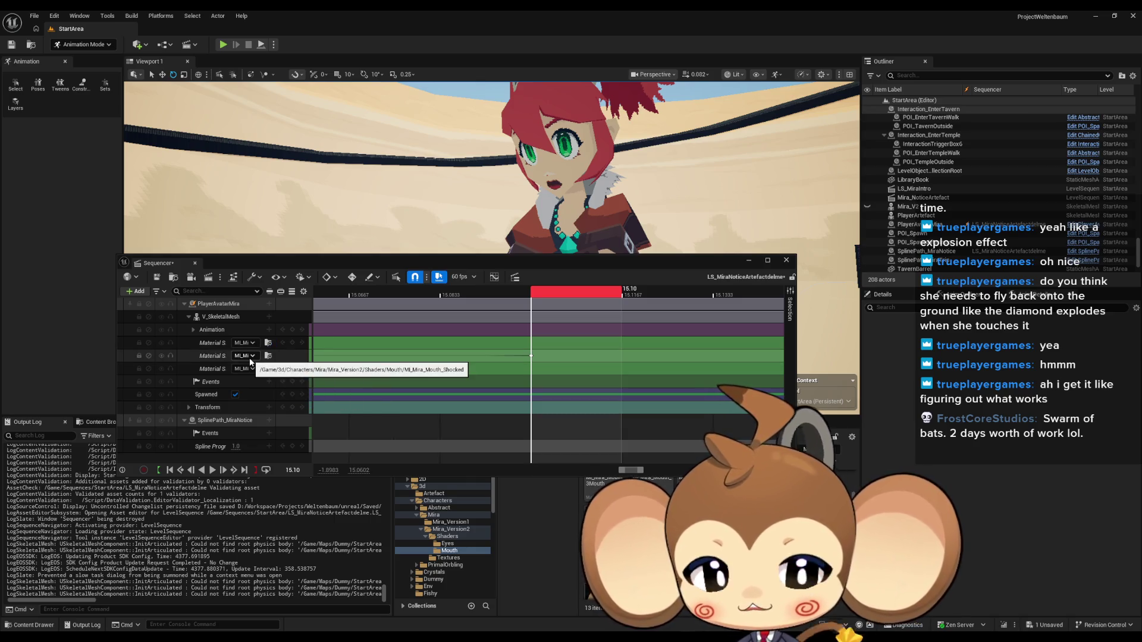
{"action": "left_click_drag", "start_coordinate": [417, 262], "coordinate": [422, 191]}
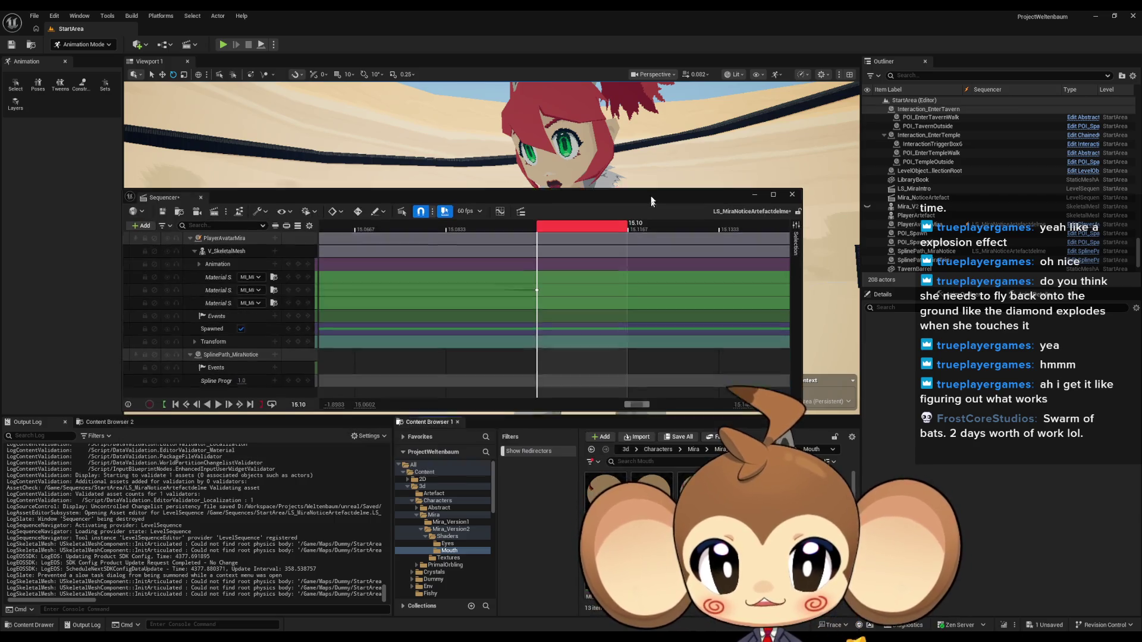
Step: Key MI_Mira_Eye_Shocked onto the first and third eye material tracks, then dock Sequencer below the viewport
{"action": "left_click", "coordinate": [447, 536]}
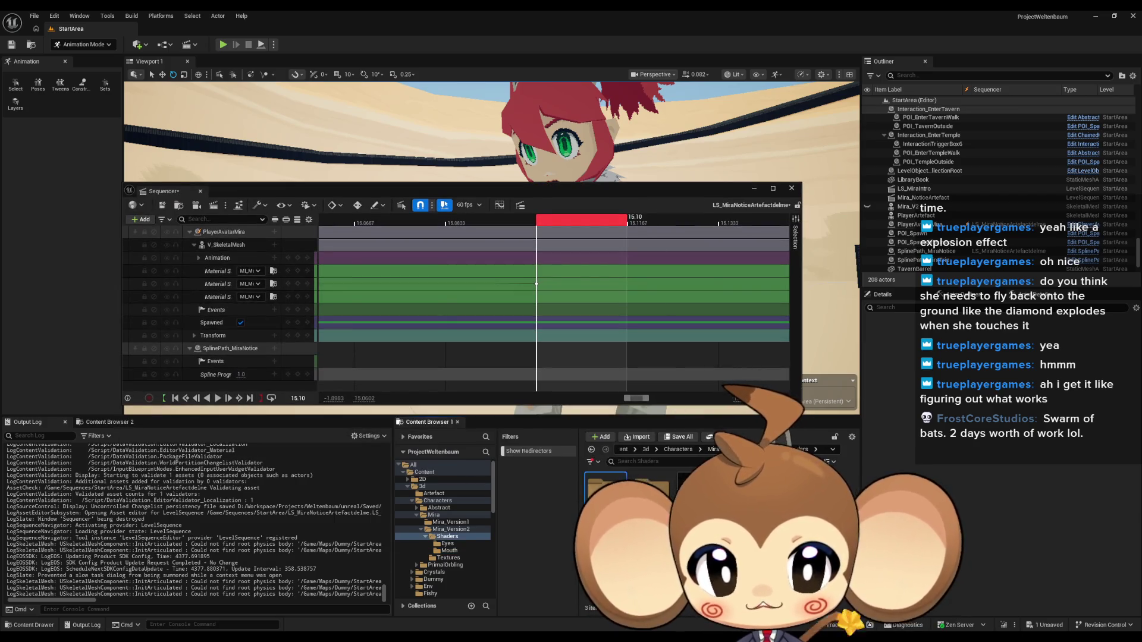
{"action": "left_click", "coordinate": [447, 544]}
{"action": "left_click_drag", "start_coordinate": [605, 190], "coordinate": [640, 278]}
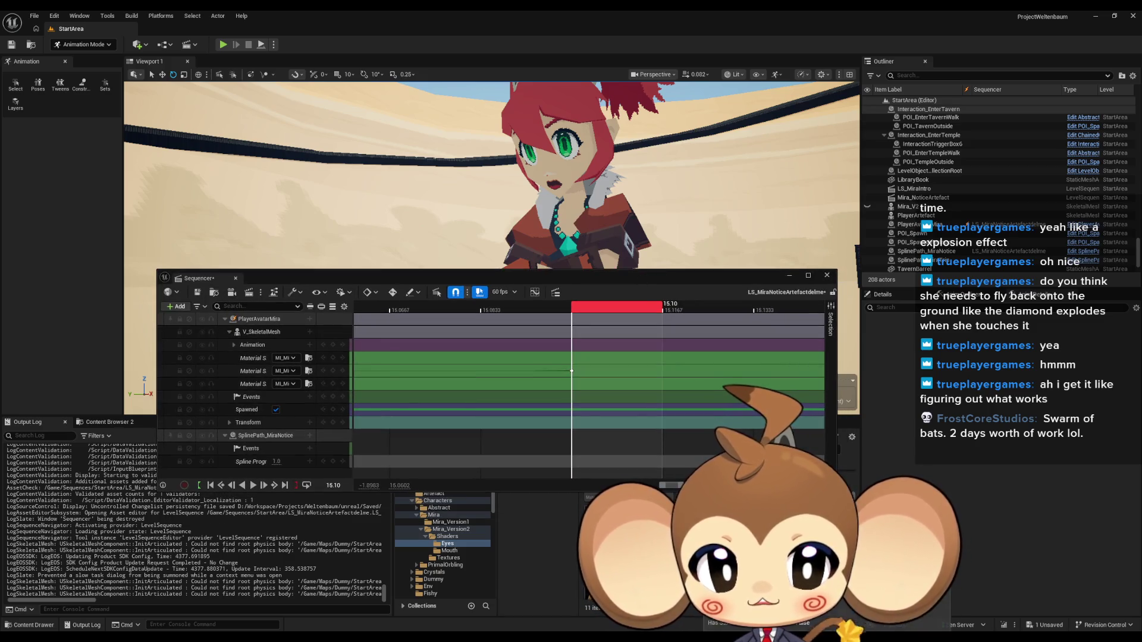
{"action": "left_click_drag", "start_coordinate": [540, 472], "coordinate": [285, 358]}
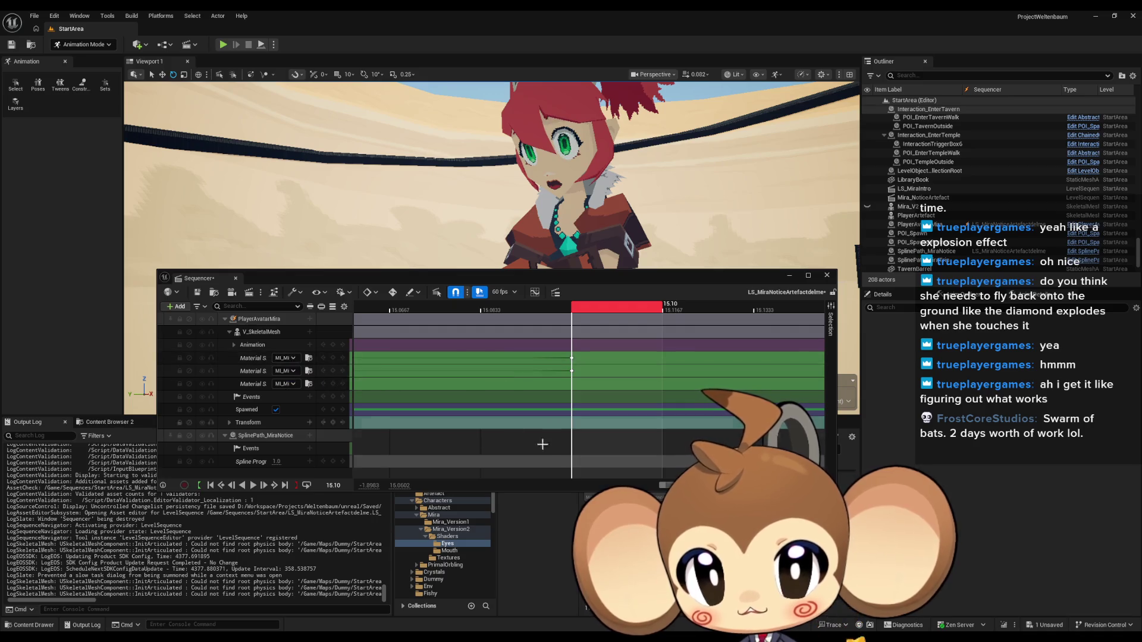
{"action": "mouse_move", "coordinate": [595, 535]}
{"action": "left_mouse_down"}
{"action": "mouse_move", "coordinate": [285, 423]}
{"action": "mouse_move", "coordinate": [324, 400]}
{"action": "mouse_move", "coordinate": [286, 384]}
{"action": "left_mouse_up"}
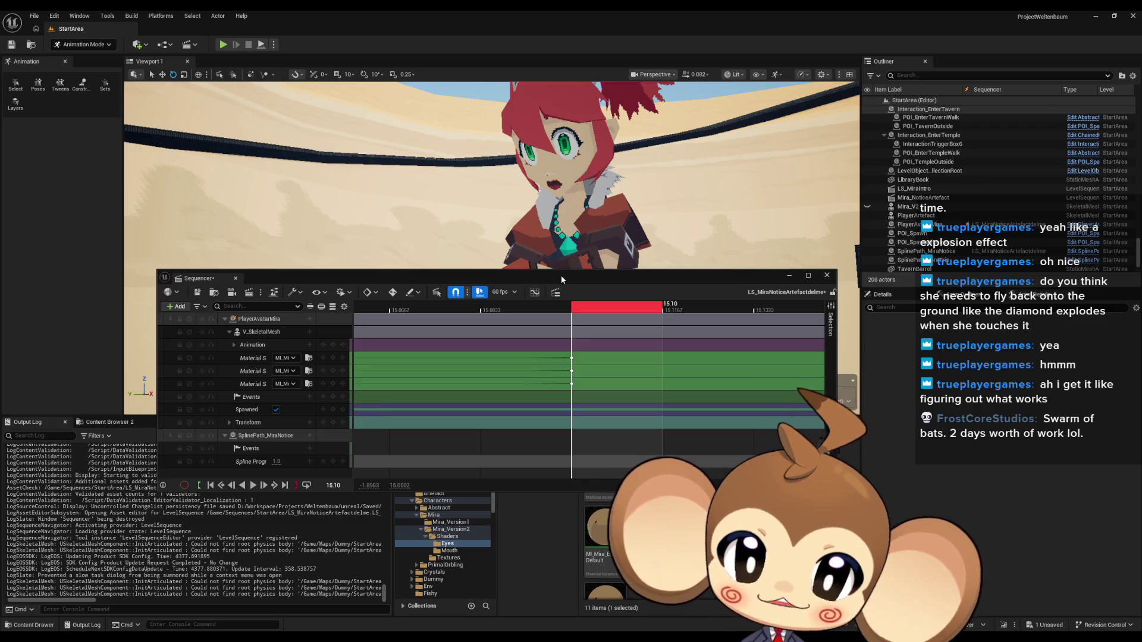
{"action": "left_click_drag", "start_coordinate": [561, 280], "coordinate": [535, 583]}
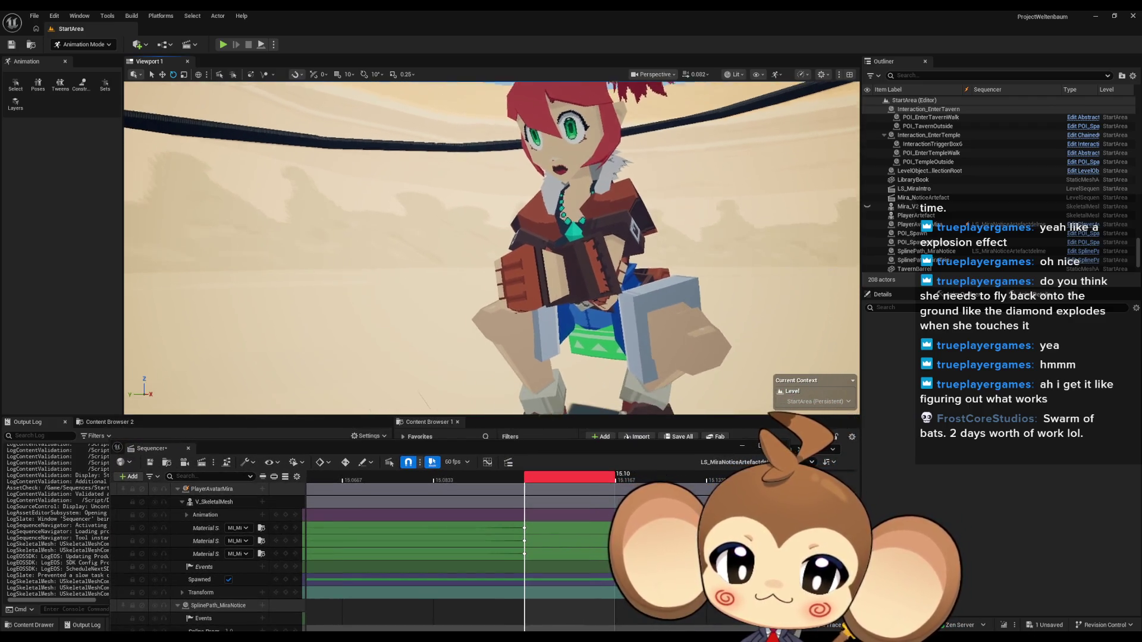
Step: Save the shocked mouth and eye keys with Ctrl+S and rewind the sequence to its start
{"action": "key", "text": "ctrl+s"}
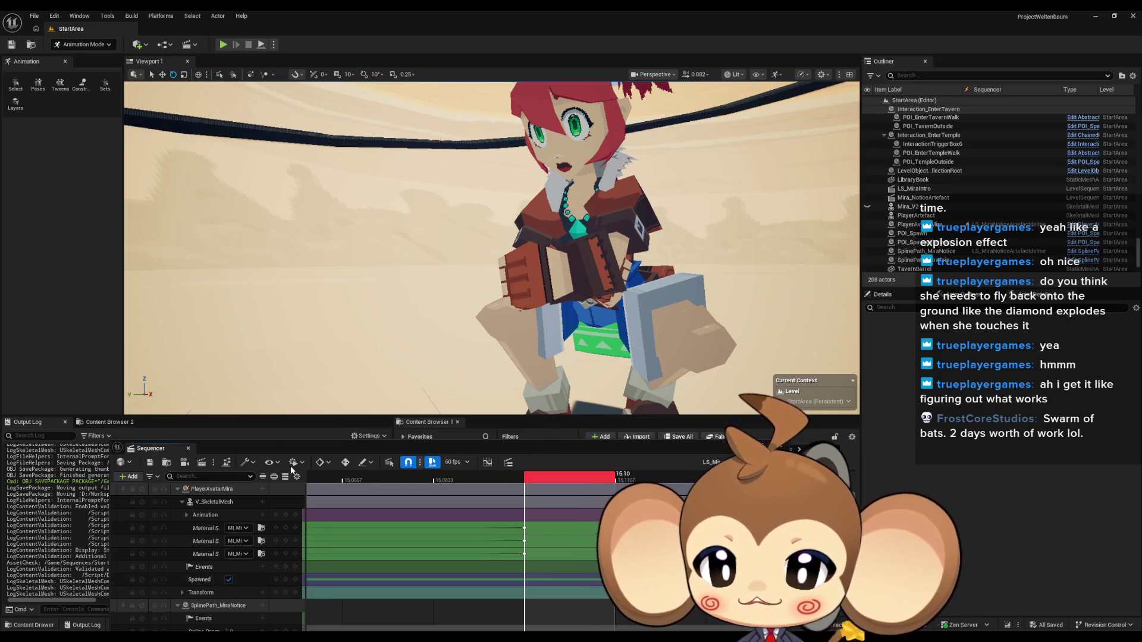
{"action": "left_click", "coordinate": [161, 579]}
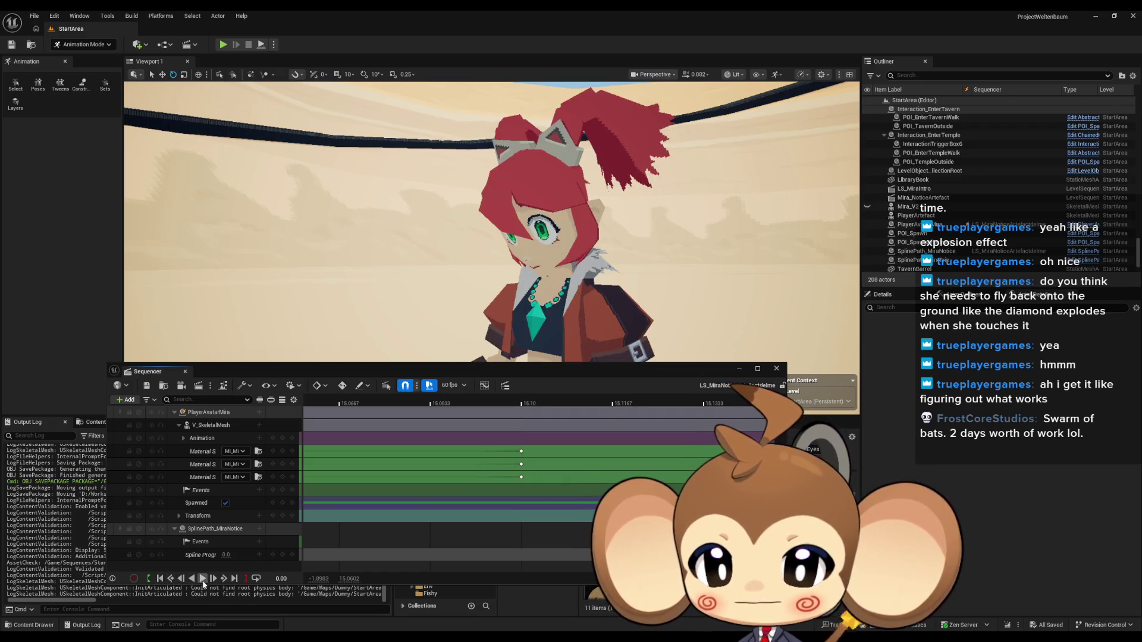
{"action": "left_click", "coordinate": [202, 579]}
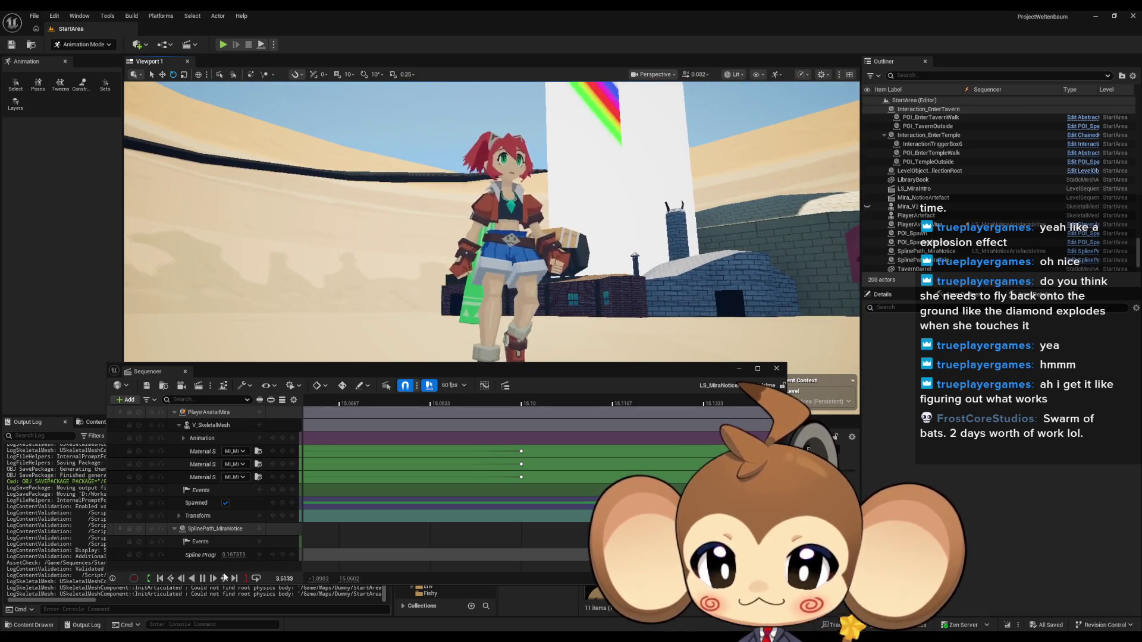
{"action": "left_click", "coordinate": [202, 579]}
{"action": "left_click", "coordinate": [160, 579]}
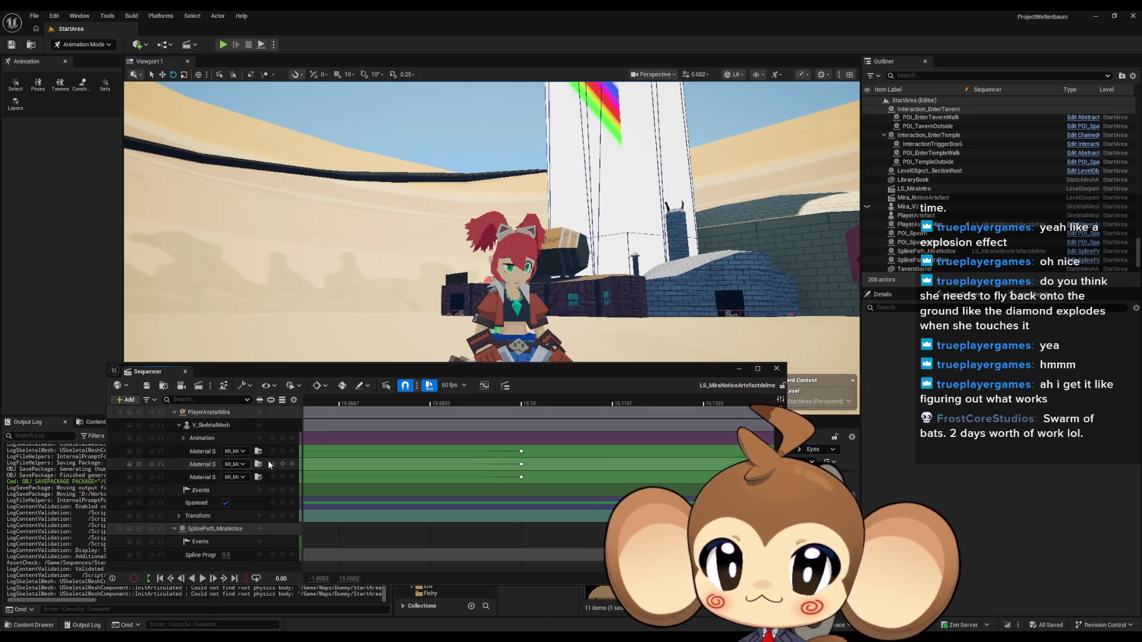
{"action": "key", "text": "space"}
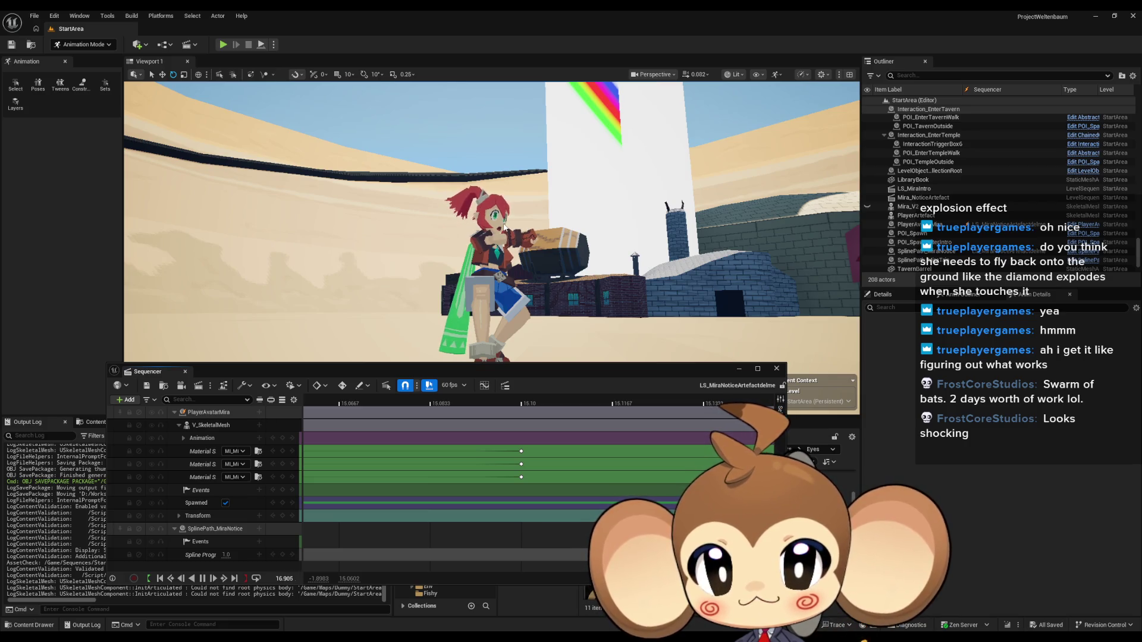
{"action": "left_click", "coordinate": [203, 579]}
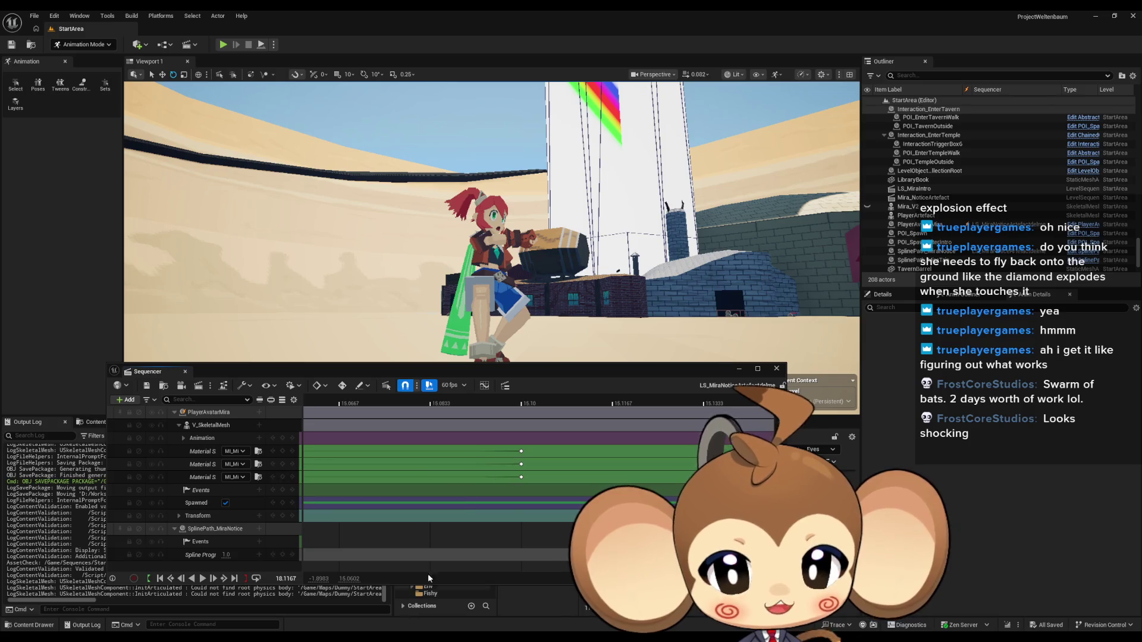
{"action": "scroll", "coordinate": [466, 505], "scroll_direction": "right", "scroll_amount": 1}
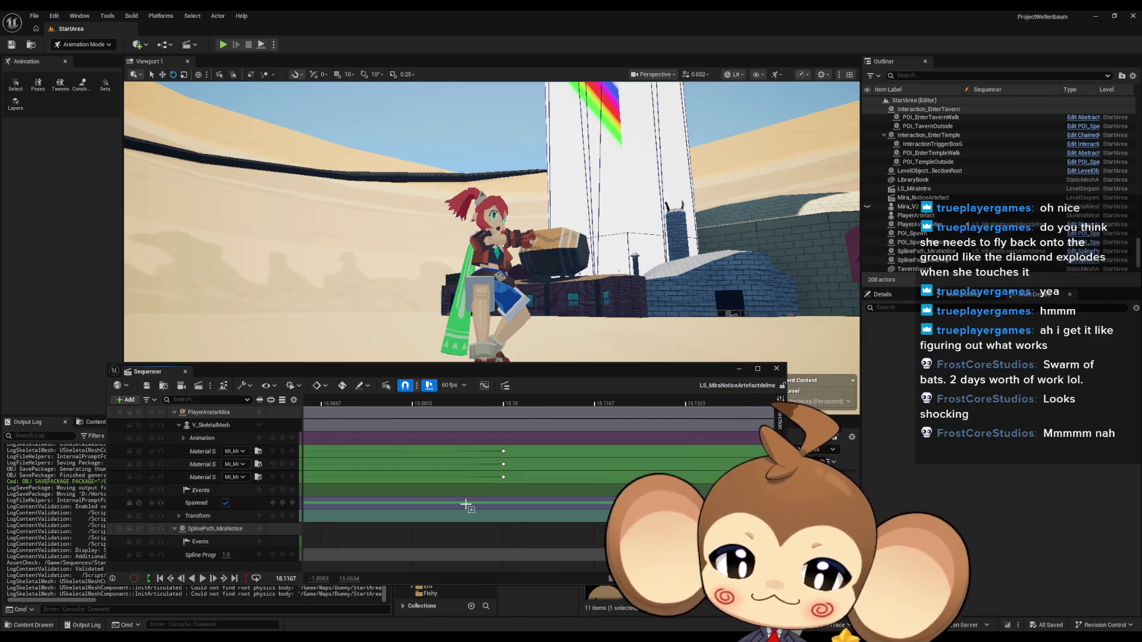
{"action": "scroll", "coordinate": [460, 506], "scroll_direction": "down", "scroll_amount": 5}
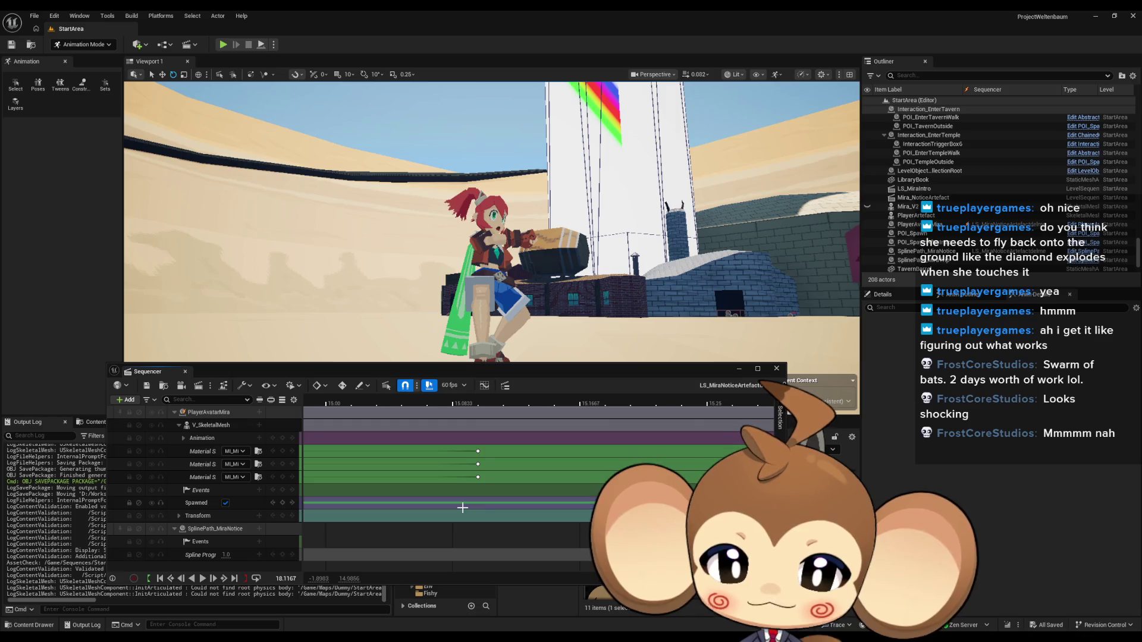
{"action": "scroll", "coordinate": [507, 510], "scroll_direction": "down", "scroll_amount": 3}
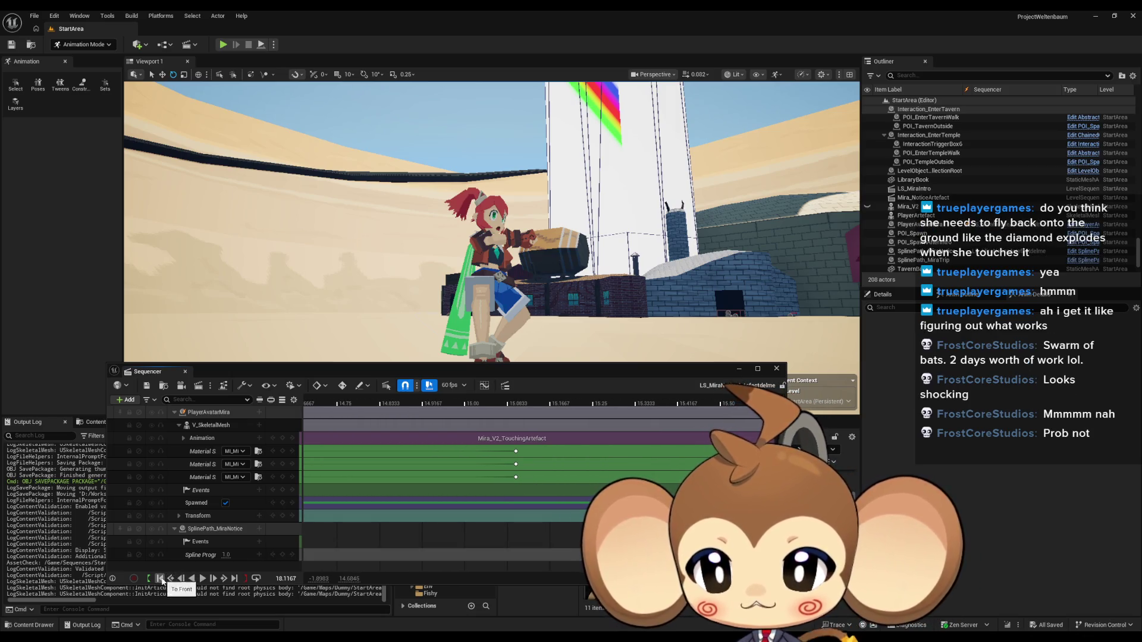
{"action": "left_click", "coordinate": [313, 402]}
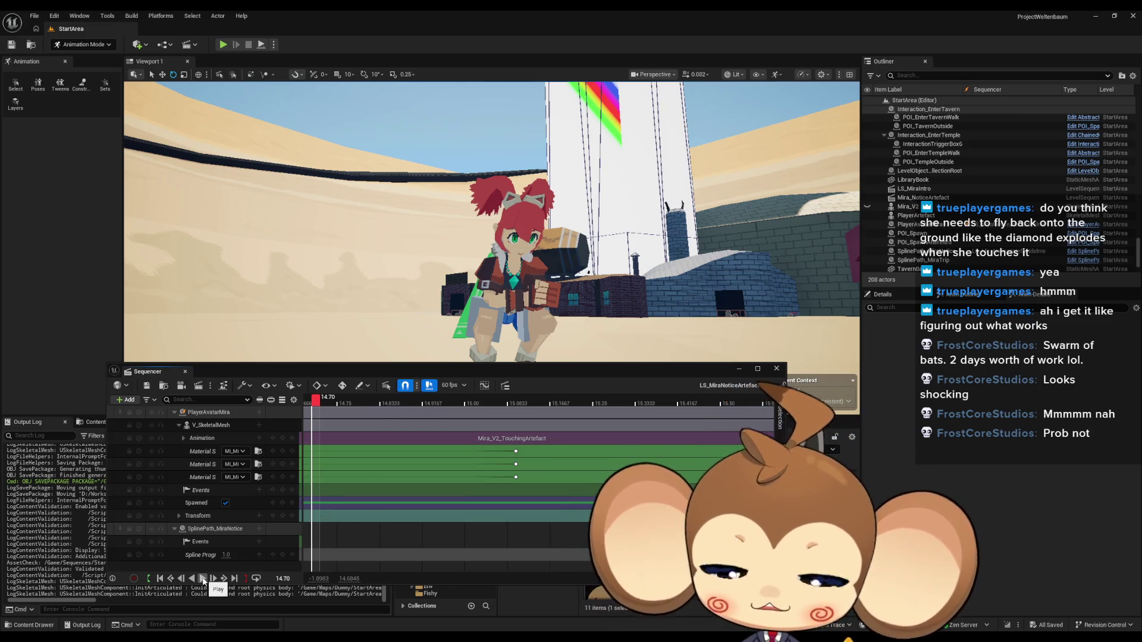
{"action": "left_click", "coordinate": [203, 580]}
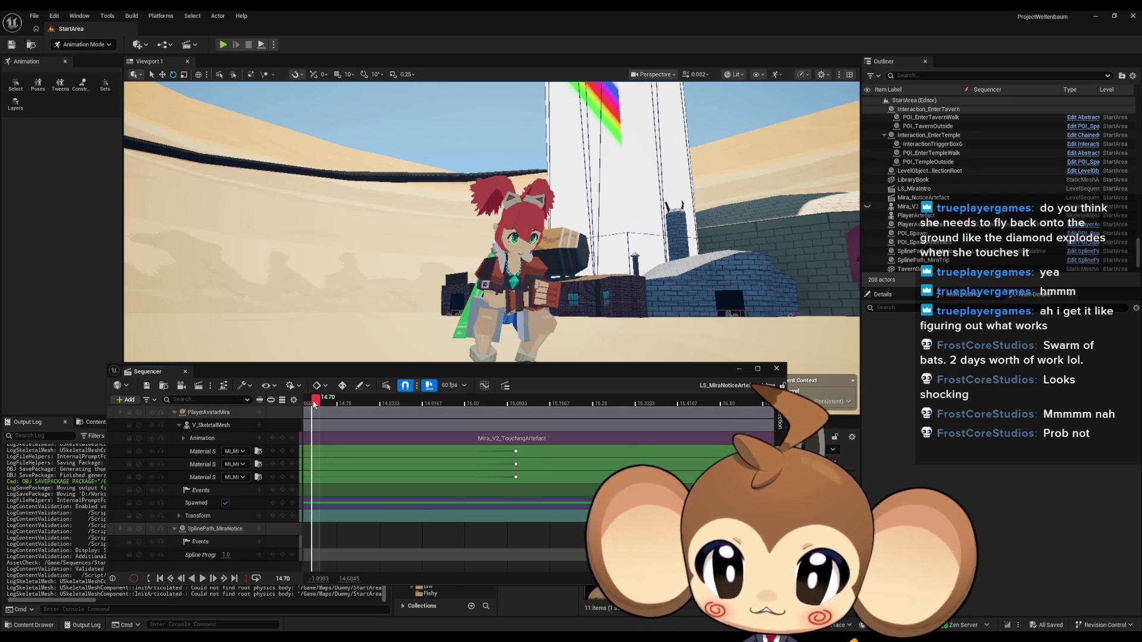
{"action": "left_click", "coordinate": [202, 580]}
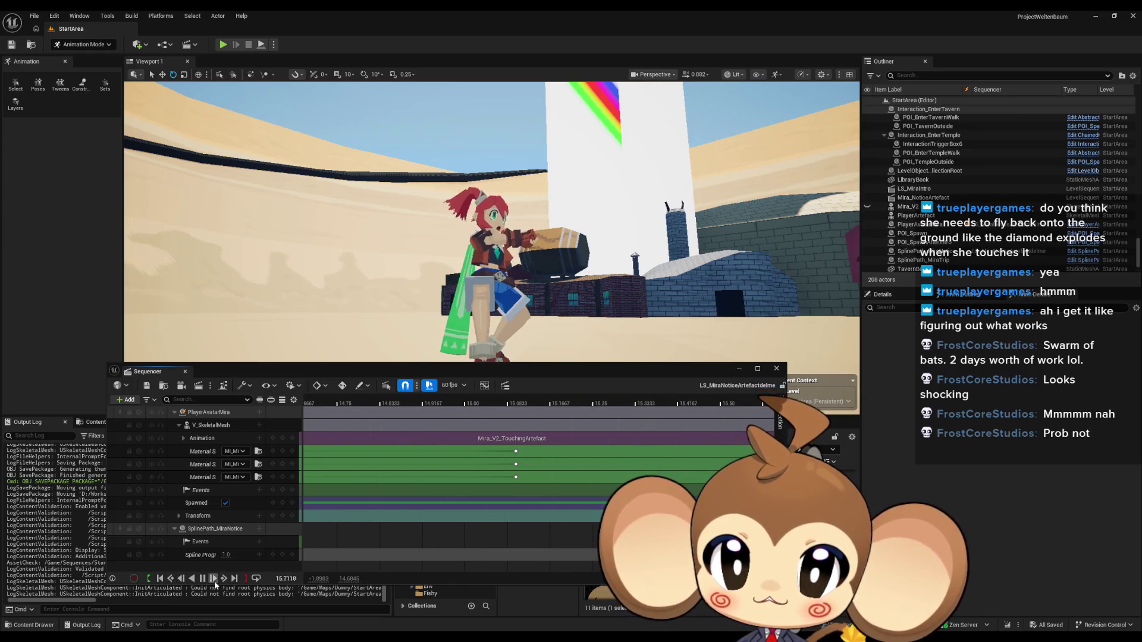
{"action": "left_click", "coordinate": [214, 579]}
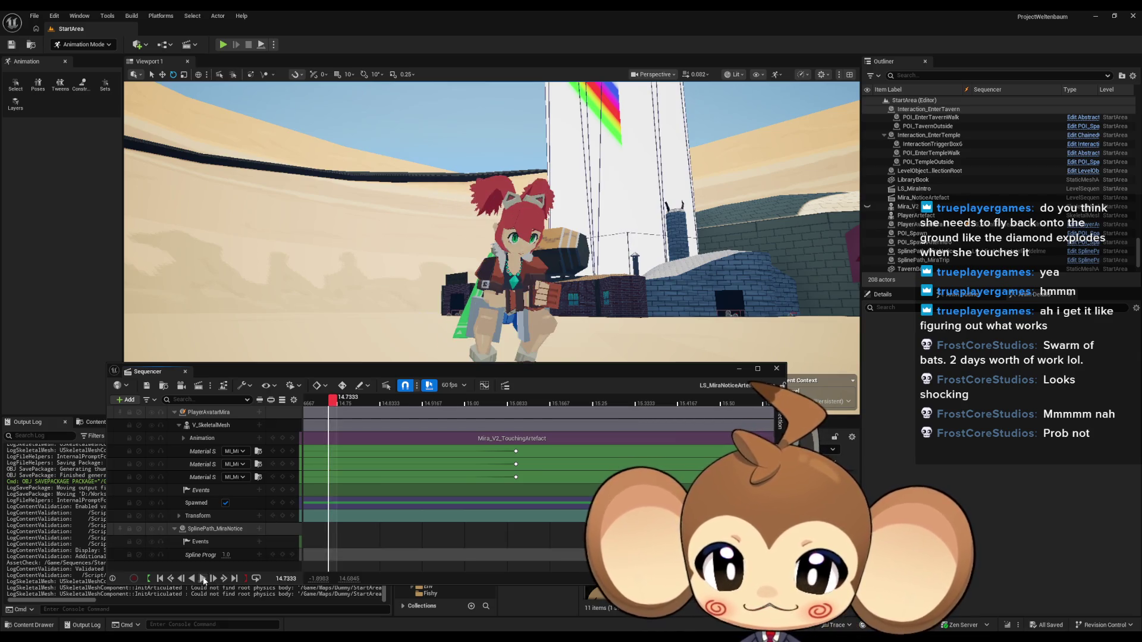
{"action": "left_click", "coordinate": [203, 580]}
{"action": "scroll", "coordinate": [435, 405], "scroll_direction": "up", "scroll_amount": 3}
{"action": "left_click", "coordinate": [461, 403]}
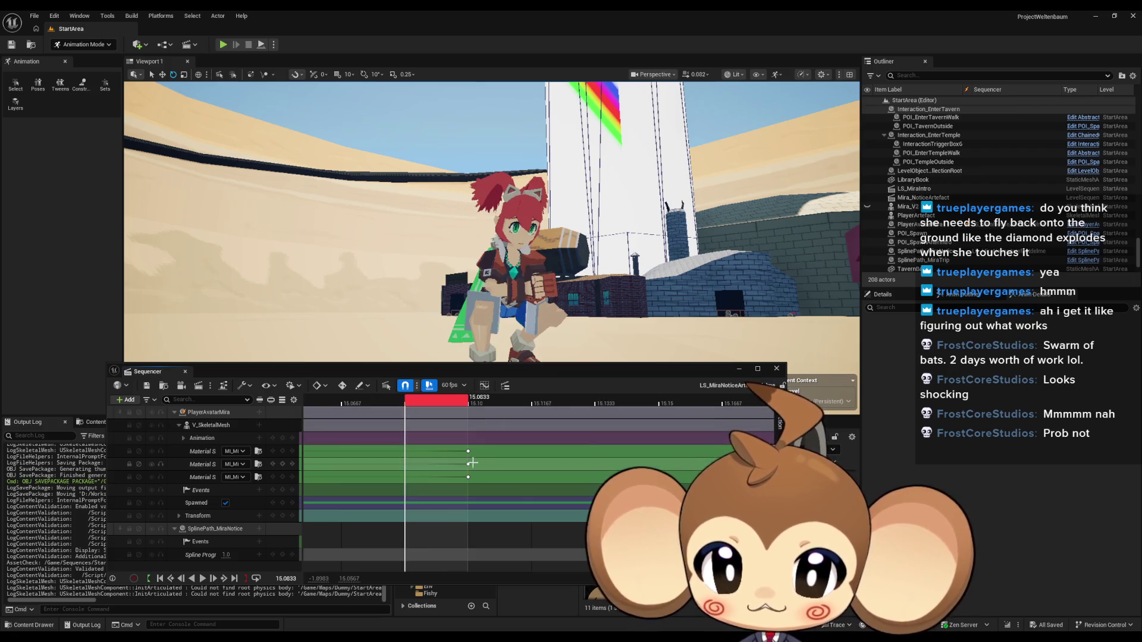
Step: Select the three face material keys at 15.10 and shift them 0.02 s later
{"action": "scroll", "coordinate": [487, 495], "scroll_direction": "up", "scroll_amount": 2}
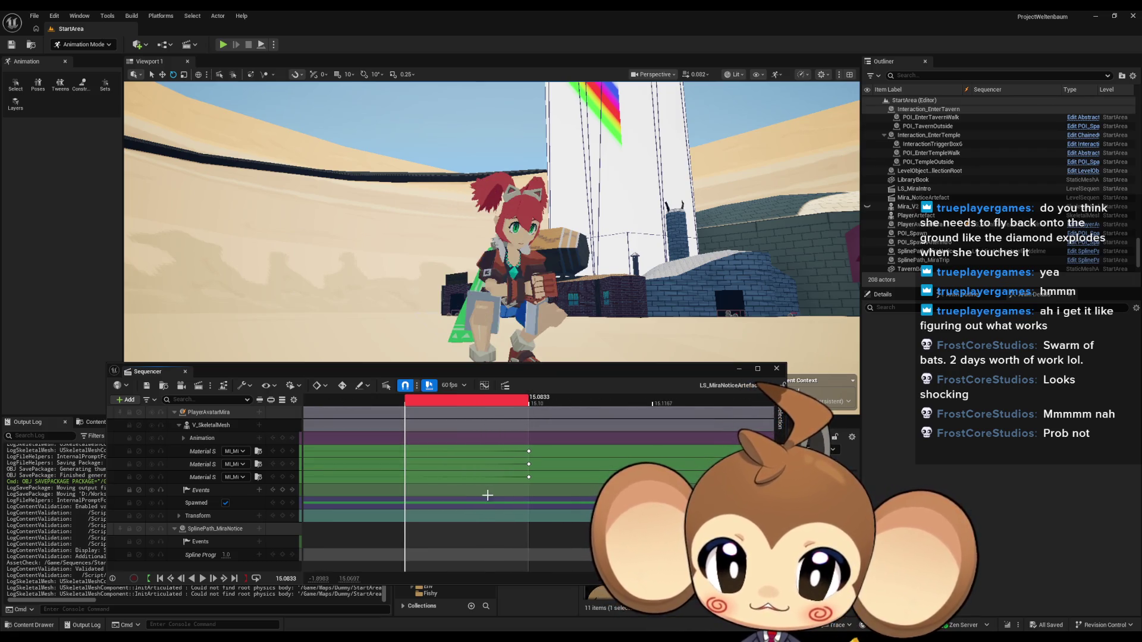
{"action": "left_click", "coordinate": [529, 476]}
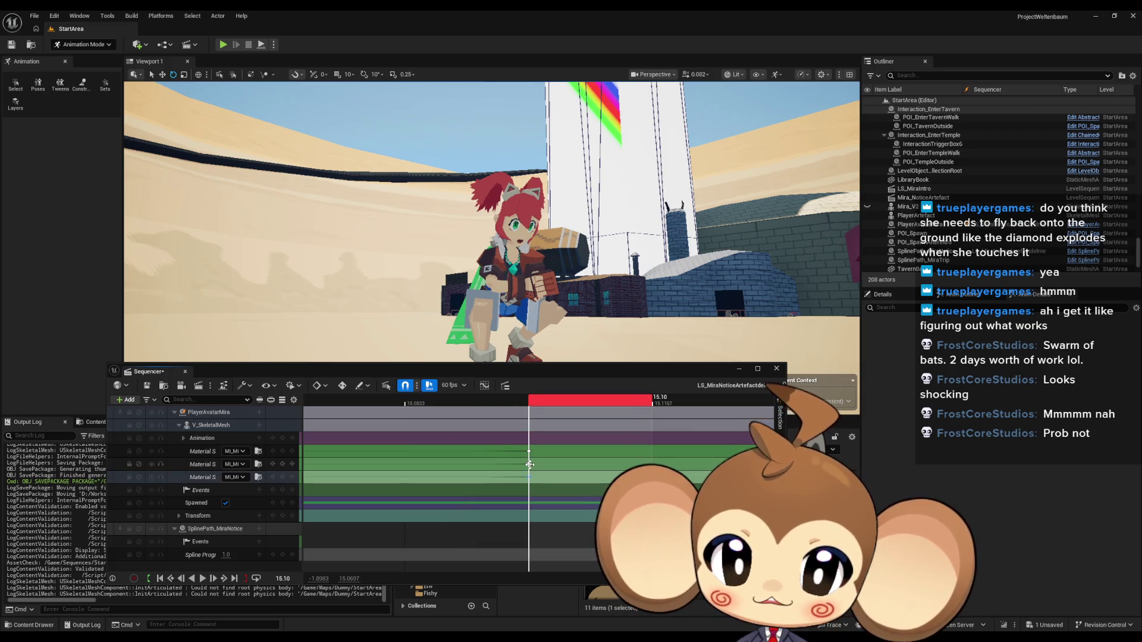
{"action": "left_click", "coordinate": [530, 464], "text": "shift"}
{"action": "left_click", "coordinate": [529, 451], "text": "shift"}
{"action": "left_click_drag", "start_coordinate": [529, 452], "coordinate": [774, 450]}
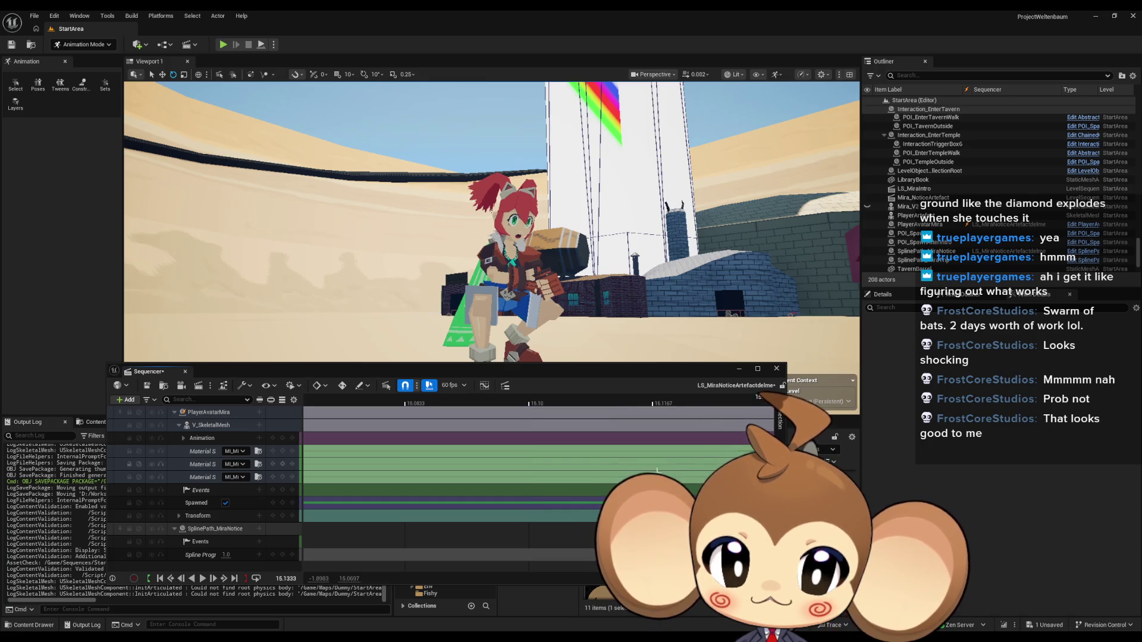
Step: Try moving only the middle material key, then undo the bad move
{"action": "scroll", "coordinate": [696, 476], "scroll_direction": "down", "scroll_amount": 1}
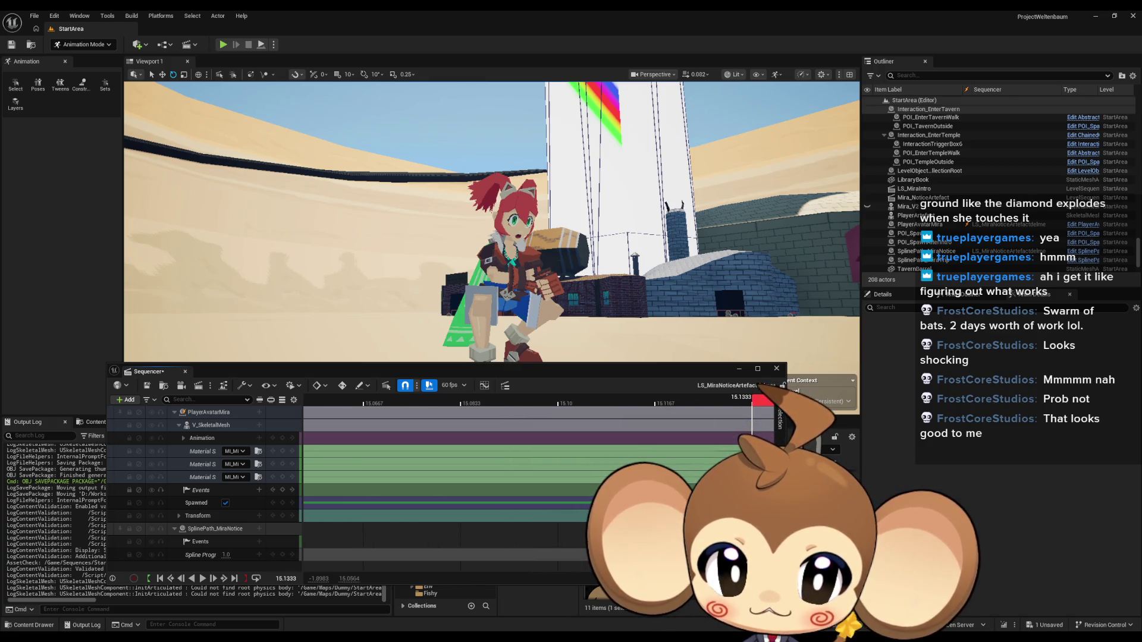
{"action": "left_click", "coordinate": [727, 464]}
{"action": "mouse_move", "coordinate": [727, 464]}
{"action": "left_mouse_down"}
{"action": "mouse_move", "coordinate": [764, 464]}
{"action": "mouse_move", "coordinate": [555, 463]}
{"action": "mouse_move", "coordinate": [521, 457]}
{"action": "mouse_move", "coordinate": [523, 440]}
{"action": "left_mouse_up"}
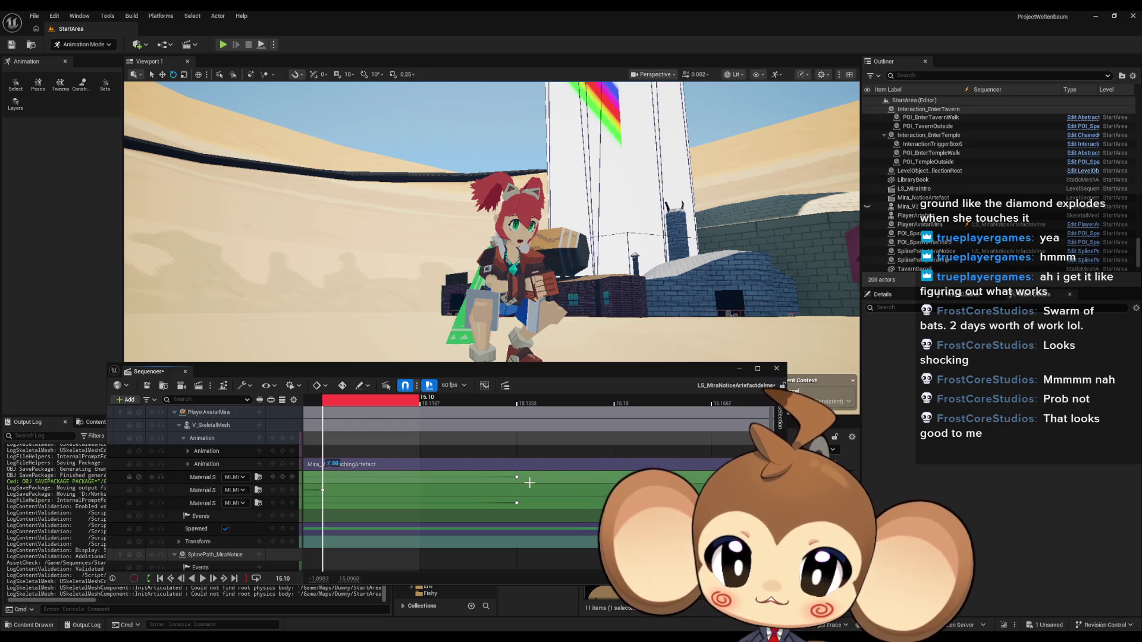
{"action": "key", "text": "ctrl+z"}
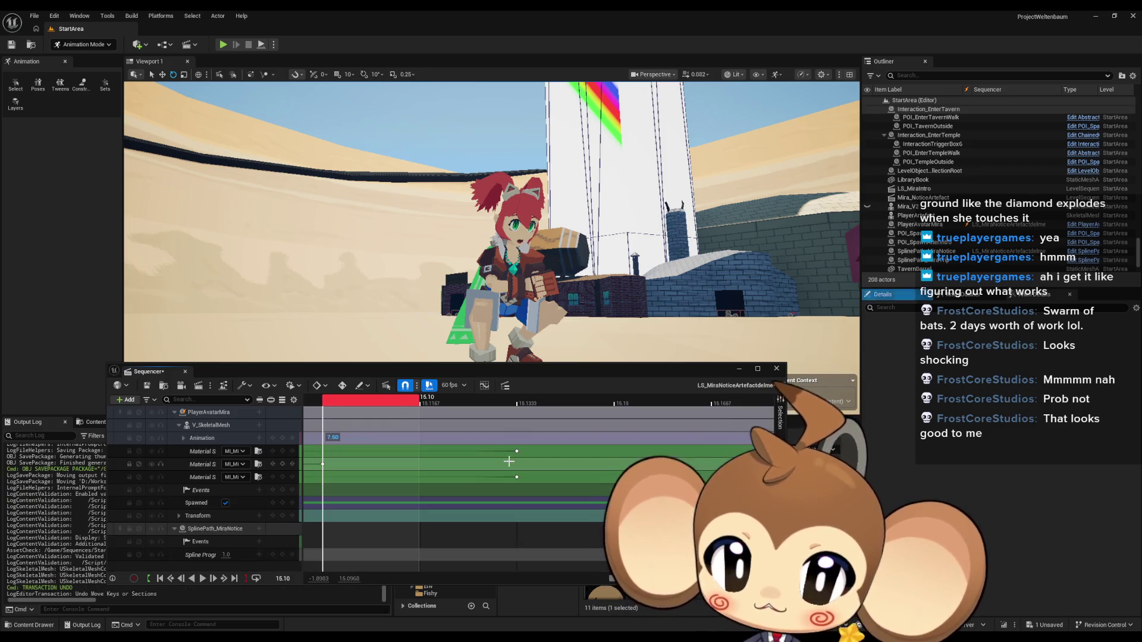
Step: Shift the third material key 0.03 s earlier and step forward frame by frame to check the blink
{"action": "left_click", "coordinate": [517, 477]}
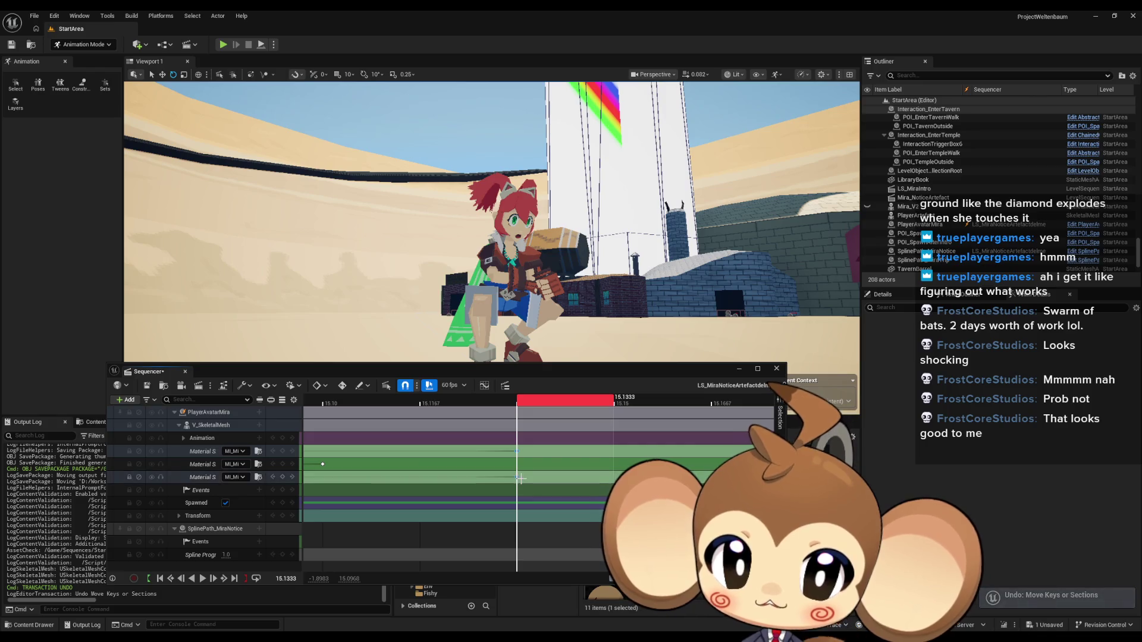
{"action": "mouse_move", "coordinate": [518, 477]}
{"action": "left_mouse_down"}
{"action": "mouse_move", "coordinate": [331, 486]}
{"action": "mouse_move", "coordinate": [687, 477]}
{"action": "left_mouse_up"}
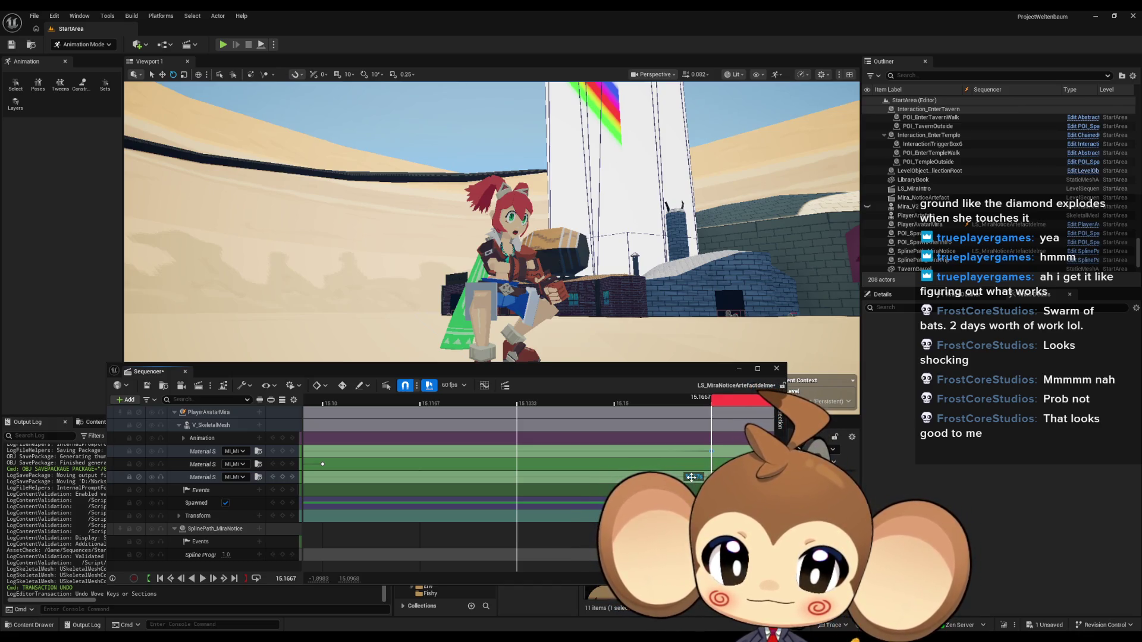
{"action": "left_click_drag", "start_coordinate": [692, 478], "coordinate": [569, 479]}
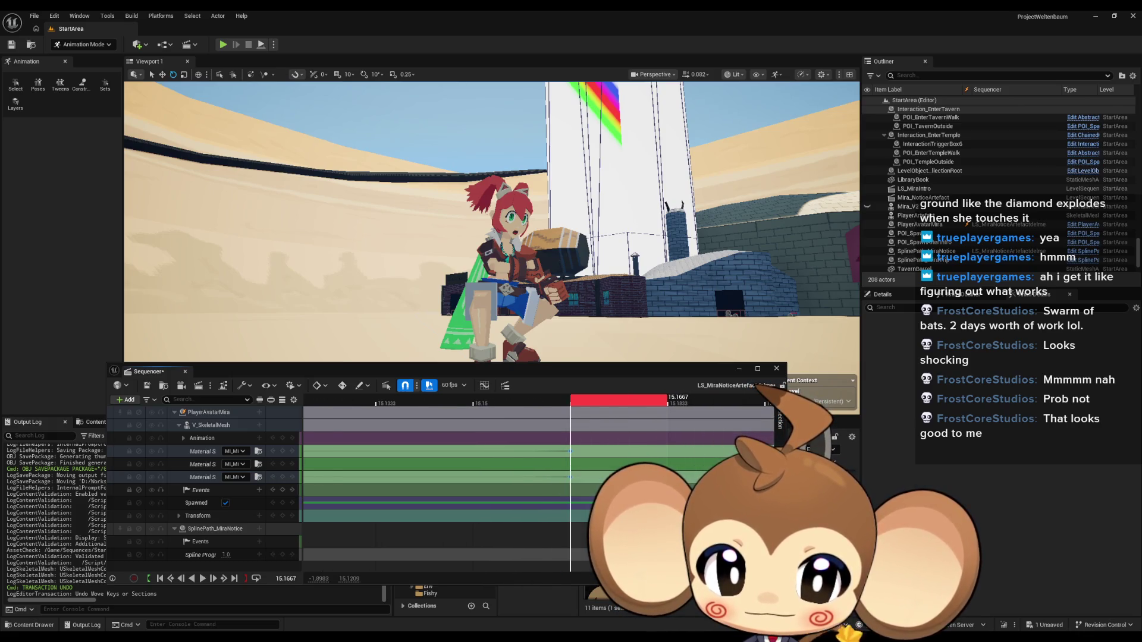
{"action": "key", "text": "Right"}
{"action": "key", "text": "Right"}
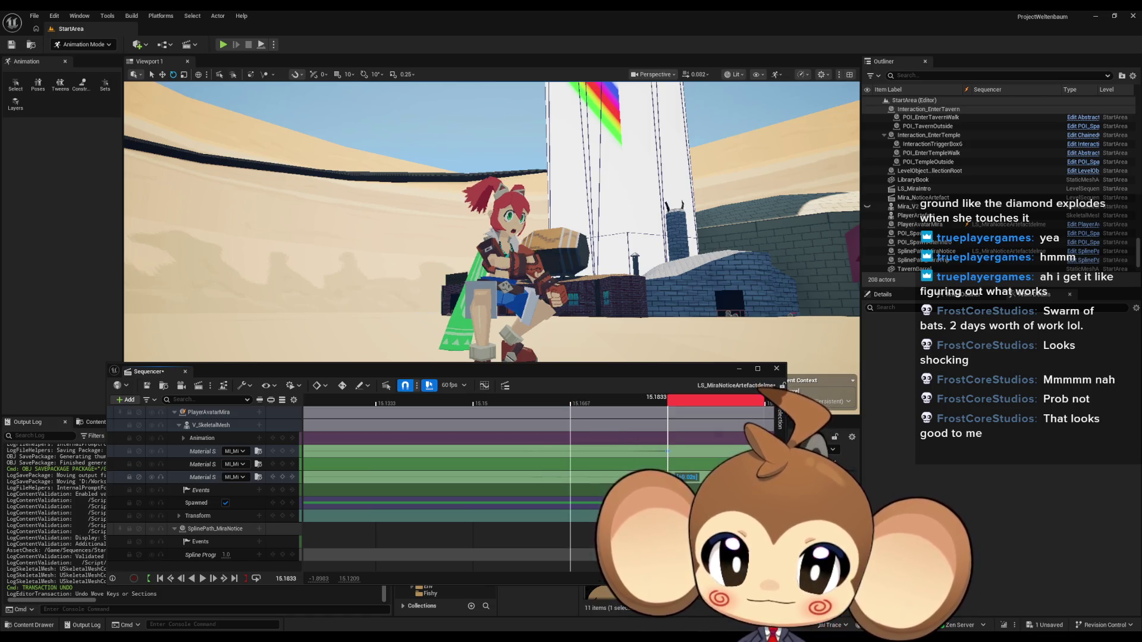
{"action": "key", "text": "Right"}
{"action": "key", "text": "Right"}
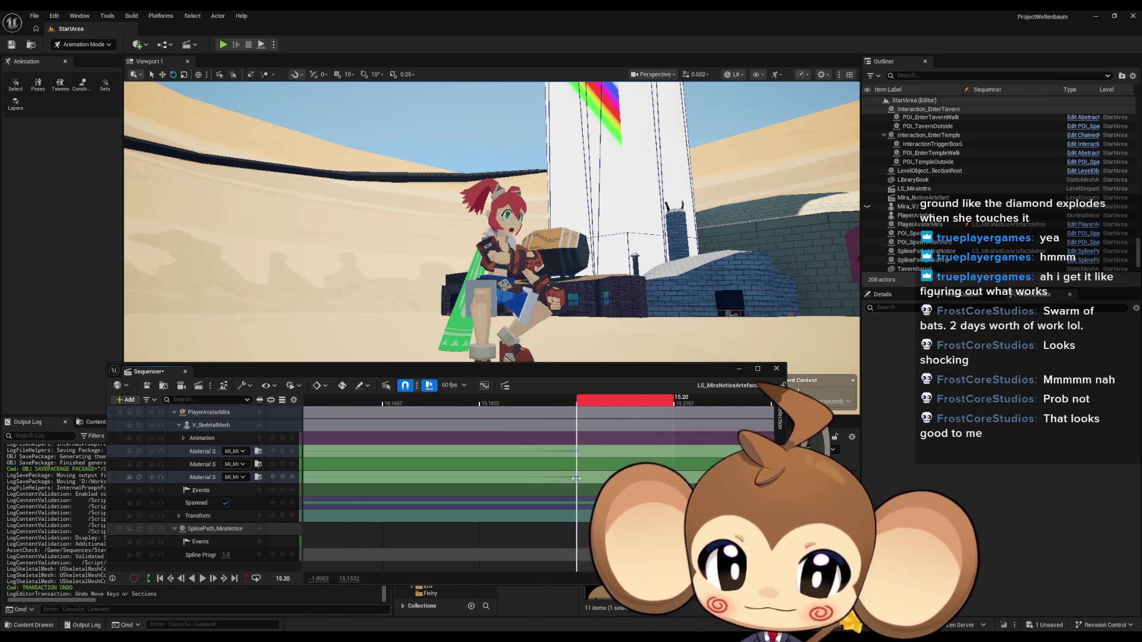
Step: Step the playhead from 15.10 through 15.1167 to 15.1333, then begin picking a new first-slot material
{"action": "scroll", "coordinate": [611, 481], "scroll_direction": "up", "scroll_amount": 3}
{"action": "left_click", "coordinate": [464, 403]}
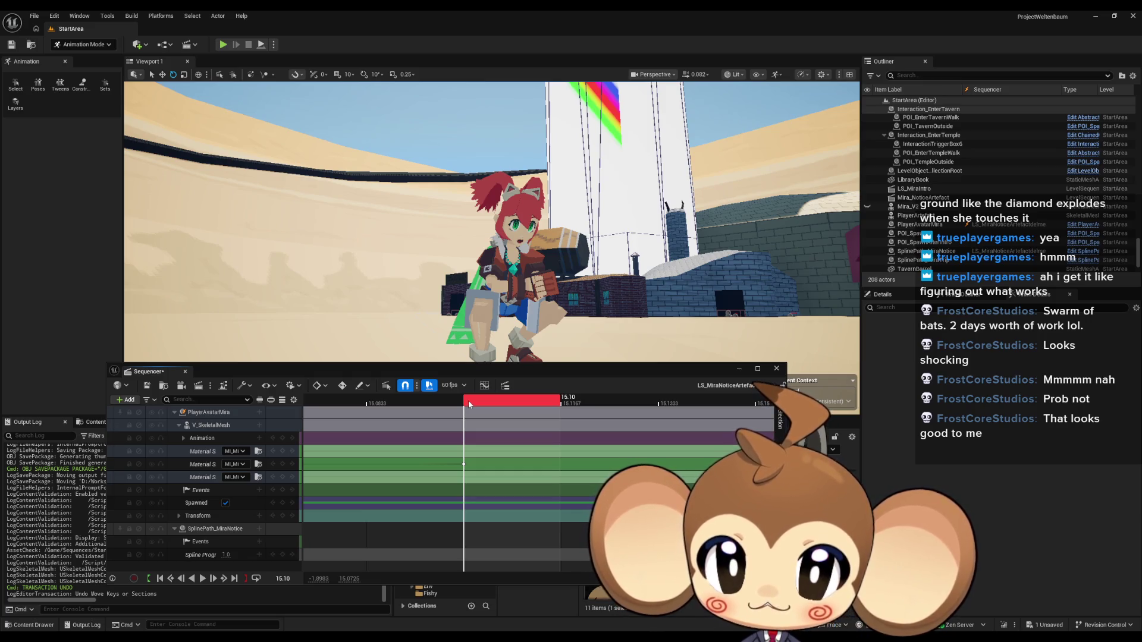
{"action": "left_click", "coordinate": [556, 406]}
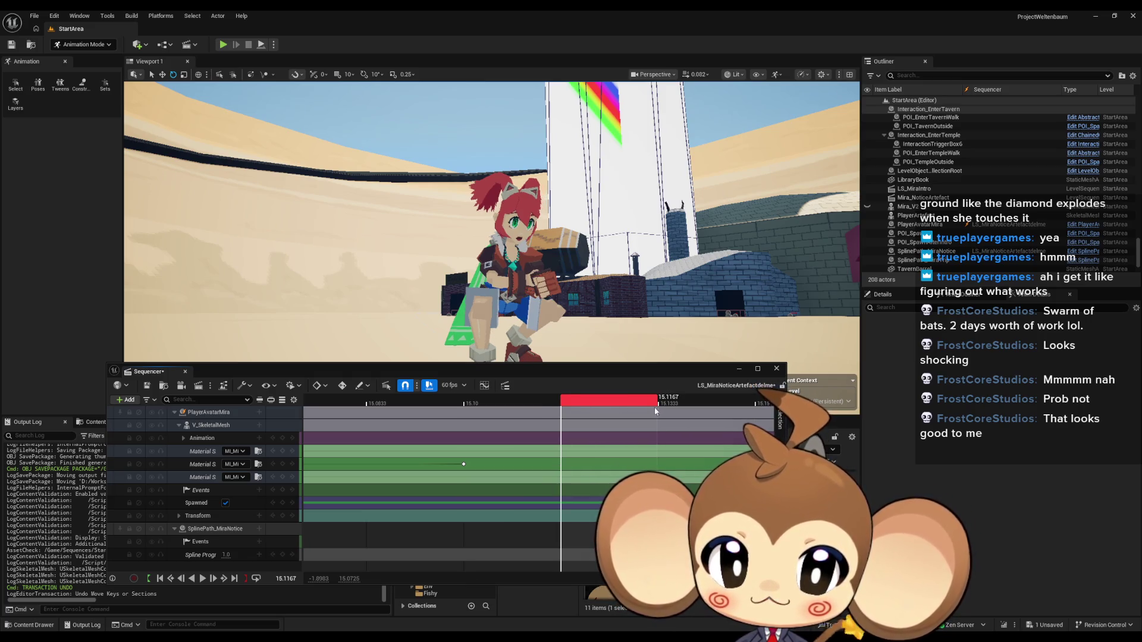
{"action": "left_click", "coordinate": [675, 407]}
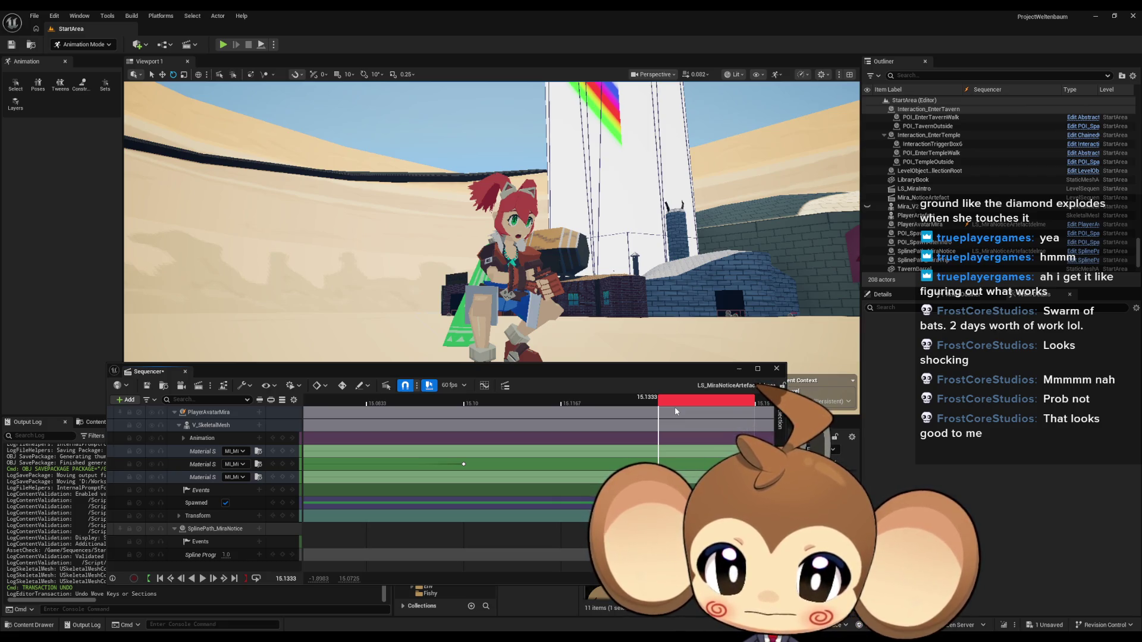
{"action": "scroll", "coordinate": [675, 405], "scroll_direction": "down", "scroll_amount": 1}
{"action": "scroll", "coordinate": [535, 404], "scroll_direction": "down", "scroll_amount": 3}
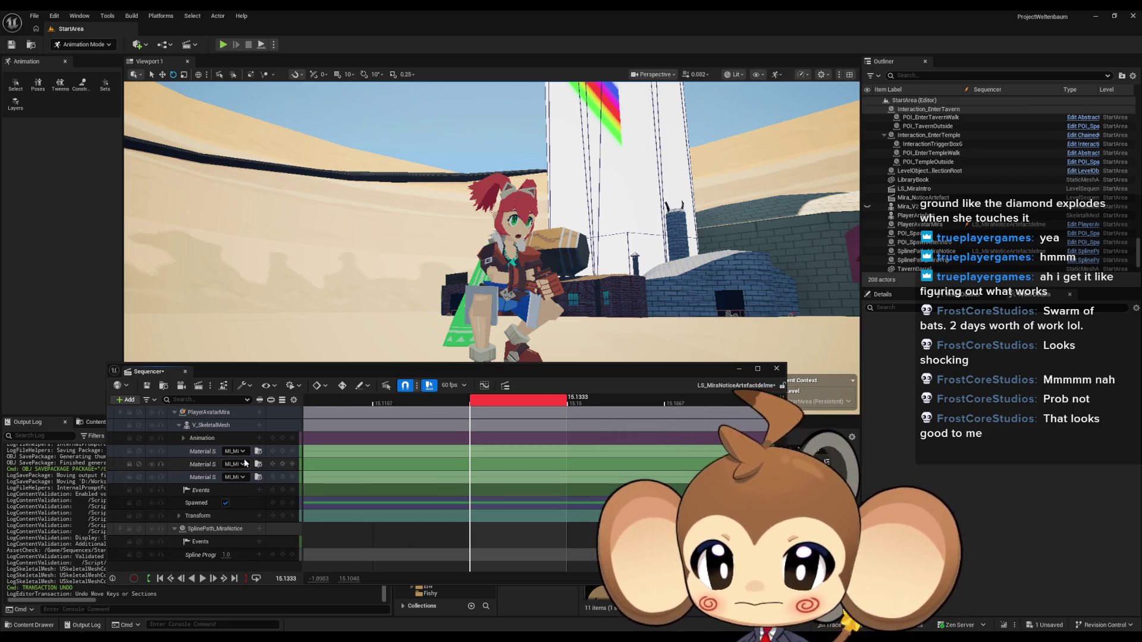
{"action": "left_click", "coordinate": [235, 451]}
Step: Key MI_Mira_Eye_HalfClosed on the first and third eye material slots at the current frame
{"action": "type", "text": "half"}
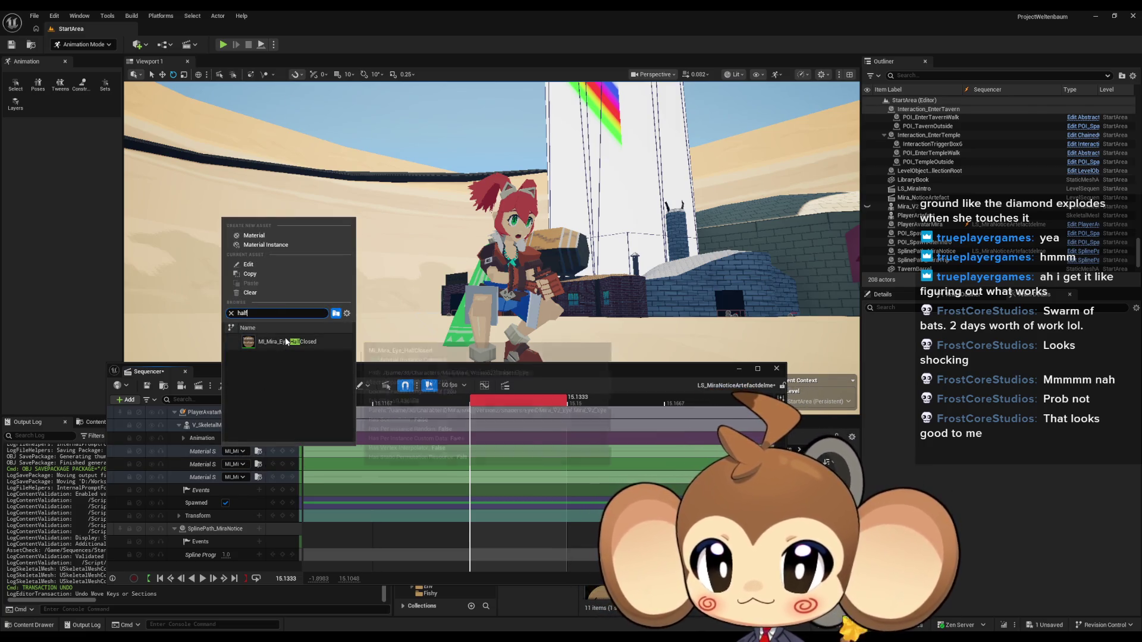
{"action": "left_click", "coordinate": [285, 342]}
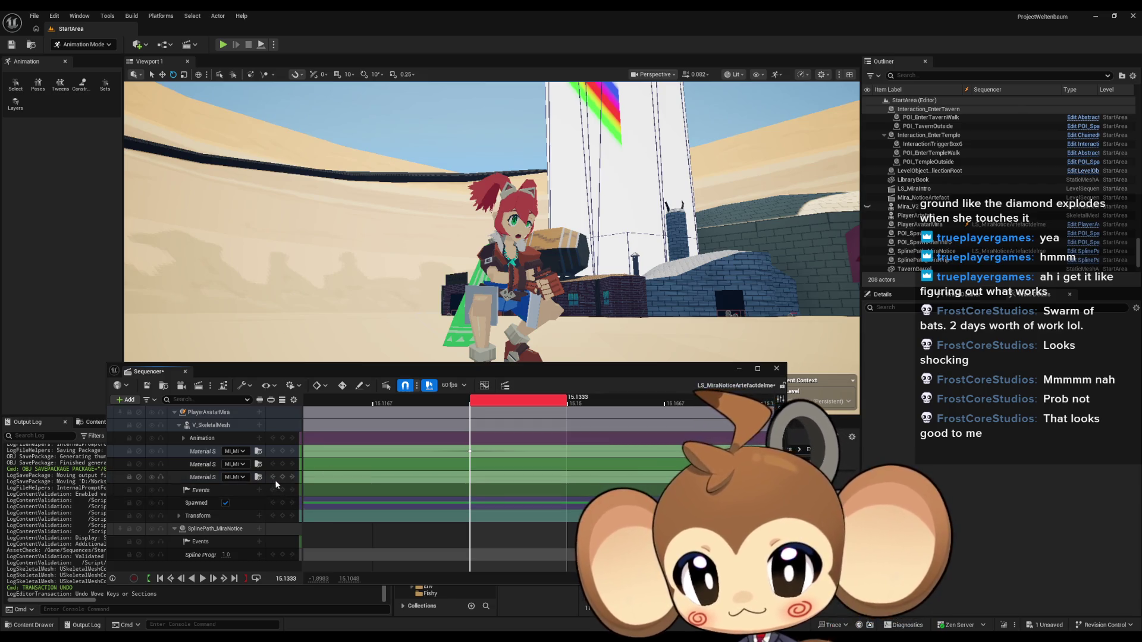
{"action": "left_click", "coordinate": [242, 478]}
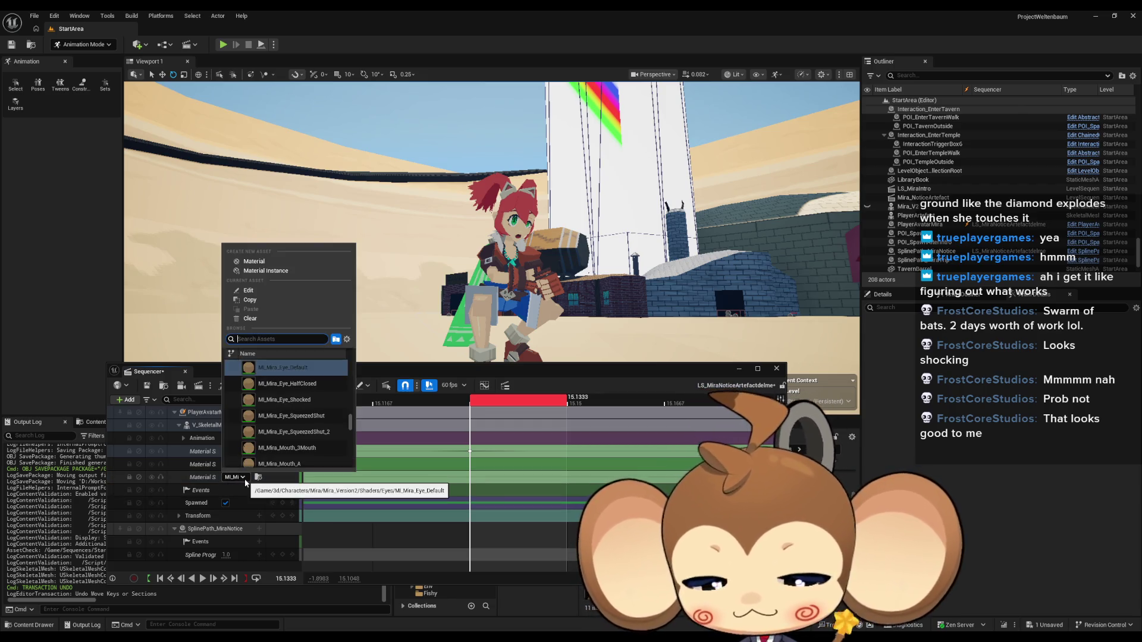
{"action": "left_click", "coordinate": [280, 368]}
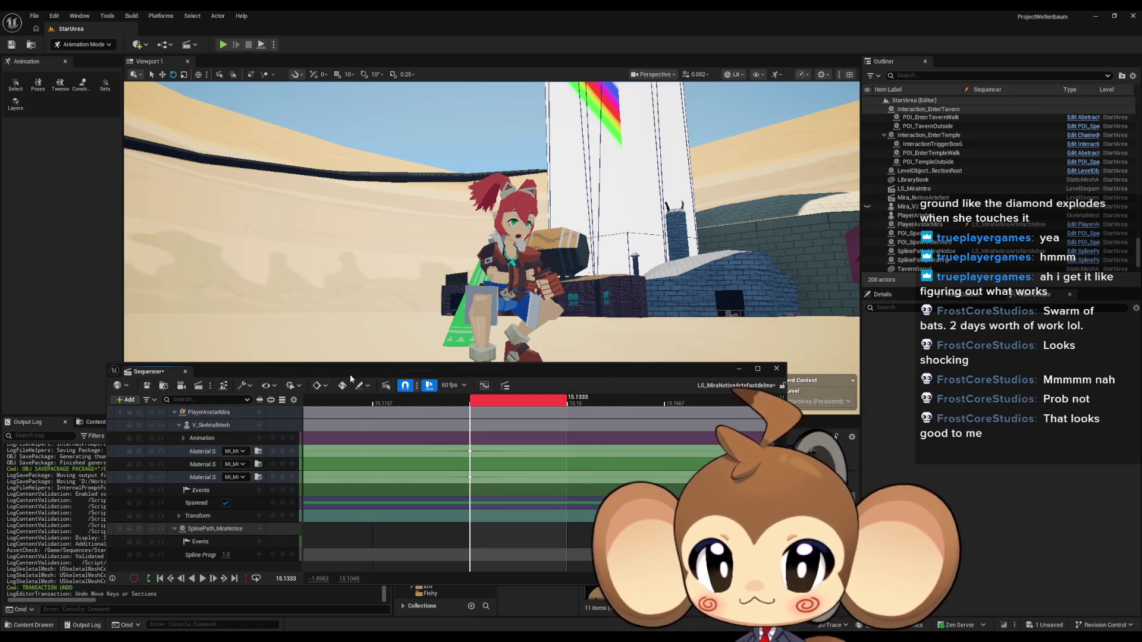
Step: At 15.1667, key the closed eye material on both the first and third slots
{"action": "left_click_drag", "start_coordinate": [496, 408], "coordinate": [690, 404]}
{"action": "left_click", "coordinate": [234, 452]}
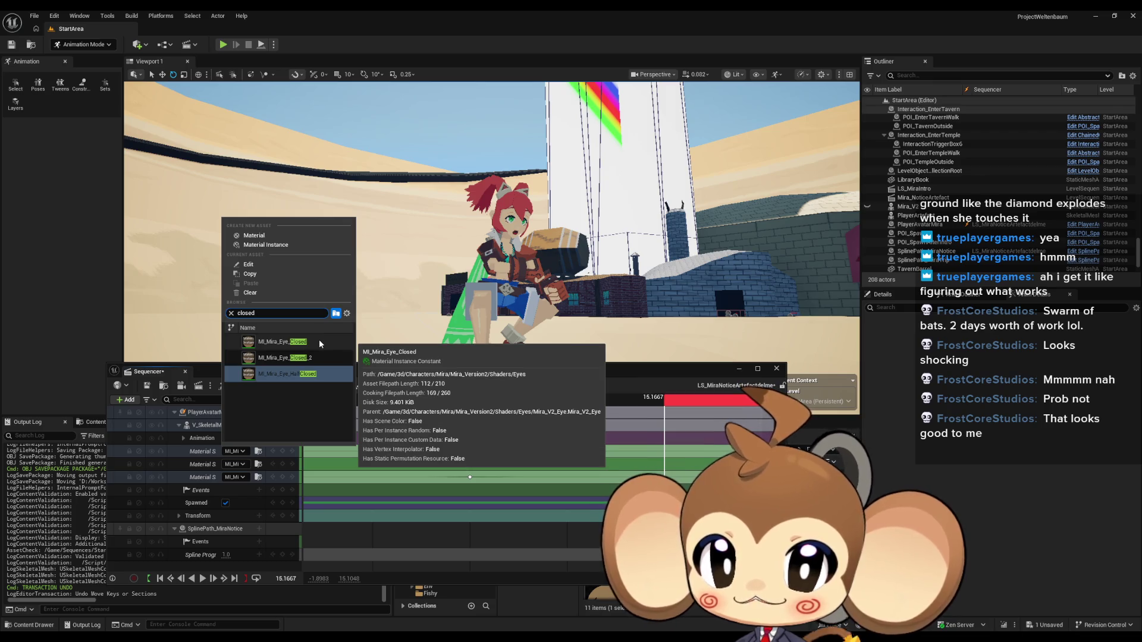
{"action": "left_click", "coordinate": [316, 341]}
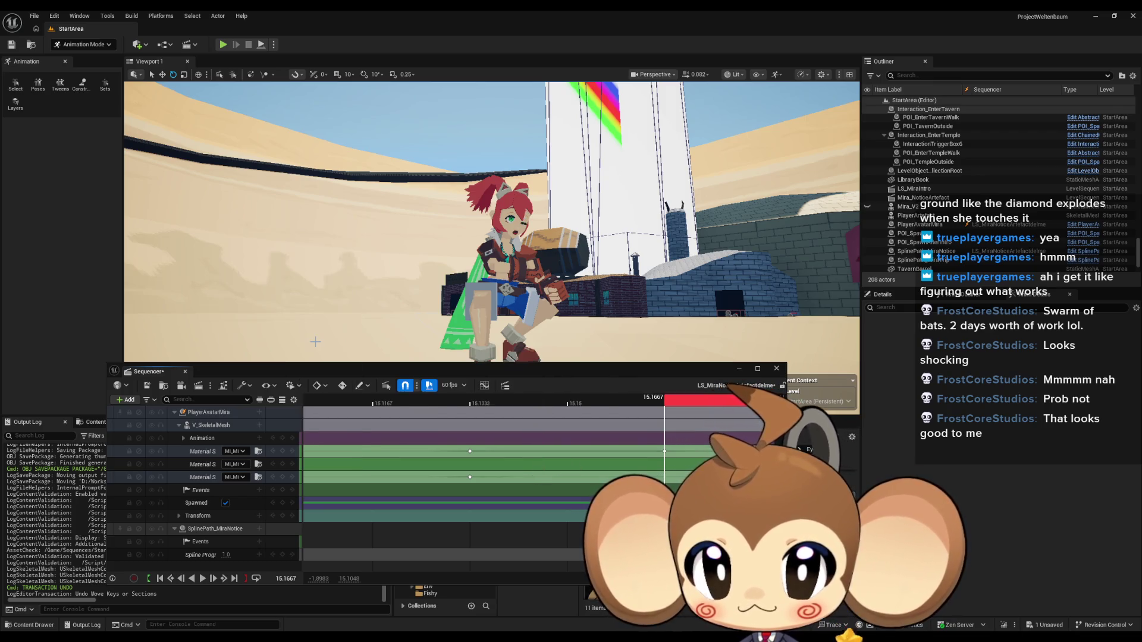
{"action": "left_click", "coordinate": [233, 478]}
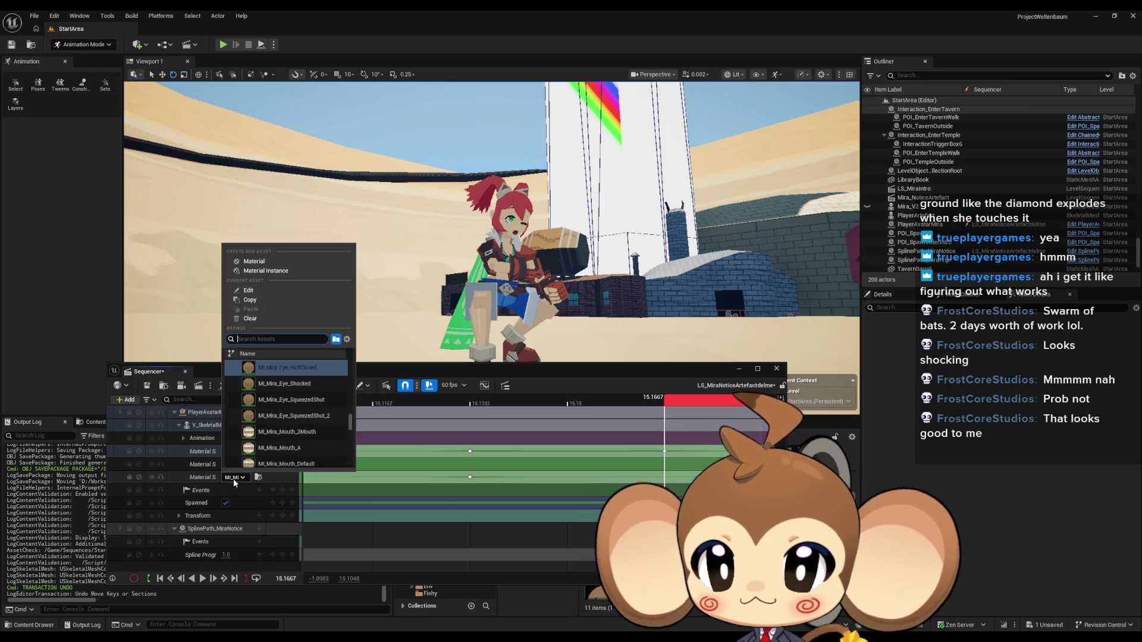
{"action": "type", "text": "closed"}
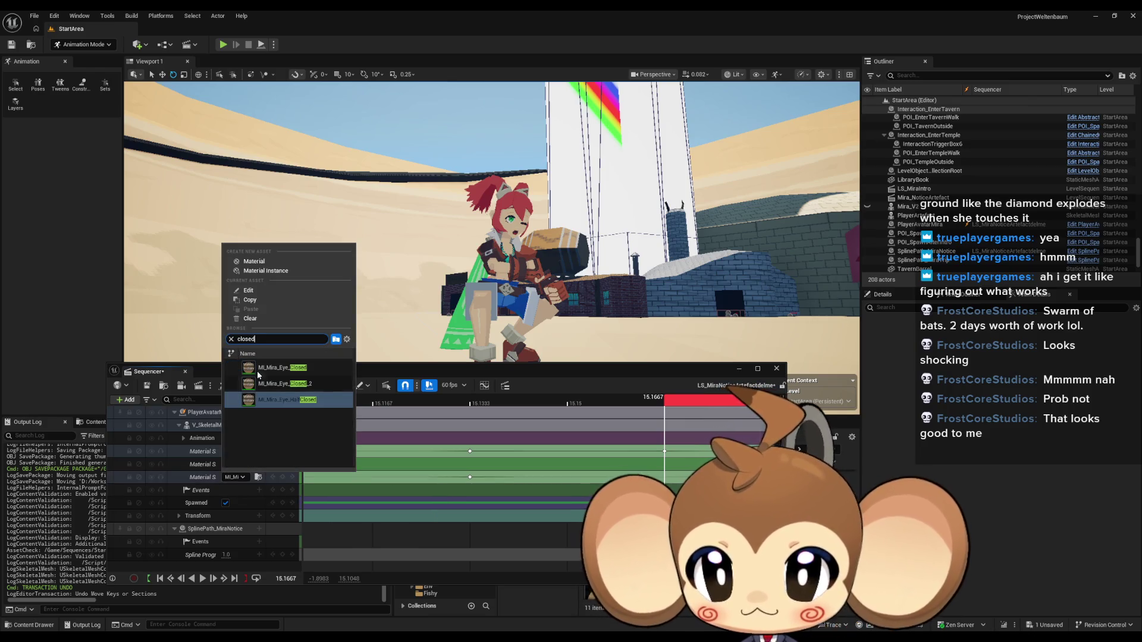
{"action": "left_click", "coordinate": [272, 368]}
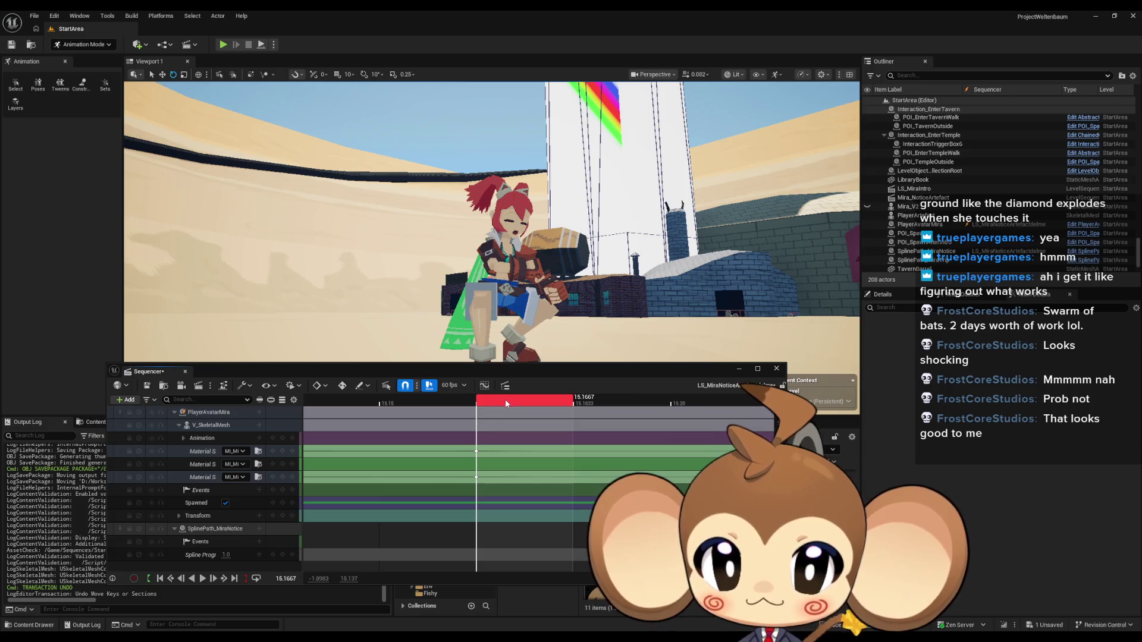
Step: Two frames later, key half-closed eyes on the first slot and default eyes on the third
{"action": "left_click", "coordinate": [592, 405]}
{"action": "key", "text": "Right"}
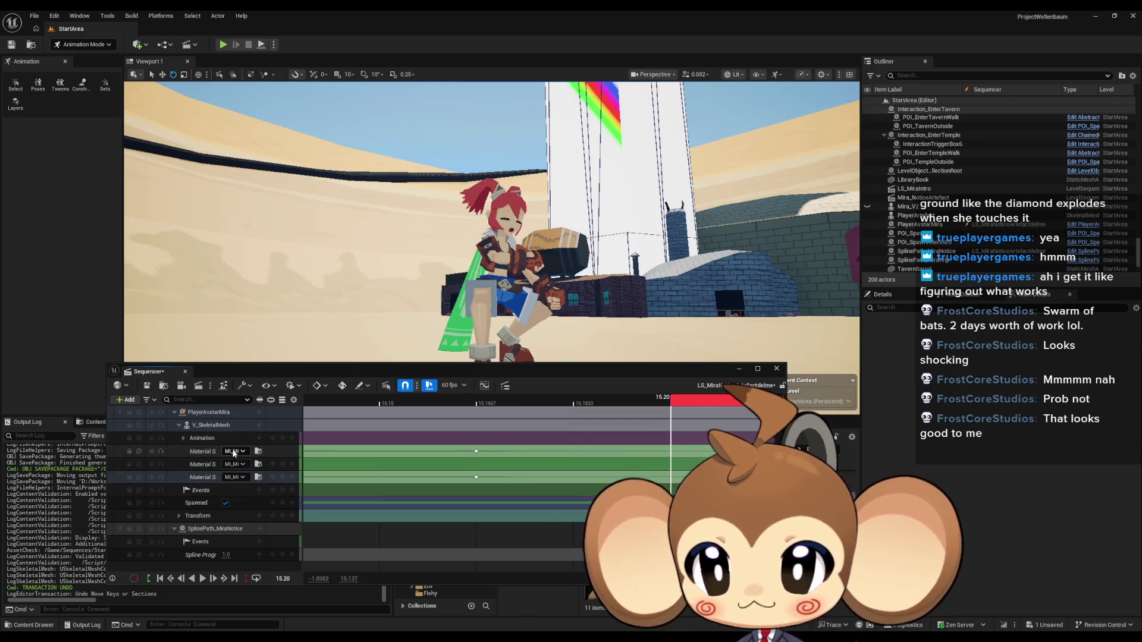
{"action": "left_click", "coordinate": [232, 451]}
{"action": "type", "text": "half"}
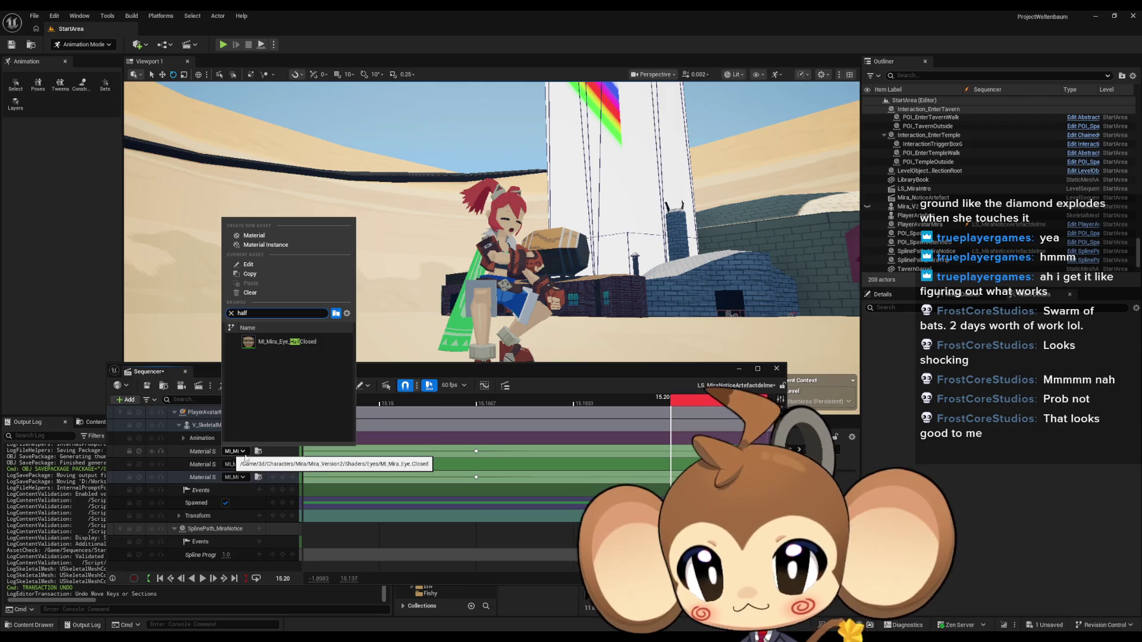
{"action": "left_click", "coordinate": [290, 342]}
{"action": "left_click", "coordinate": [234, 477]}
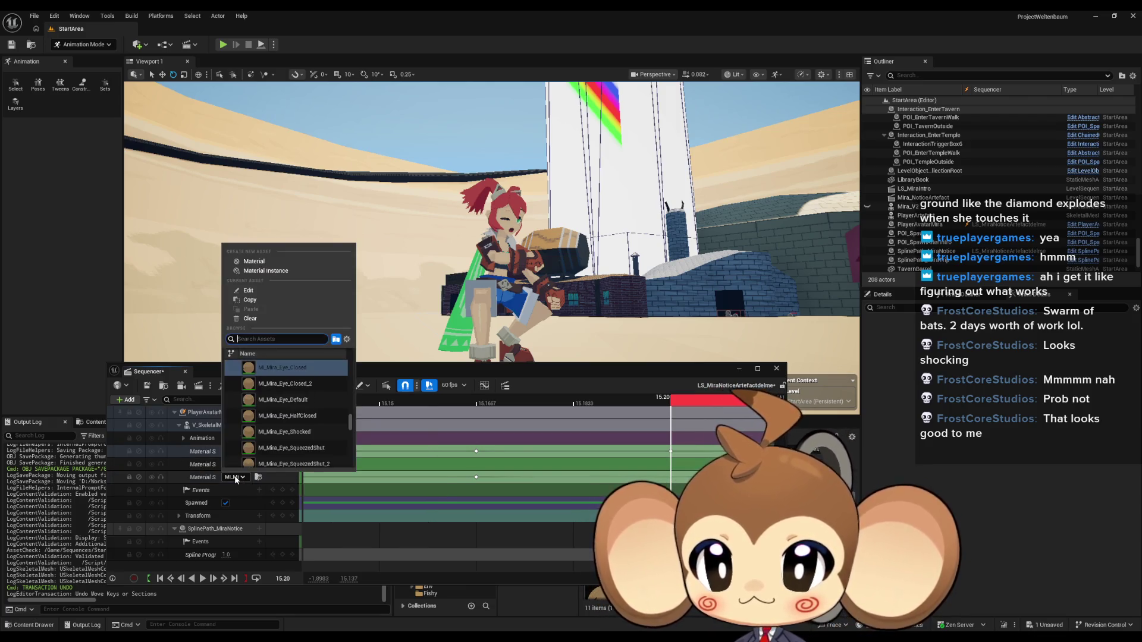
{"action": "type", "text": "halfdefault"}
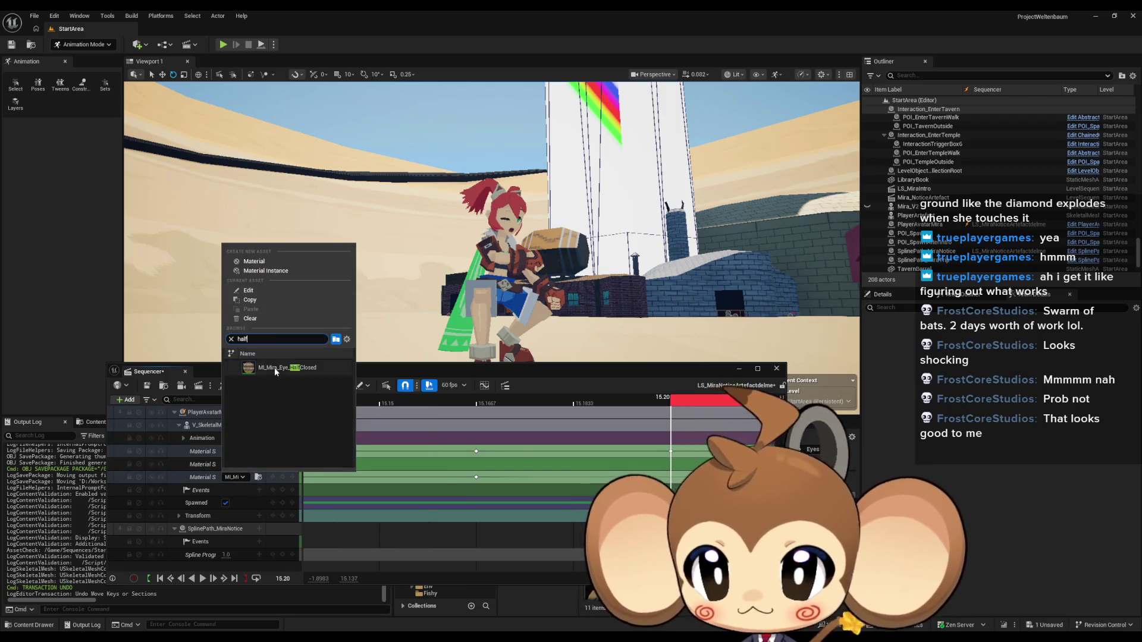
{"action": "left_click", "coordinate": [274, 368]}
{"action": "scroll", "coordinate": [536, 403], "scroll_direction": "right", "scroll_amount": 2}
Step: Scrub the blink frames, then play from 14.9333 and stop to review it
{"action": "mouse_move", "coordinate": [530, 404]}
{"action": "left_mouse_down"}
{"action": "mouse_move", "coordinate": [714, 404]}
{"action": "mouse_move", "coordinate": [385, 412]}
{"action": "mouse_move", "coordinate": [744, 404]}
{"action": "mouse_move", "coordinate": [482, 405]}
{"action": "left_mouse_up"}
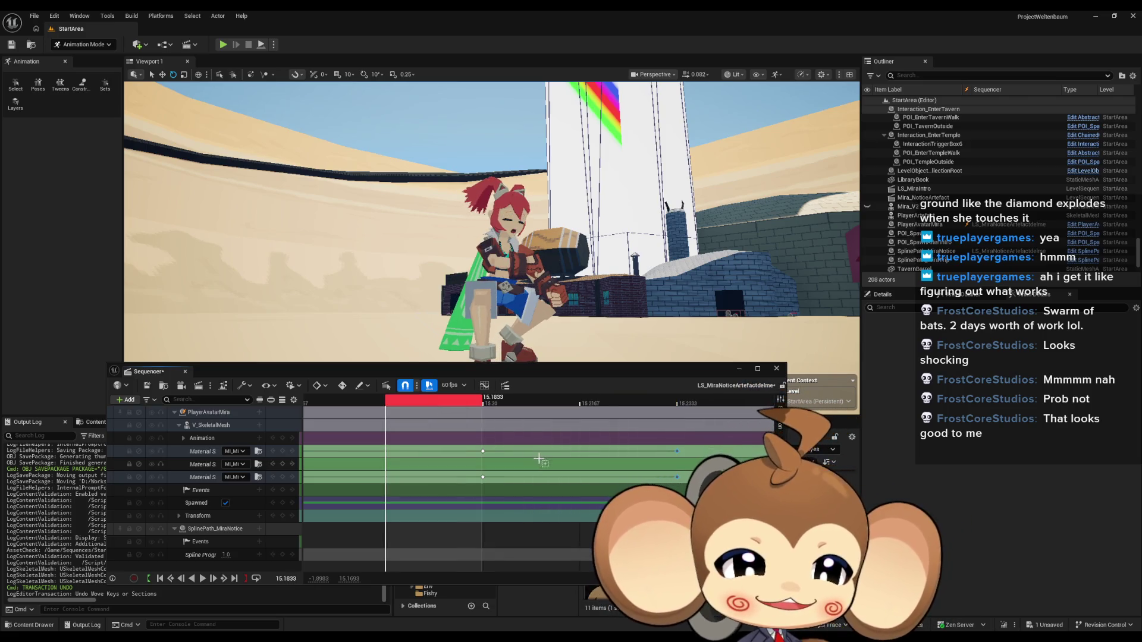
{"action": "scroll", "coordinate": [611, 430], "scroll_direction": "down", "scroll_amount": 5}
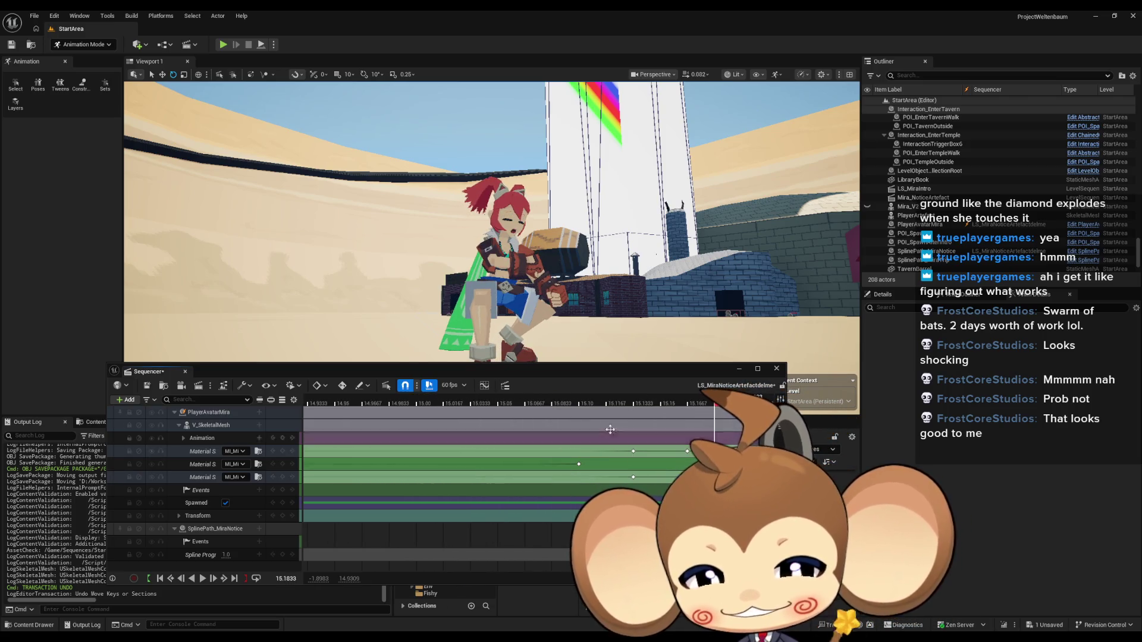
{"action": "left_click_drag", "start_coordinate": [714, 404], "coordinate": [307, 404]}
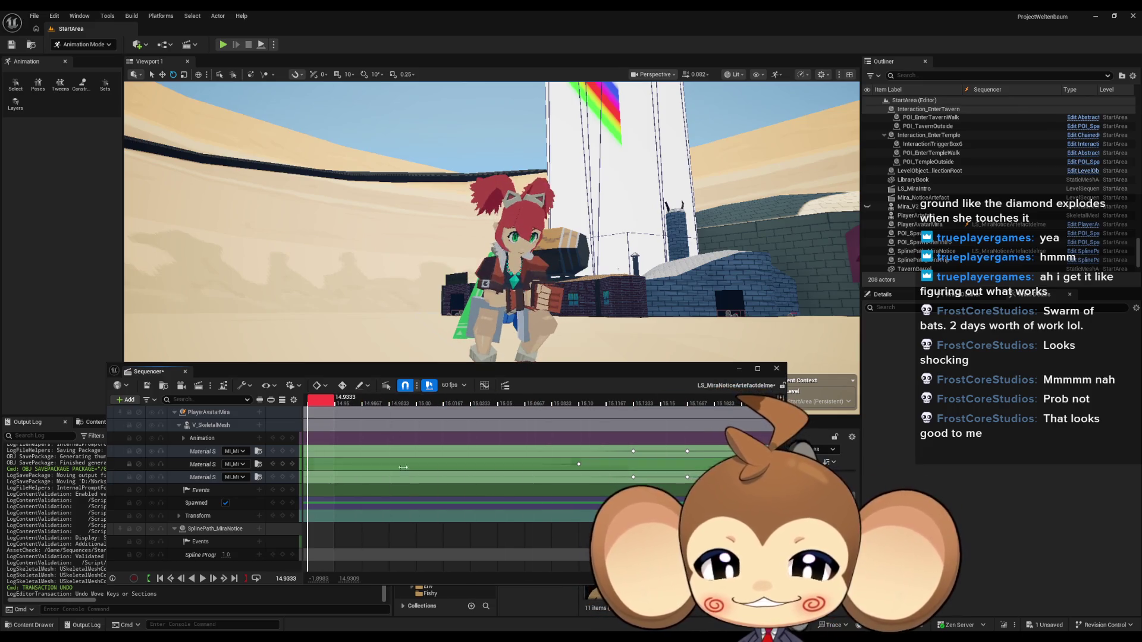
{"action": "left_click", "coordinate": [203, 579]}
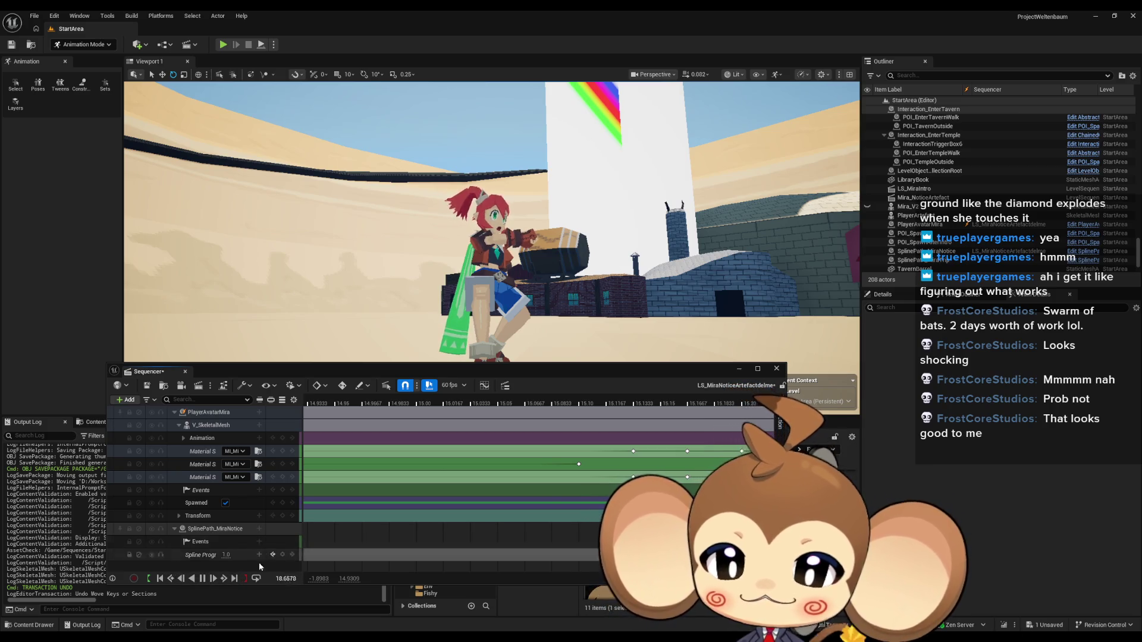
{"action": "left_click", "coordinate": [180, 582]}
Step: Zoom out, move the playback start to about 12.5 s, zoom back in and play the preview
{"action": "scroll", "coordinate": [470, 462], "scroll_direction": "down", "scroll_amount": 5}
{"action": "left_click", "coordinate": [364, 403]}
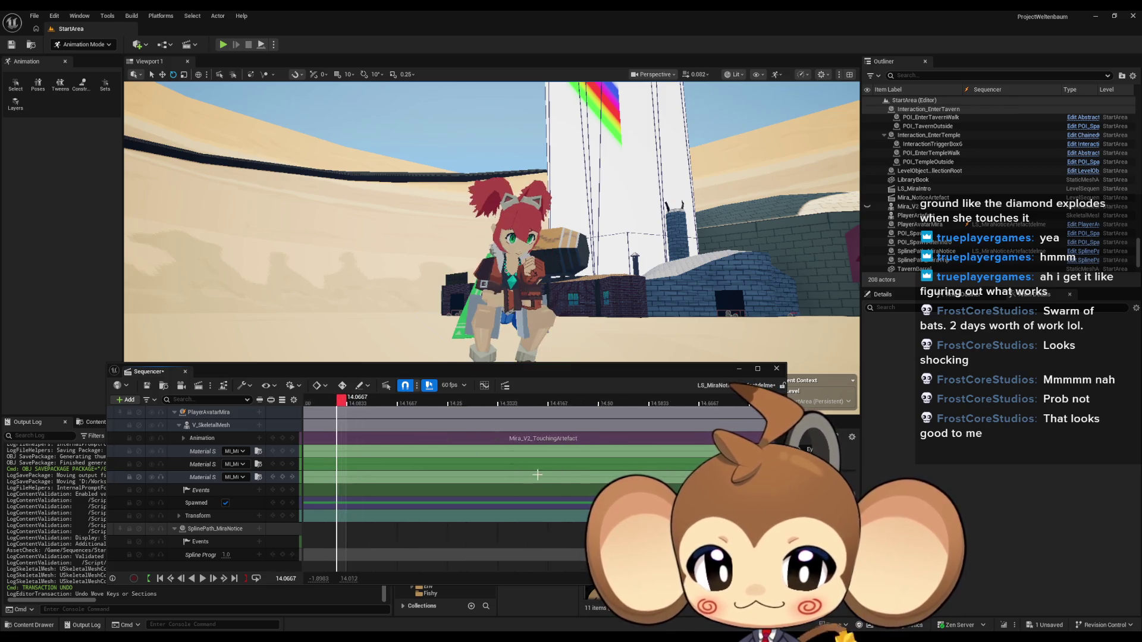
{"action": "scroll", "coordinate": [589, 484], "scroll_direction": "up", "scroll_amount": 5}
{"action": "scroll", "coordinate": [590, 484], "scroll_direction": "down", "scroll_amount": 10}
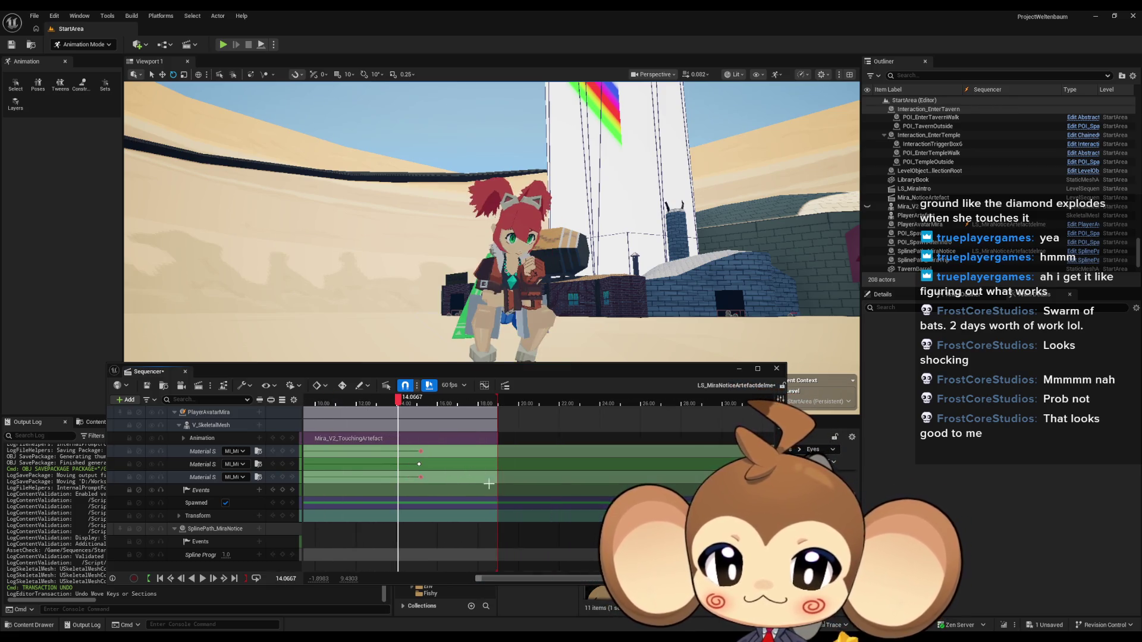
{"action": "scroll", "coordinate": [663, 457], "scroll_direction": "down", "scroll_amount": 5}
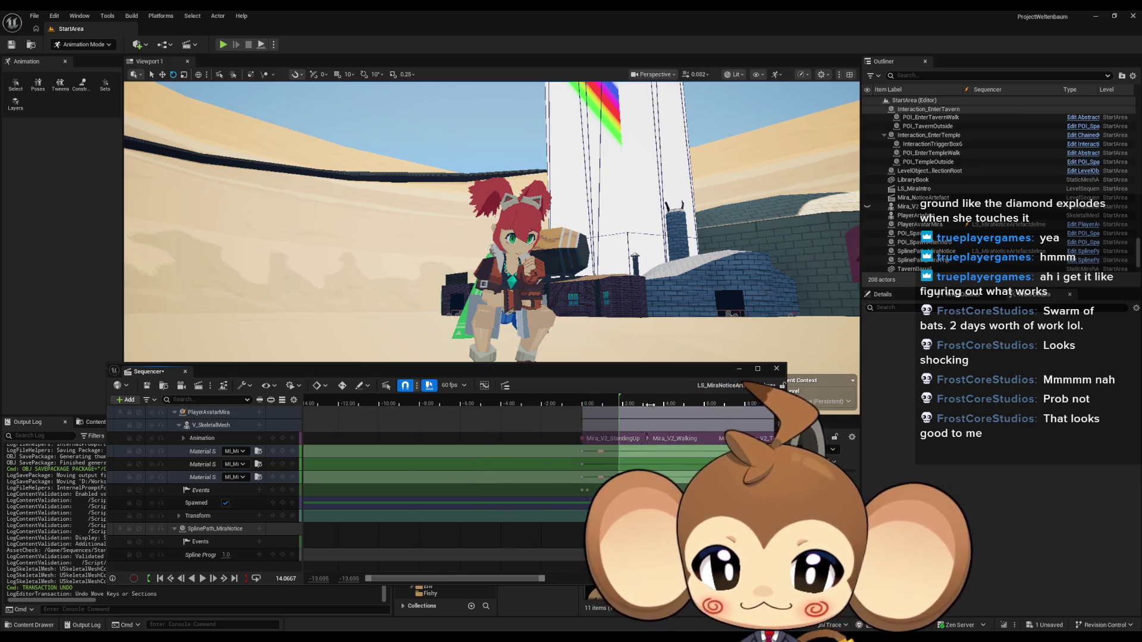
{"action": "scroll", "coordinate": [537, 411], "scroll_direction": "right", "scroll_amount": 3}
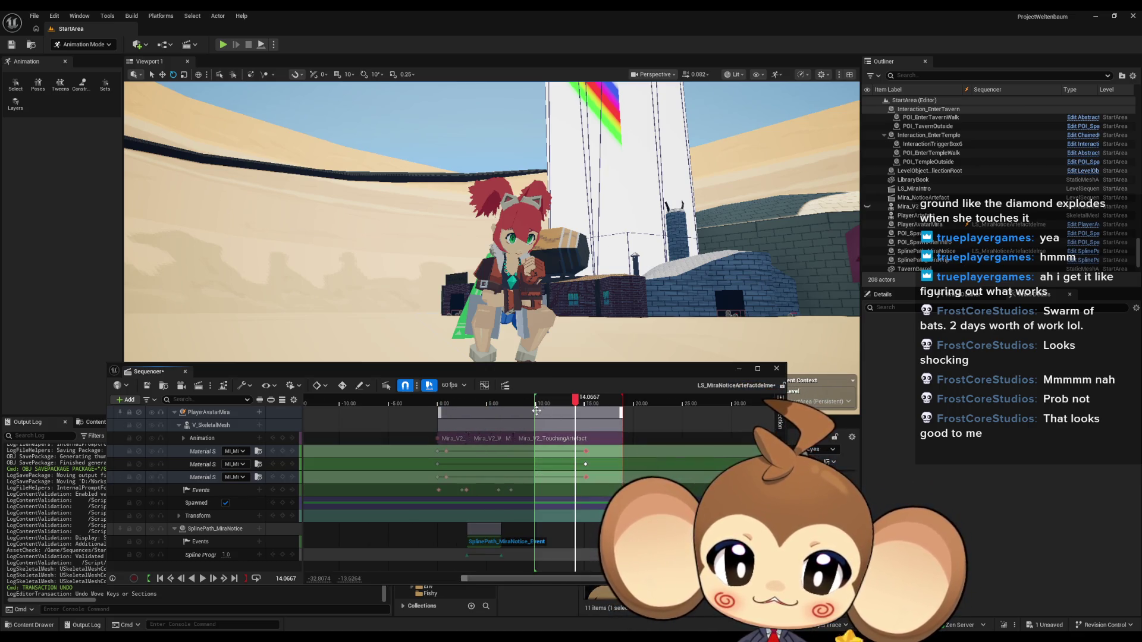
{"action": "left_click_drag", "start_coordinate": [534, 403], "coordinate": [562, 403]}
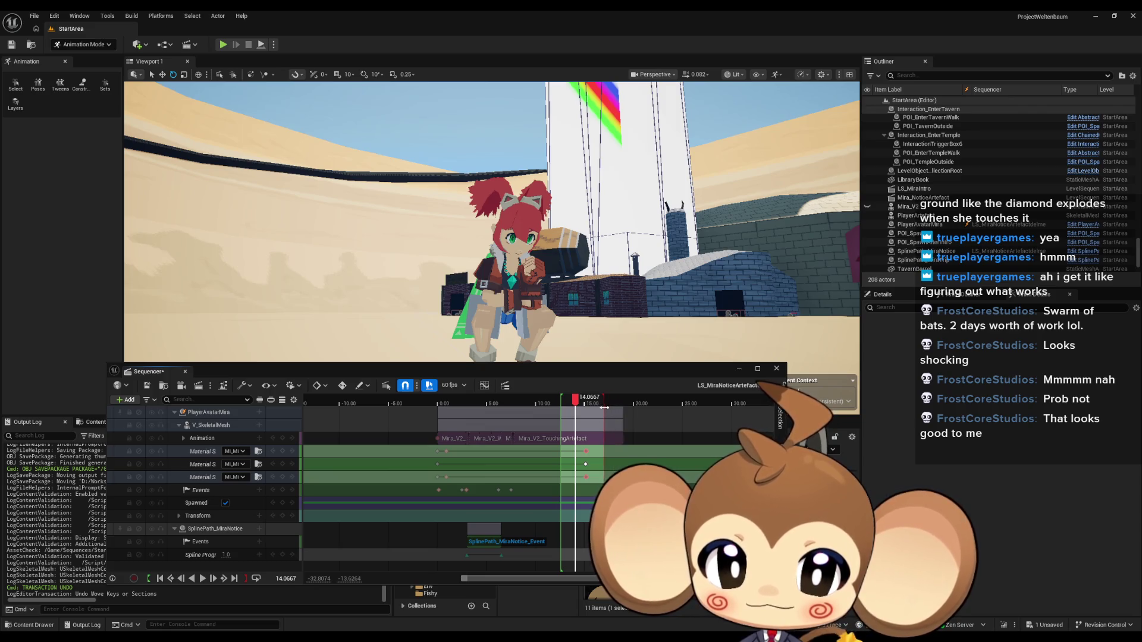
{"action": "scroll", "coordinate": [592, 472], "scroll_direction": "up", "scroll_amount": 8}
{"action": "scroll", "coordinate": [592, 472], "scroll_direction": "up", "scroll_amount": 4}
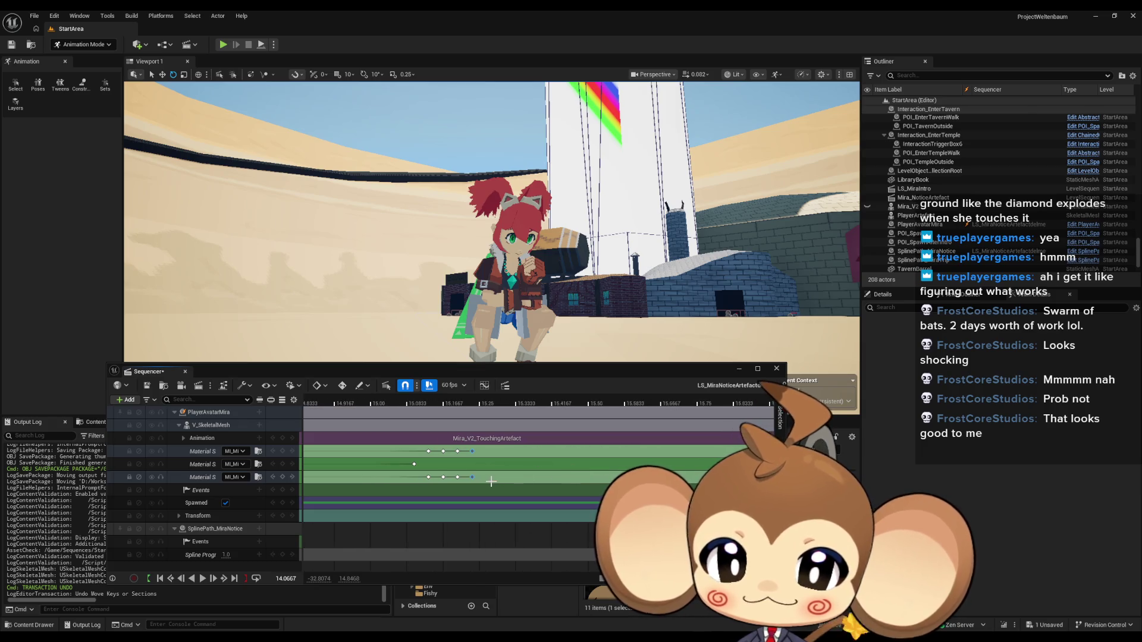
{"action": "scroll", "coordinate": [492, 481], "scroll_direction": "up", "scroll_amount": 2}
{"action": "left_click", "coordinate": [201, 582]}
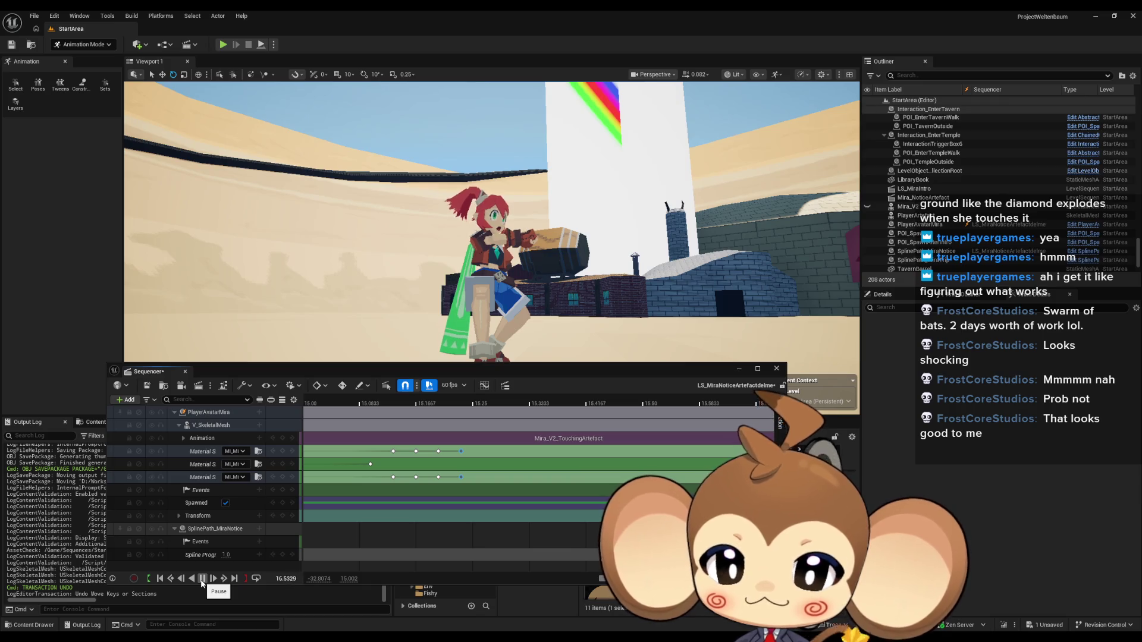
Step: Pause, then retime the 15.1333 keys to 15.1167 and the 15.1667 key to about 15.133
{"action": "left_click", "coordinate": [202, 582]}
{"action": "scroll", "coordinate": [430, 459], "scroll_direction": "up", "scroll_amount": 5}
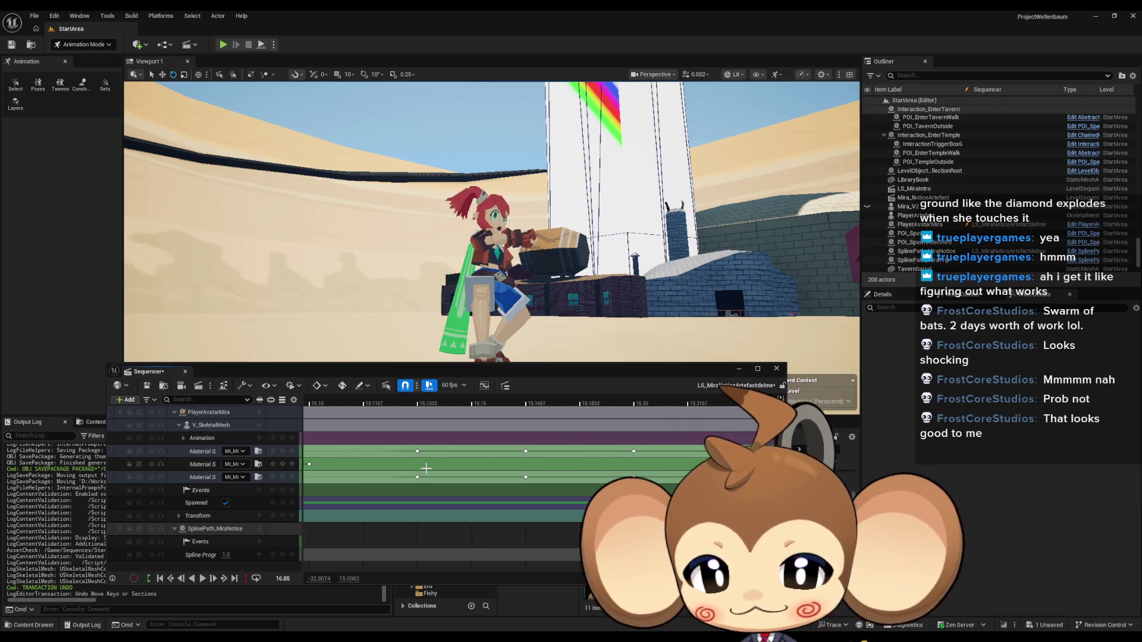
{"action": "scroll", "coordinate": [436, 470], "scroll_direction": "down", "scroll_amount": 1}
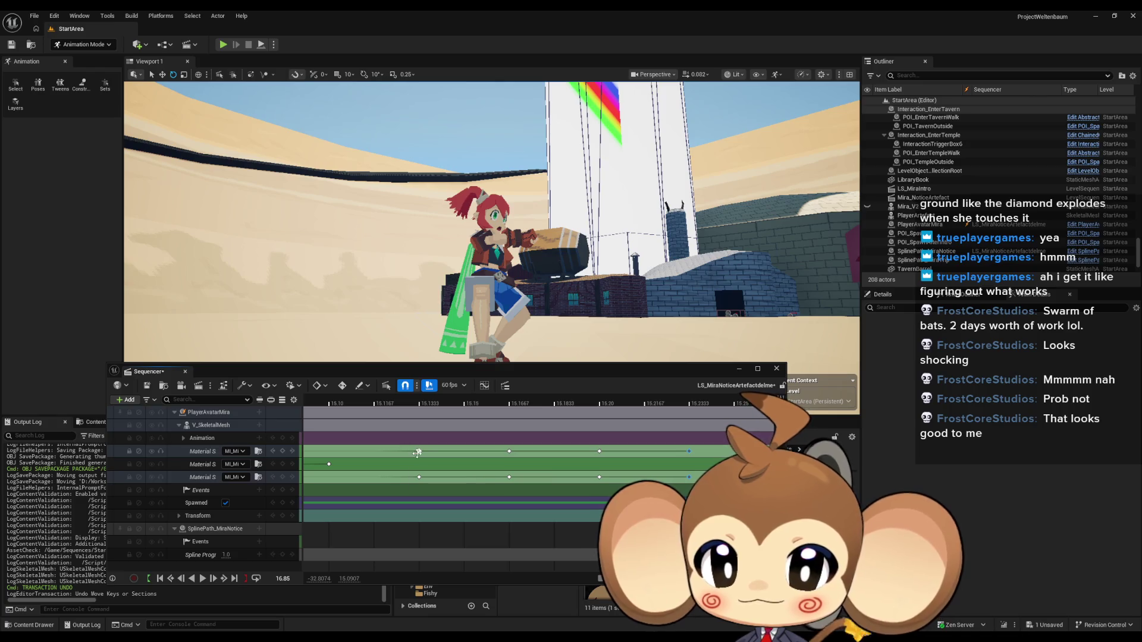
{"action": "left_click", "coordinate": [420, 452]}
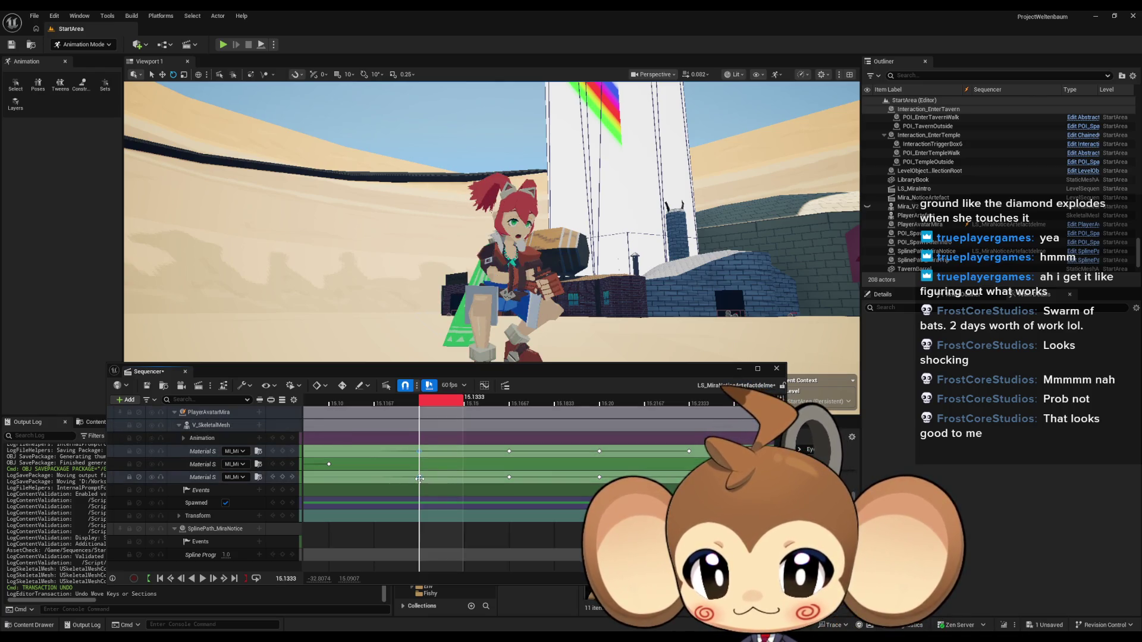
{"action": "left_click_drag", "start_coordinate": [401, 479], "coordinate": [349, 480]}
{"action": "left_click", "coordinate": [509, 452]}
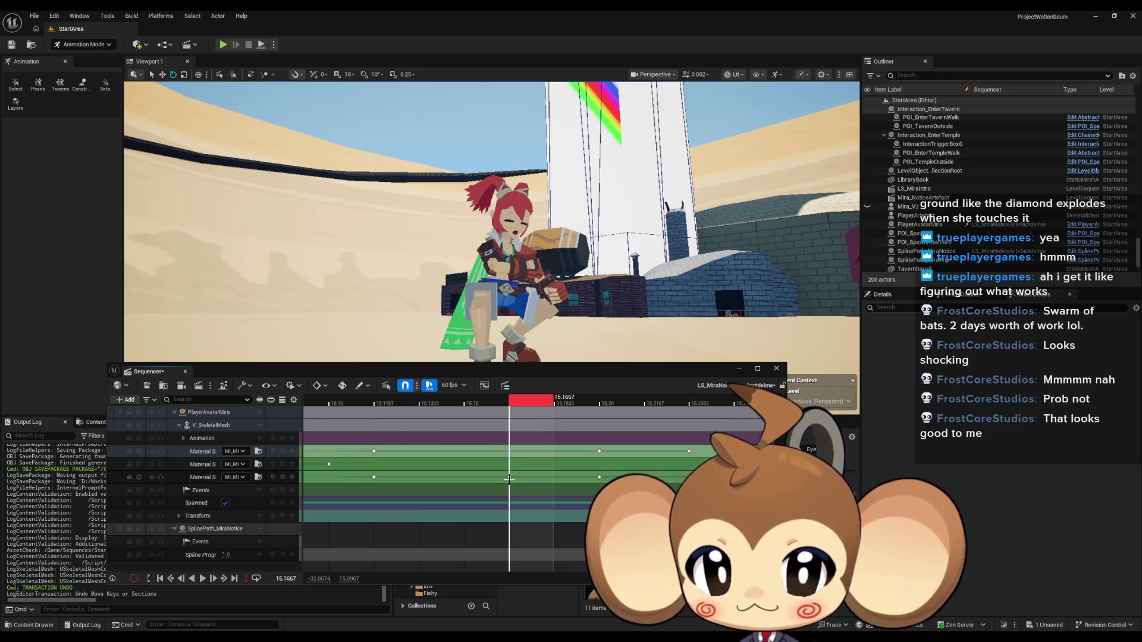
{"action": "left_click_drag", "start_coordinate": [508, 478], "coordinate": [420, 477]}
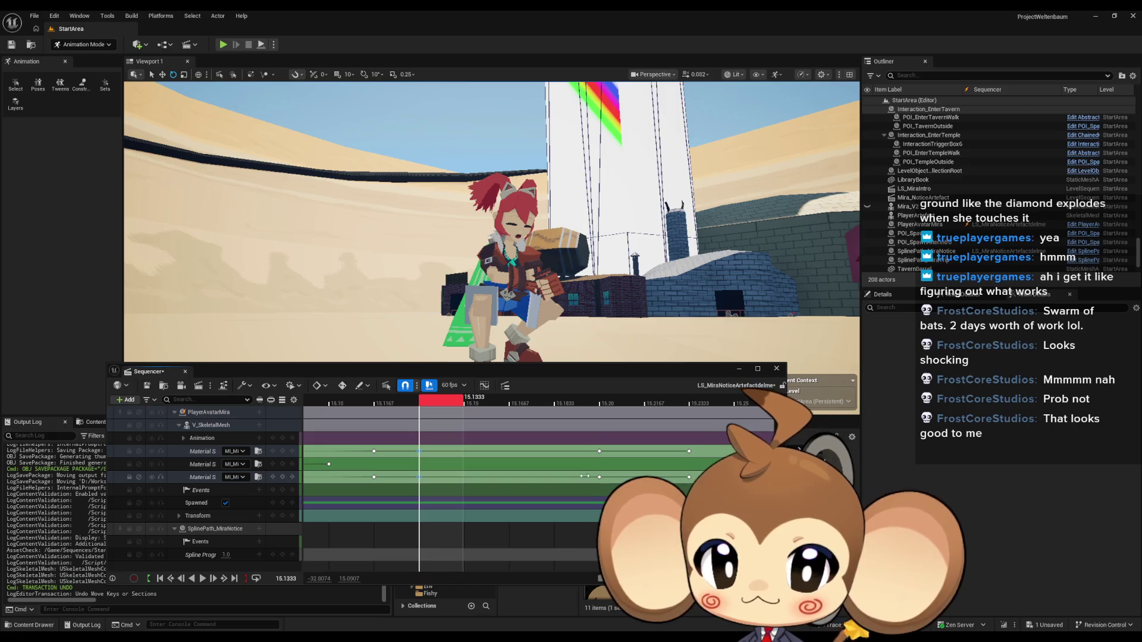
Step: Move the 15.20 keys earlier to 15.15, check the pose at 15.2333, and play from 15.1667
{"action": "left_click", "coordinate": [599, 452]}
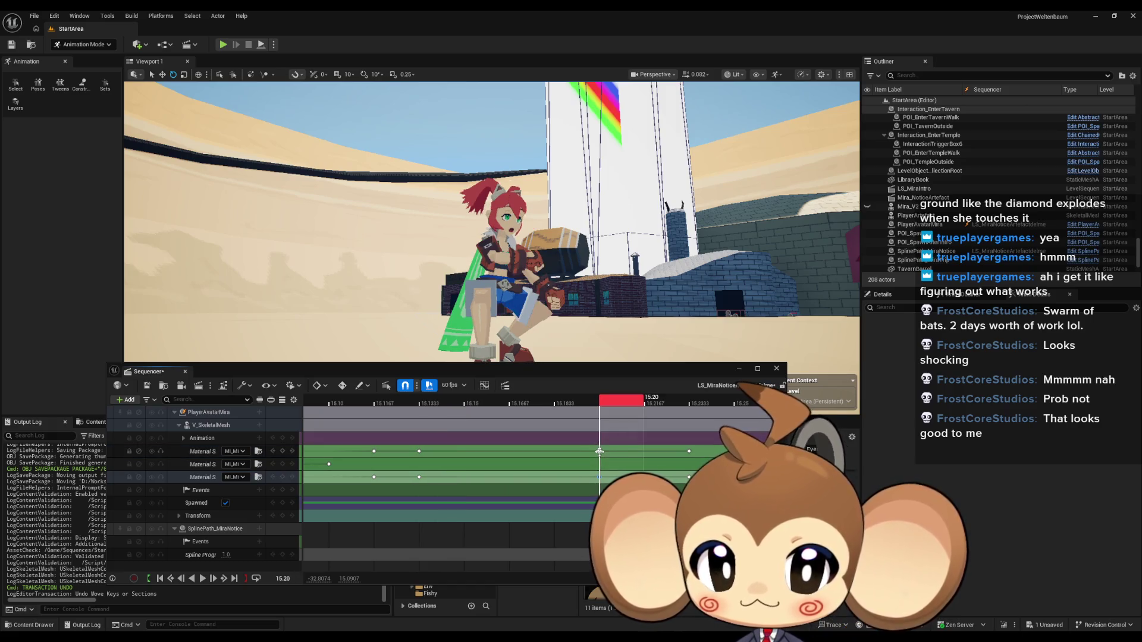
{"action": "left_click", "coordinate": [599, 451]}
{"action": "left_click_drag", "start_coordinate": [581, 452], "coordinate": [464, 451]}
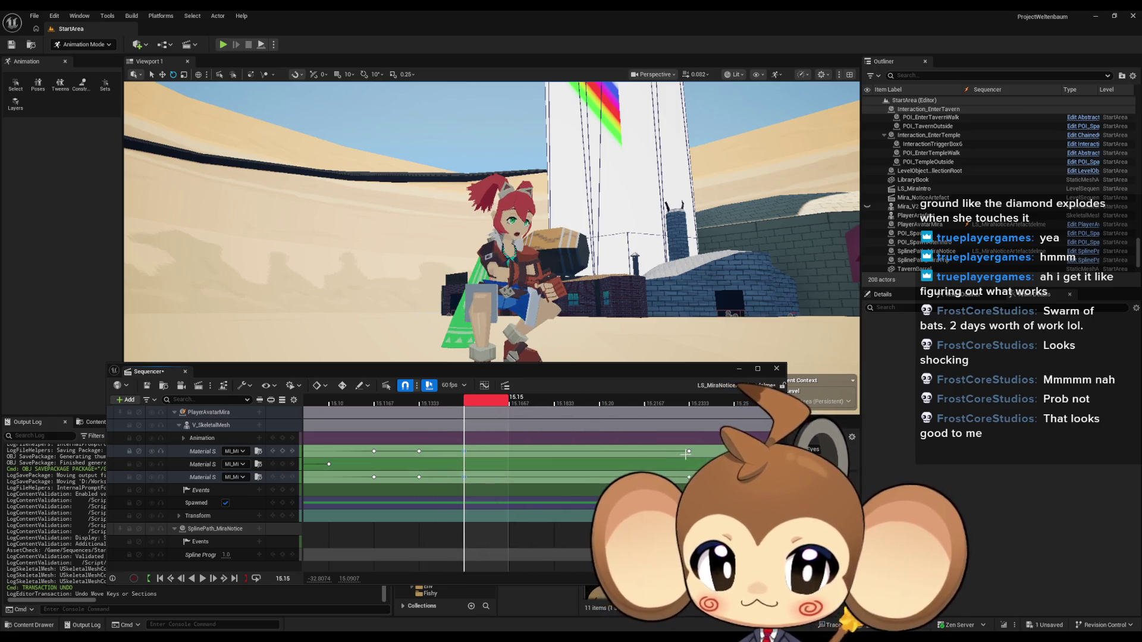
{"action": "left_click", "coordinate": [689, 479]}
{"action": "left_click", "coordinate": [508, 478]}
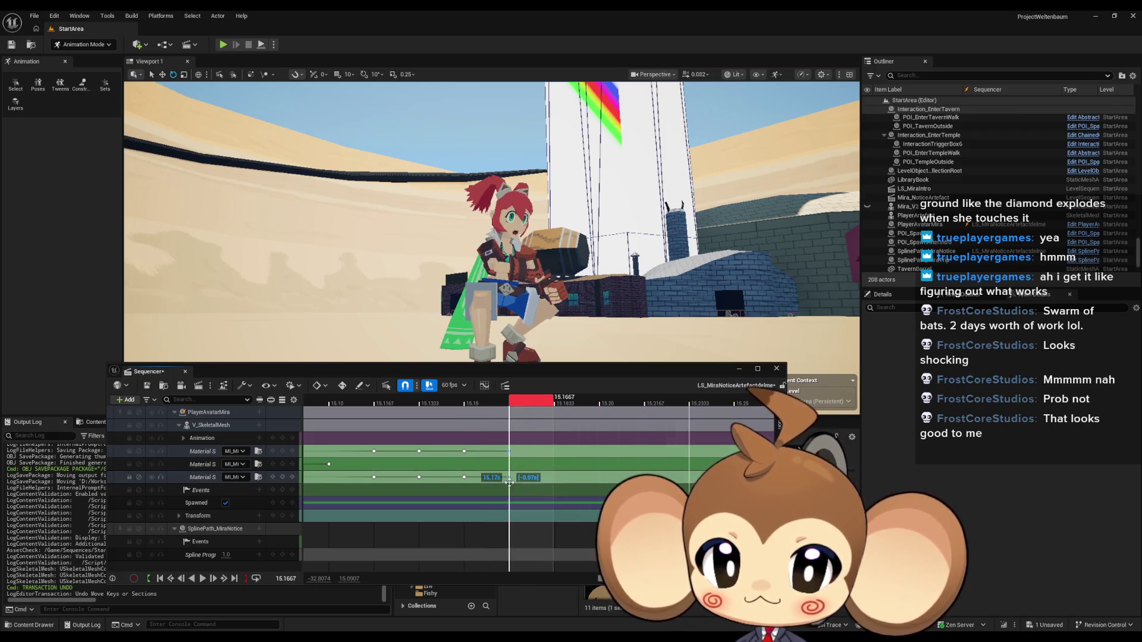
{"action": "left_click", "coordinate": [202, 579]}
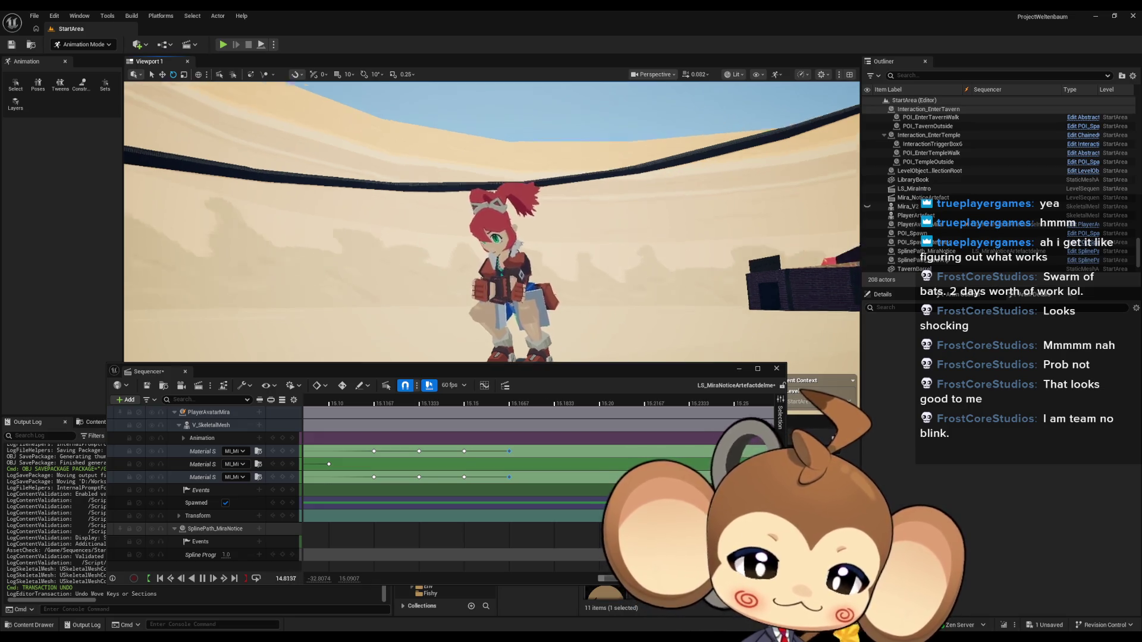
Step: Stop playback at 15.1667, expand the Animation track, and undo the last key move
{"action": "left_click", "coordinate": [202, 578]}
{"action": "left_click", "coordinate": [511, 450]}
{"action": "left_click", "coordinate": [508, 478]}
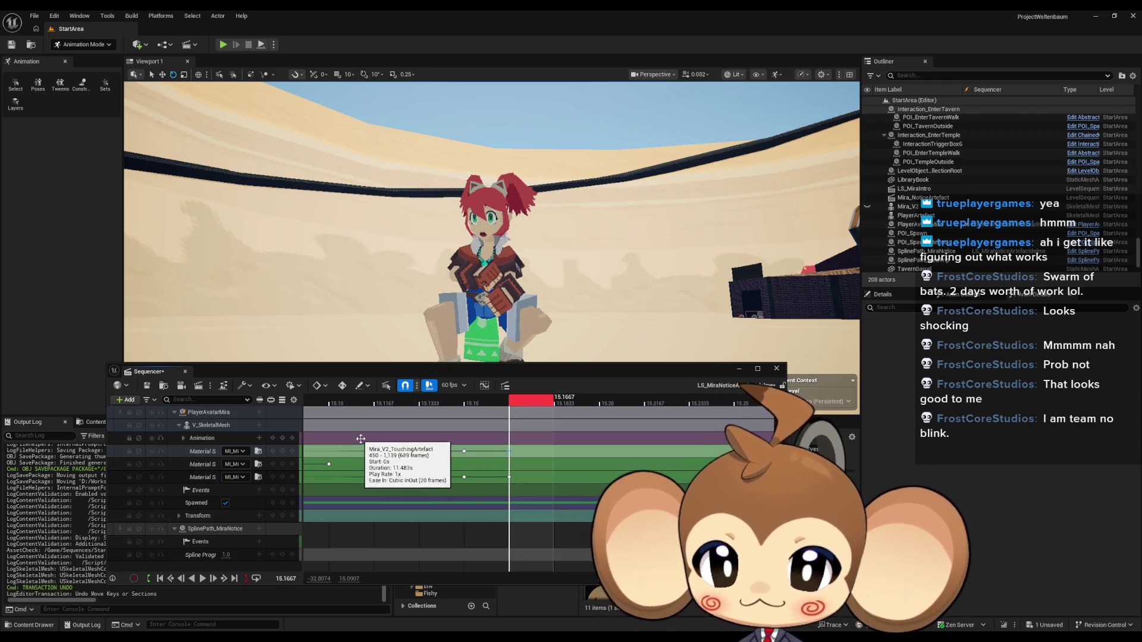
{"action": "double_click", "coordinate": [396, 440]}
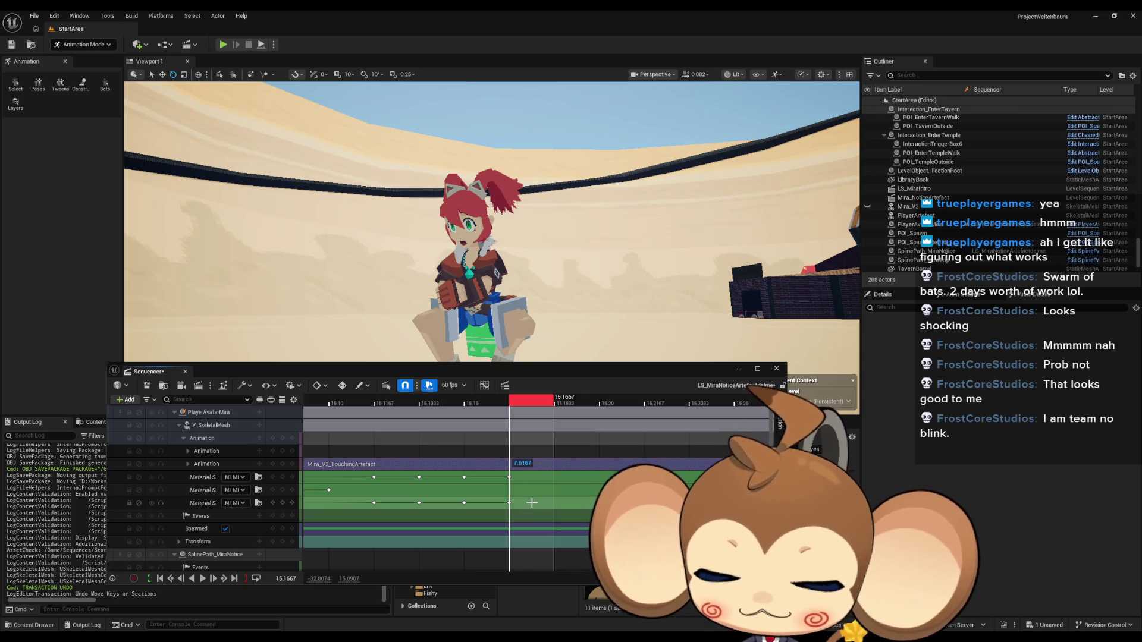
{"action": "key", "text": "ctrl+z"}
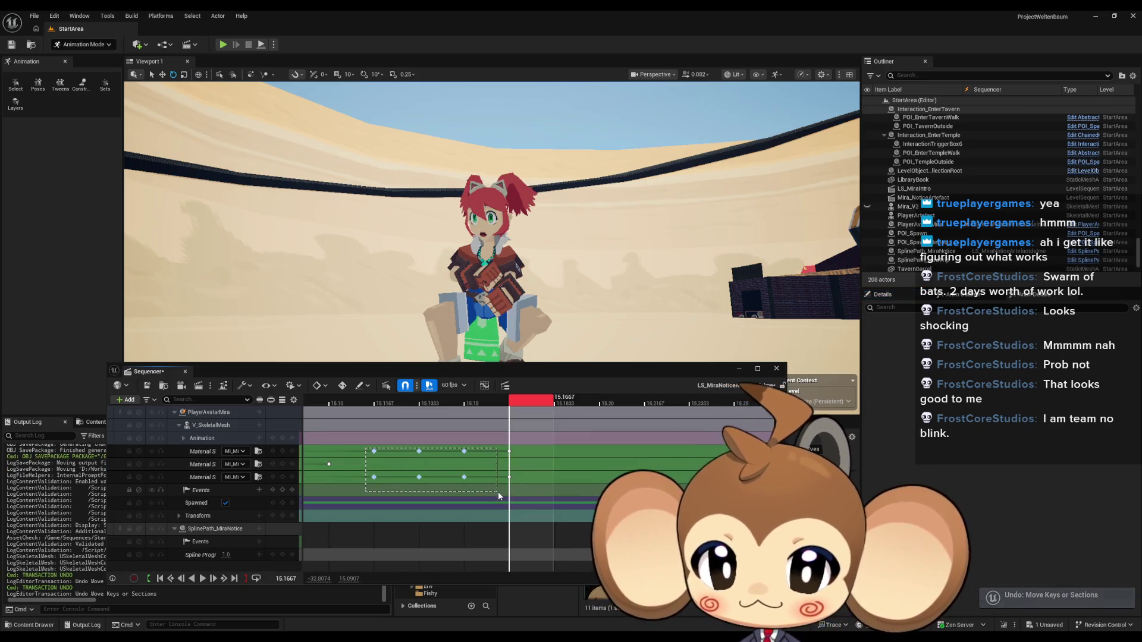
Step: Shift the selected material keys, including those at 15.15, one frame later and play to check timing
{"action": "left_click", "coordinate": [376, 450]}
{"action": "left_click_drag", "start_coordinate": [376, 450], "coordinate": [454, 448]}
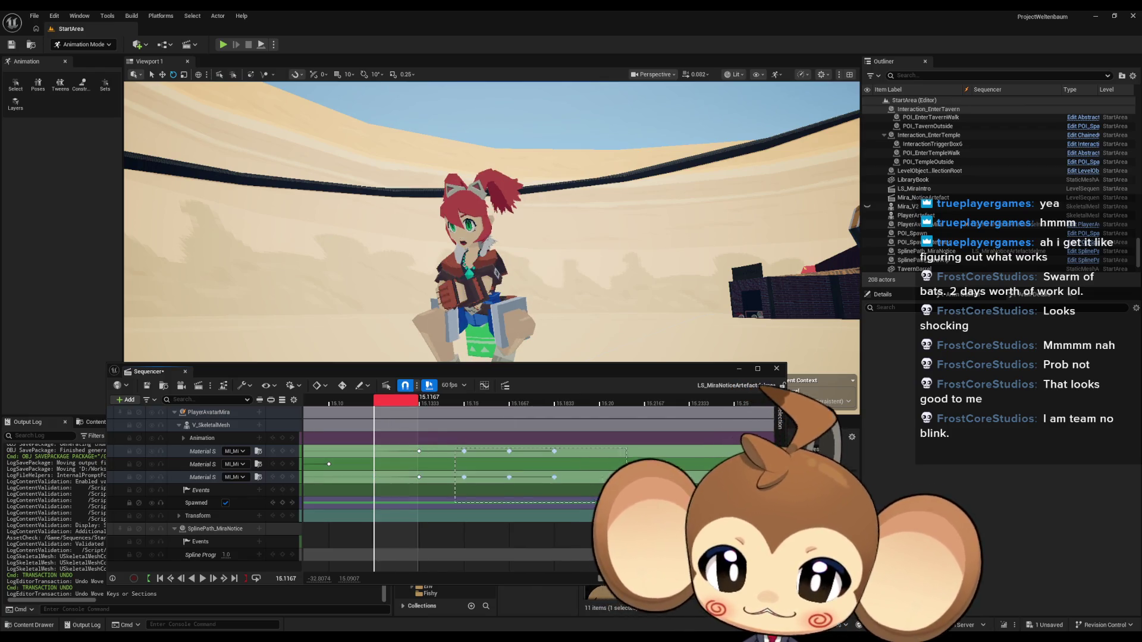
{"action": "left_click", "coordinate": [463, 452]}
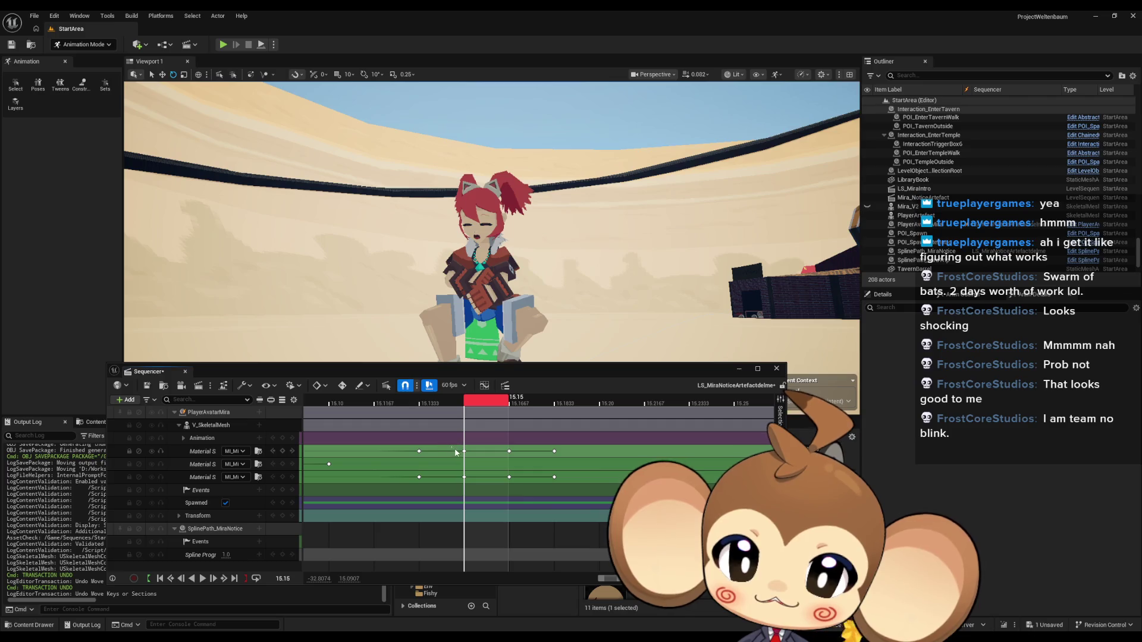
{"action": "left_click_drag", "start_coordinate": [464, 452], "coordinate": [688, 451]}
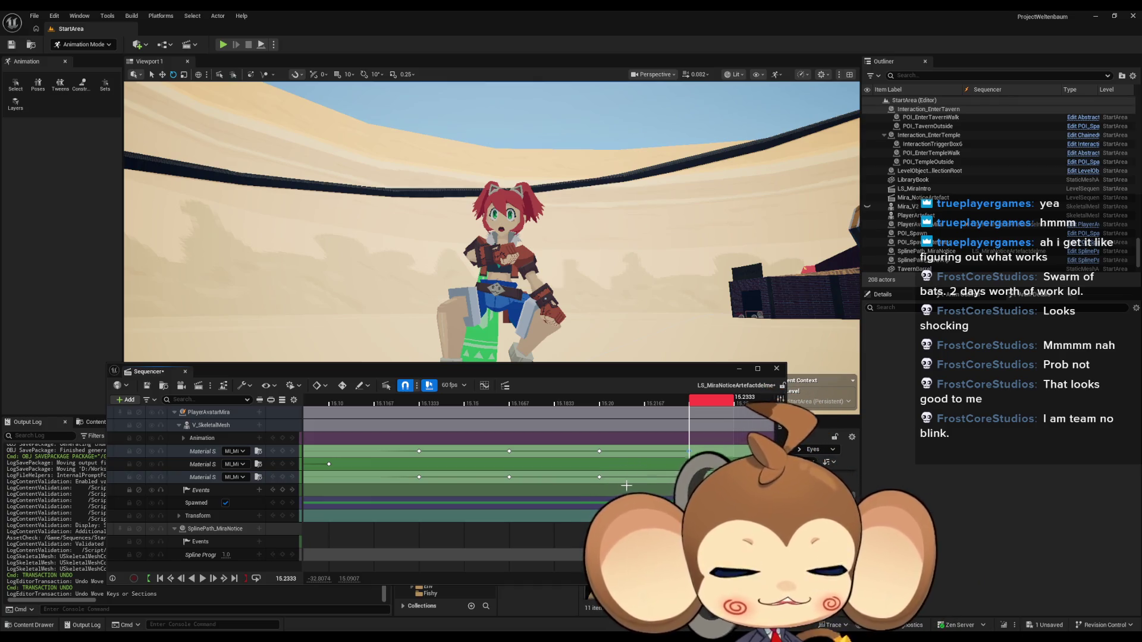
{"action": "left_click", "coordinate": [202, 579]}
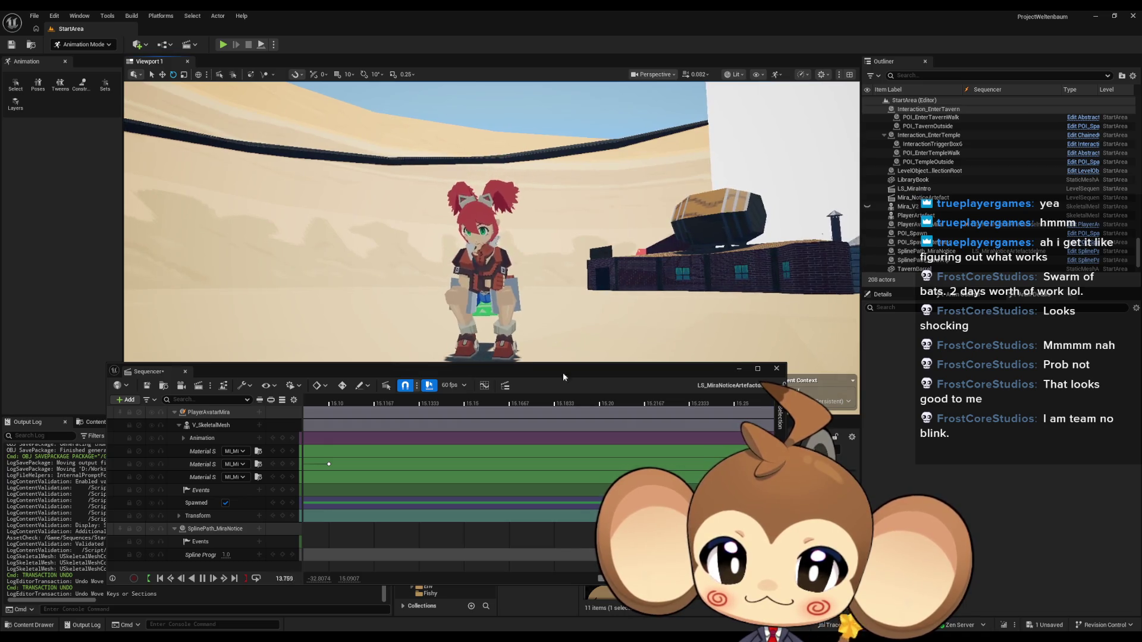
Step: Undo the recent moves, delete the later material keys, and align the remaining key with the middle track's
{"action": "key", "text": "ctrl+z"}
{"action": "key", "text": "ctrl+z"}
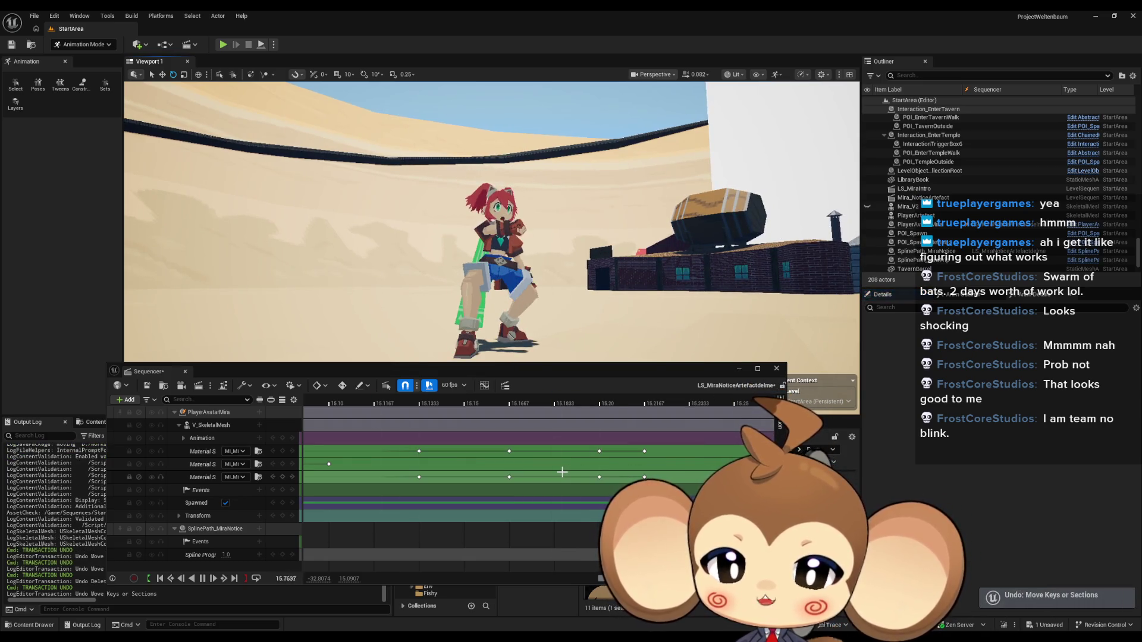
{"action": "left_click_drag", "start_coordinate": [408, 446], "coordinate": [595, 489]}
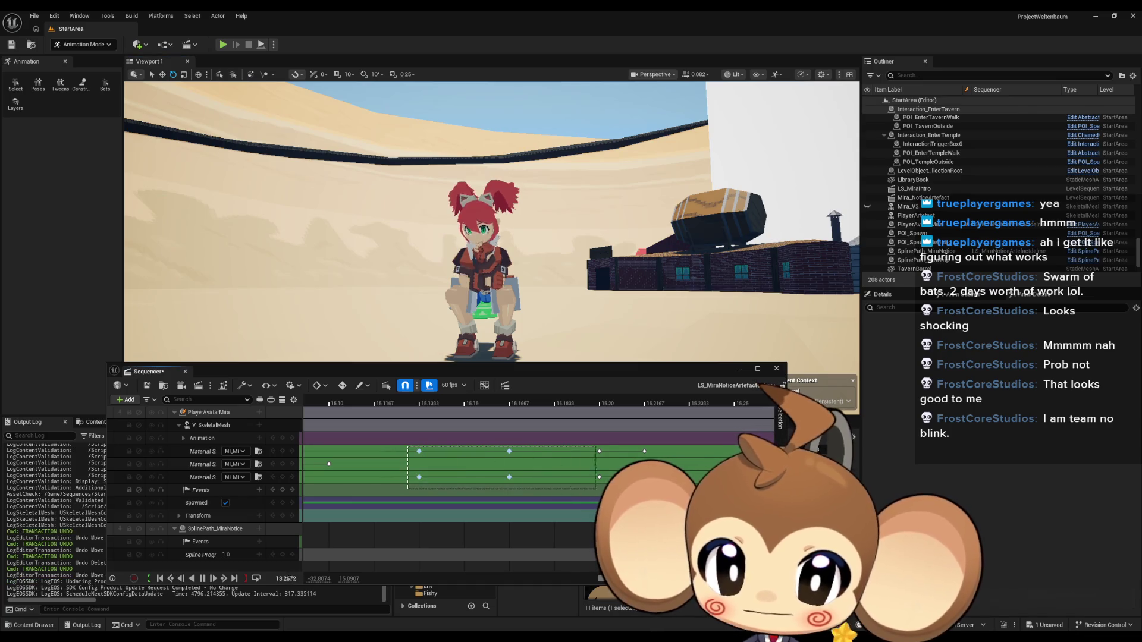
{"action": "key", "text": "Delete"}
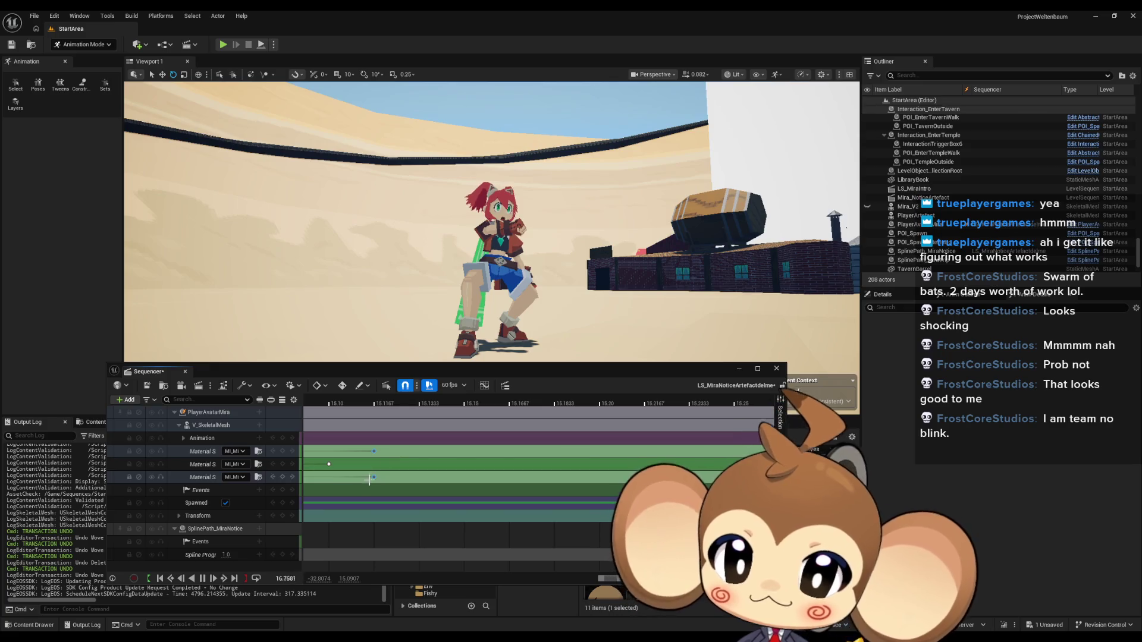
{"action": "left_click_drag", "start_coordinate": [372, 477], "coordinate": [329, 476]}
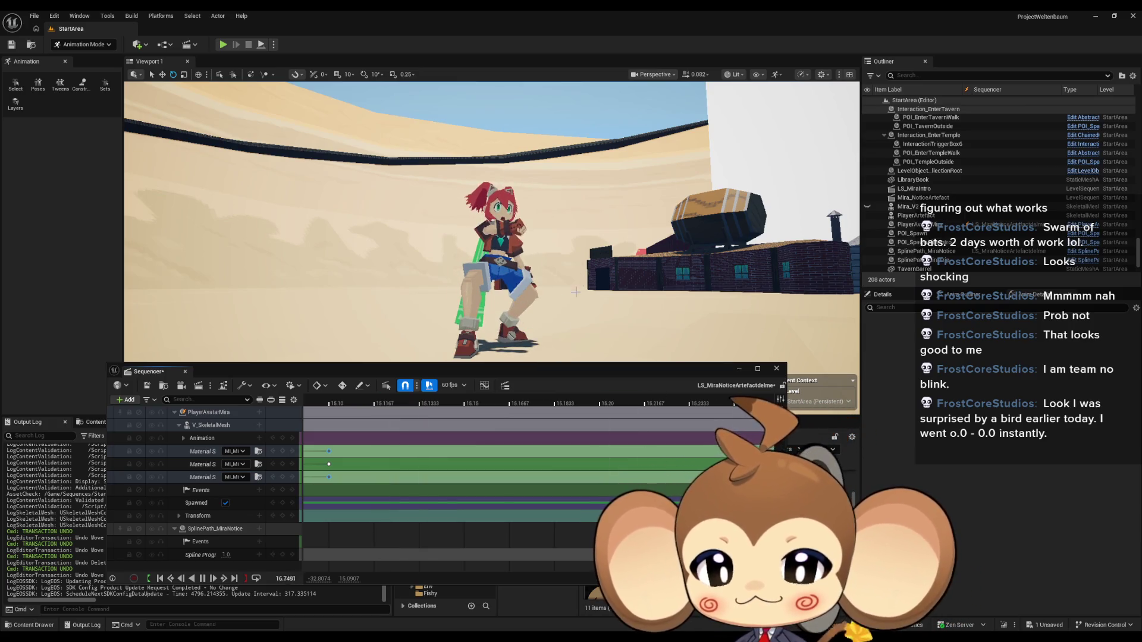
Step: Reposition the sequence editor, stop playback, and scrub between 15.10 and 15.1167 around the touch
{"action": "left_click_drag", "start_coordinate": [514, 376], "coordinate": [553, 406]}
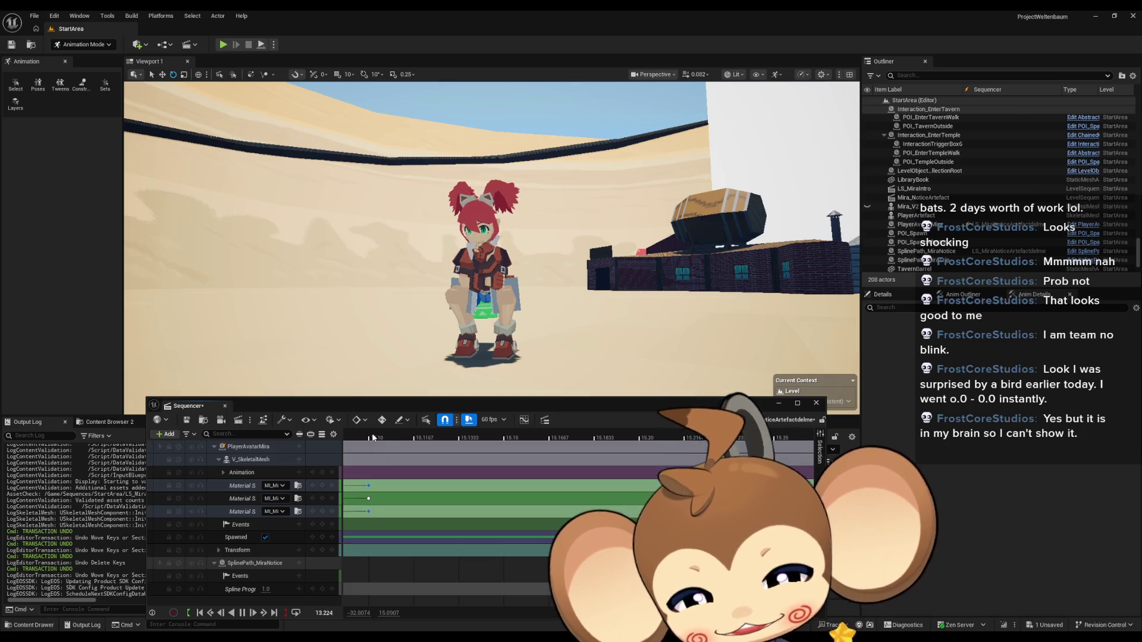
{"action": "left_click", "coordinate": [426, 439]}
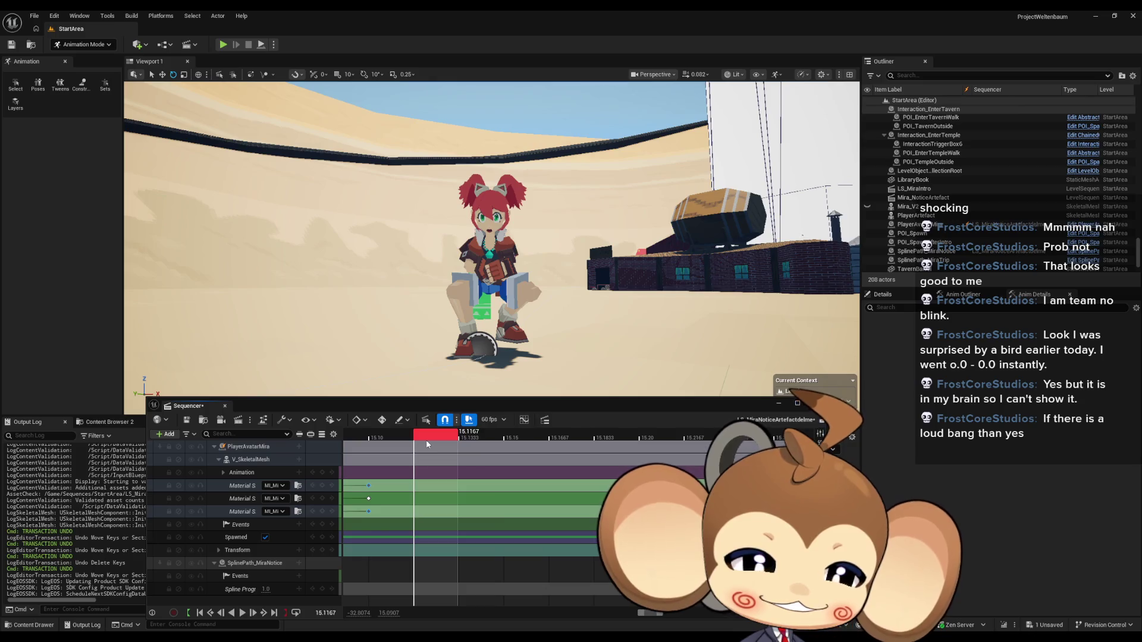
{"action": "left_click_drag", "start_coordinate": [426, 443], "coordinate": [394, 443]}
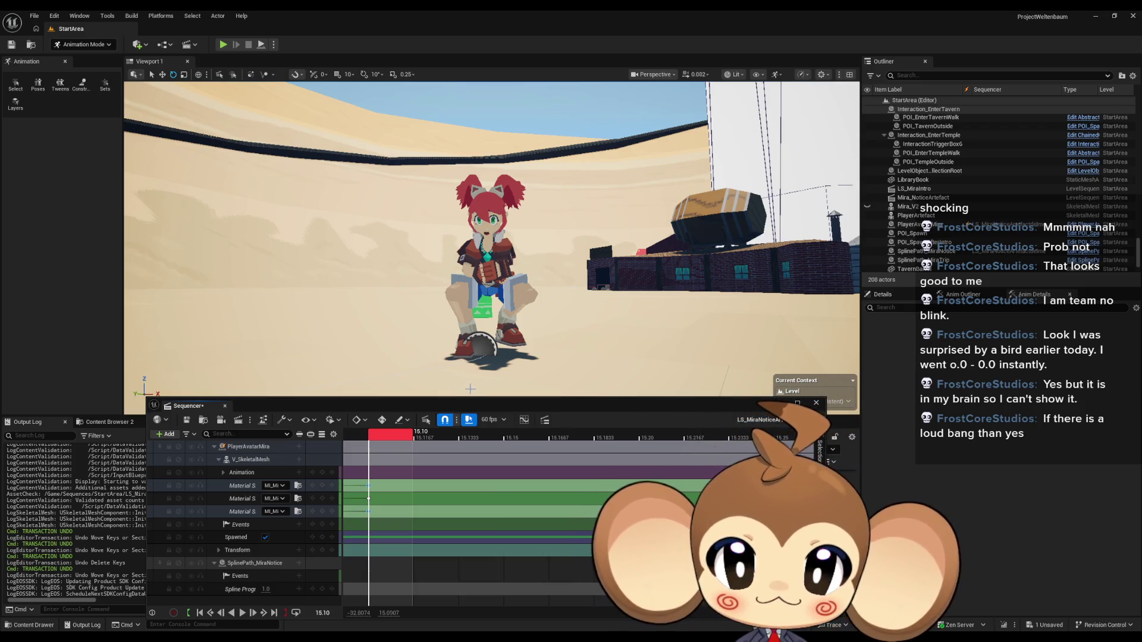
{"action": "mouse_move", "coordinate": [383, 437]}
{"action": "left_mouse_down"}
{"action": "mouse_move", "coordinate": [476, 446]}
{"action": "mouse_move", "coordinate": [353, 448]}
{"action": "mouse_move", "coordinate": [618, 464]}
{"action": "mouse_move", "coordinate": [434, 471]}
{"action": "mouse_move", "coordinate": [465, 466]}
{"action": "left_mouse_up"}
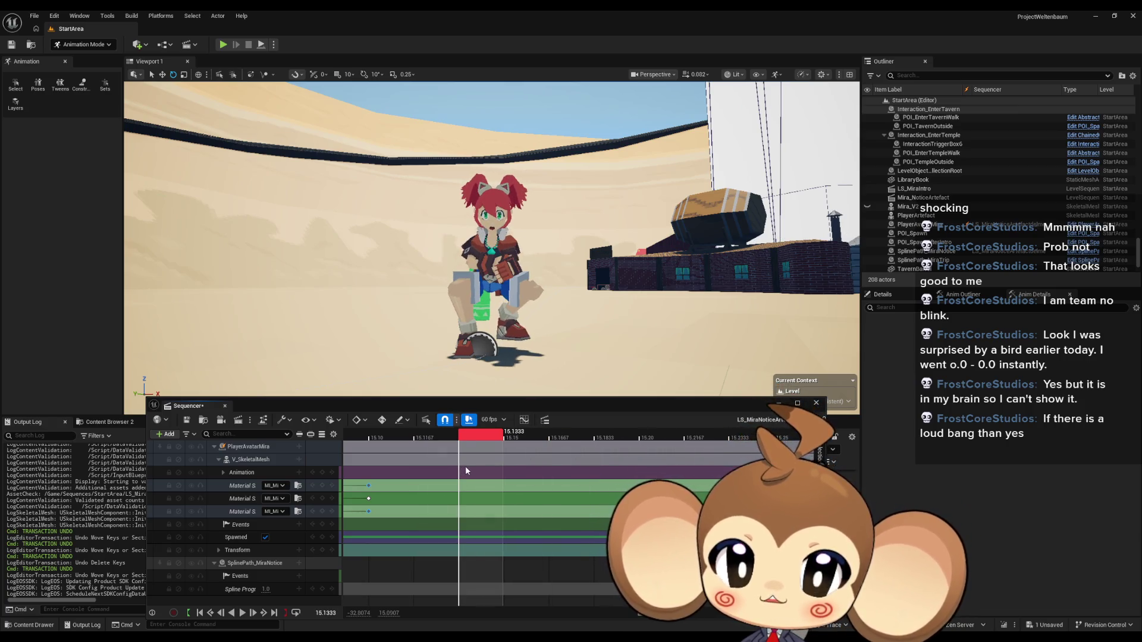
Step: Set the first eye slot to MI_Mira_Eye_SqueezedShut at 15.1333
{"action": "left_click", "coordinate": [283, 486]}
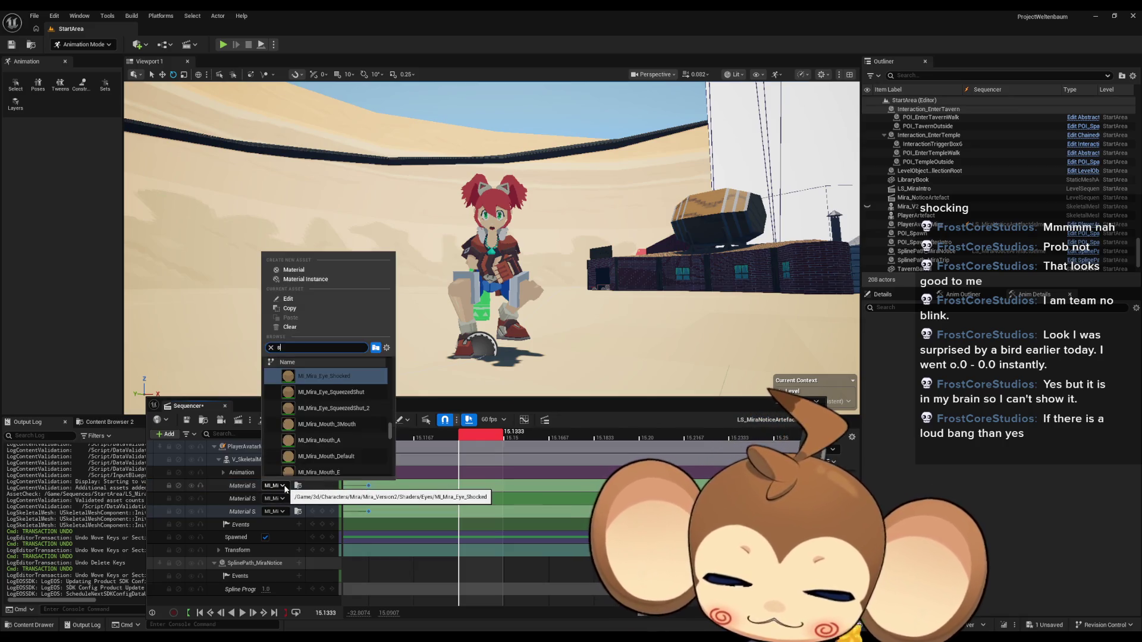
{"action": "type", "text": "qee"}
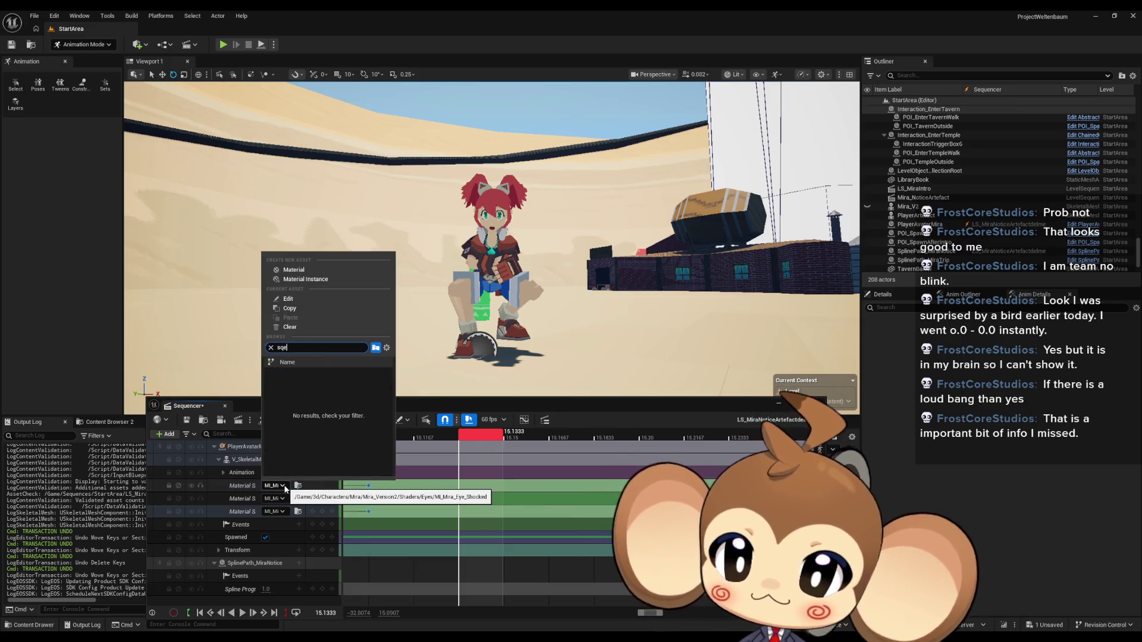
{"action": "key", "text": "BackSpace"}
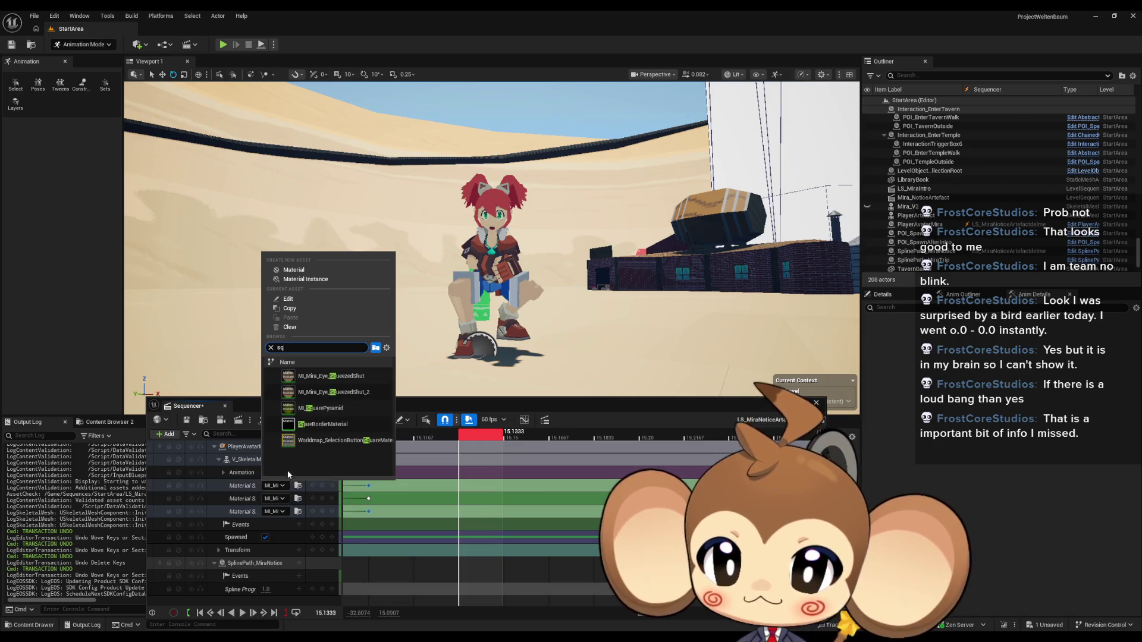
{"action": "left_click", "coordinate": [363, 379]}
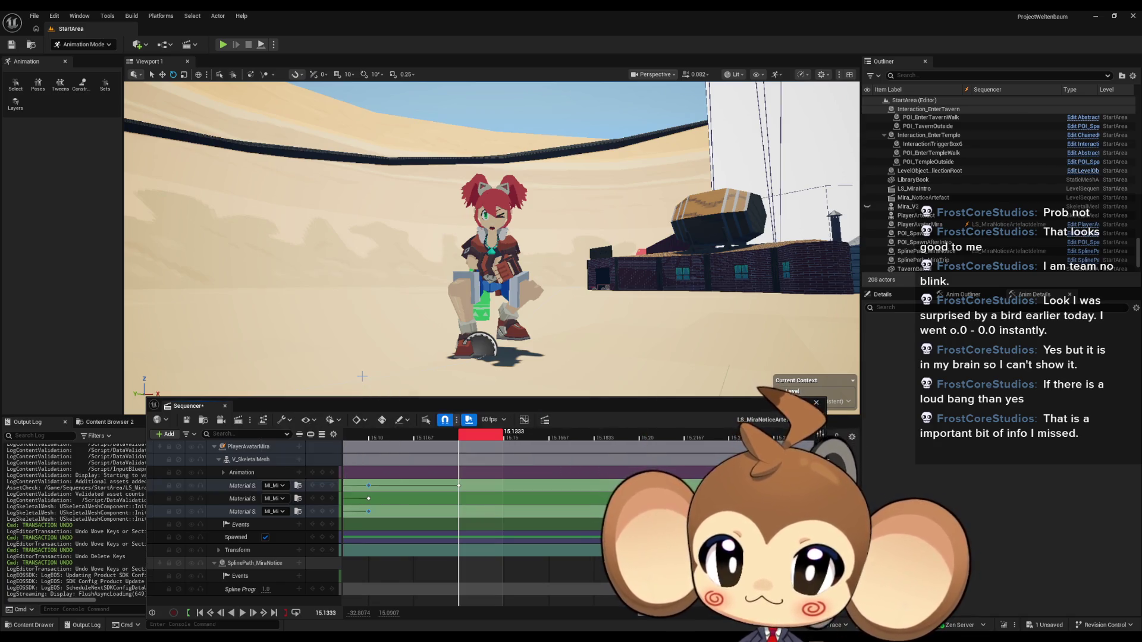
{"action": "left_click", "coordinate": [275, 486]}
{"action": "type", "text": "eq"}
{"action": "key", "text": "BackSpace"}
{"action": "key", "text": "BackSpace"}
{"action": "type", "text": "sq"}
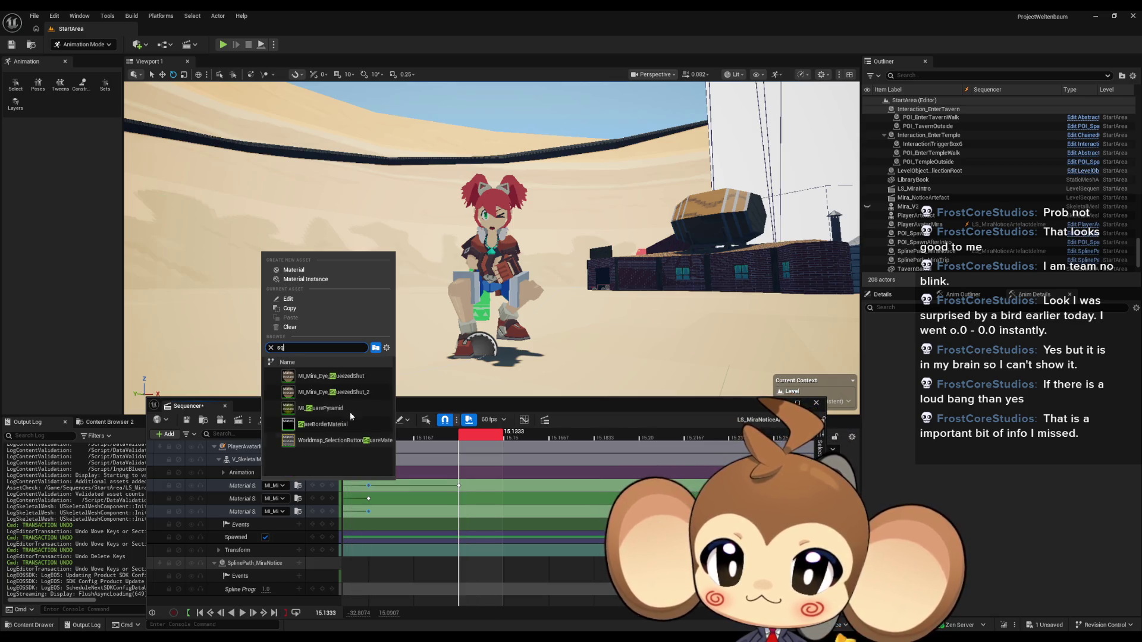
{"action": "left_click", "coordinate": [363, 390]}
{"action": "scroll", "coordinate": [363, 391], "scroll_direction": "up", "scroll_amount": 5}
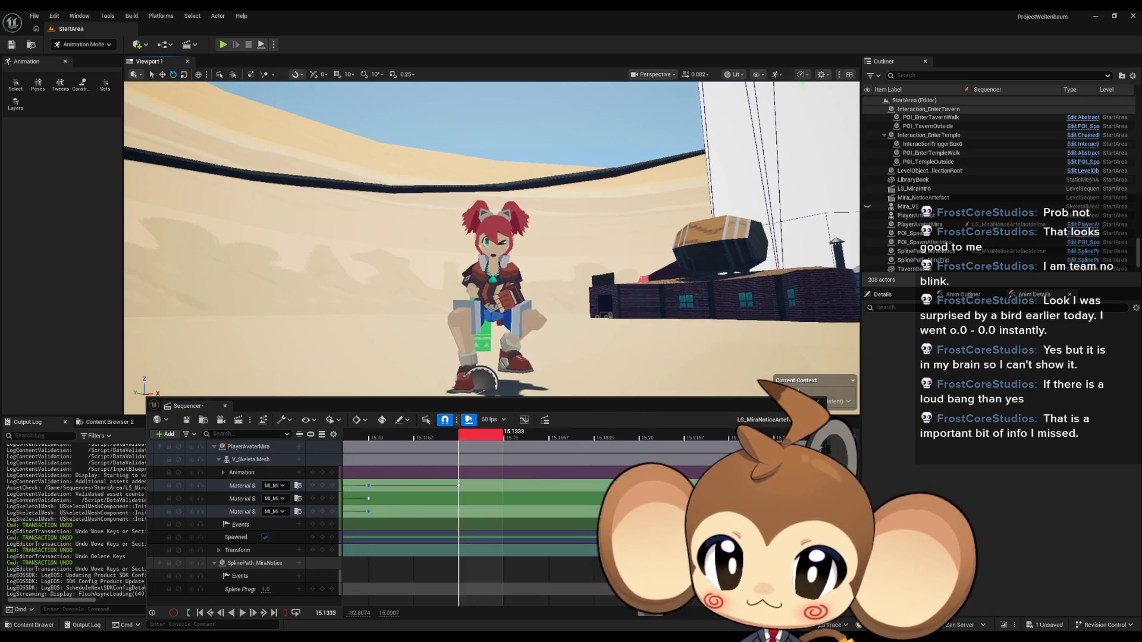
{"action": "scroll", "coordinate": [363, 390], "scroll_direction": "up", "scroll_amount": 5}
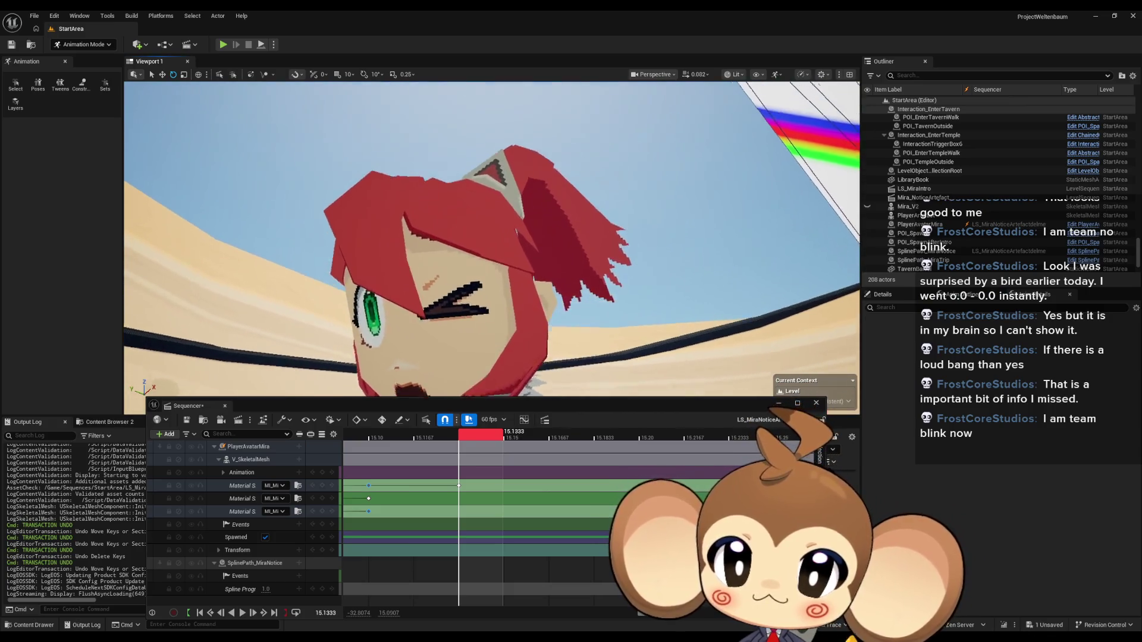
Step: Set the third eye slot to MI_Mira_Eye_SqueezedShut by searching 'sq'
{"action": "left_click", "coordinate": [279, 512]}
{"action": "type", "text": "sq"}
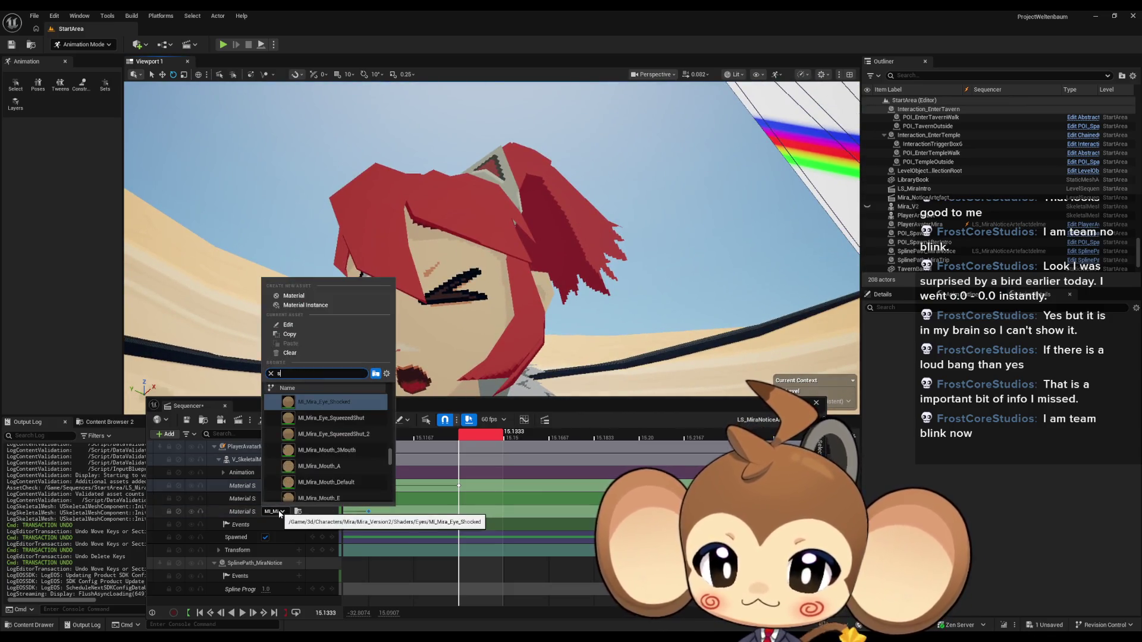
{"action": "left_click", "coordinate": [331, 402]}
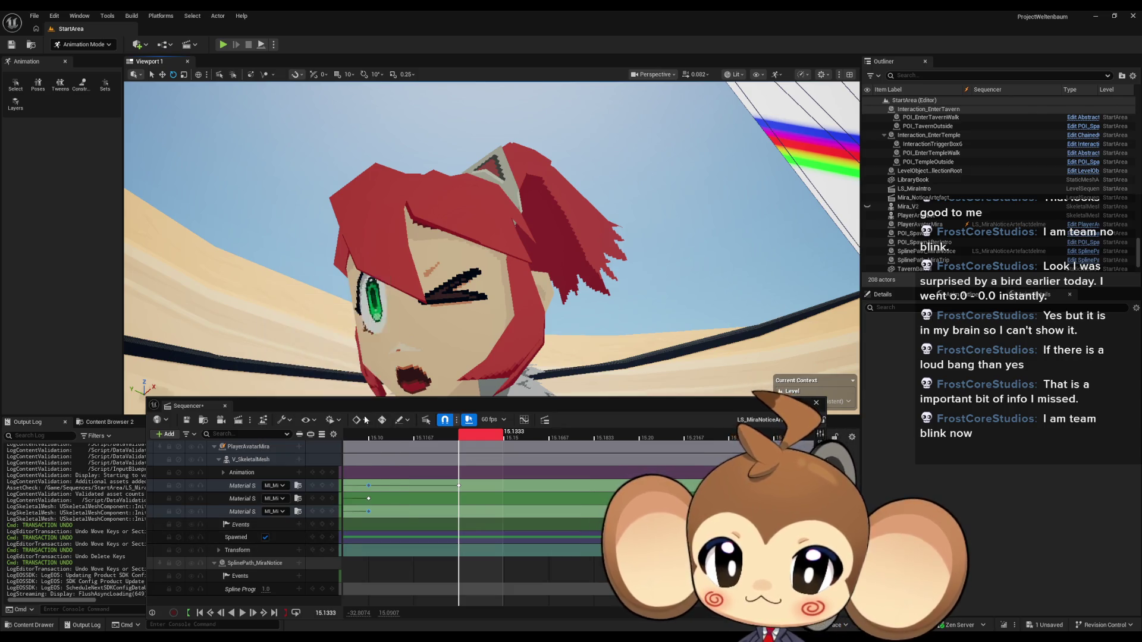
{"action": "scroll", "coordinate": [492, 238], "scroll_direction": "down", "scroll_amount": 5}
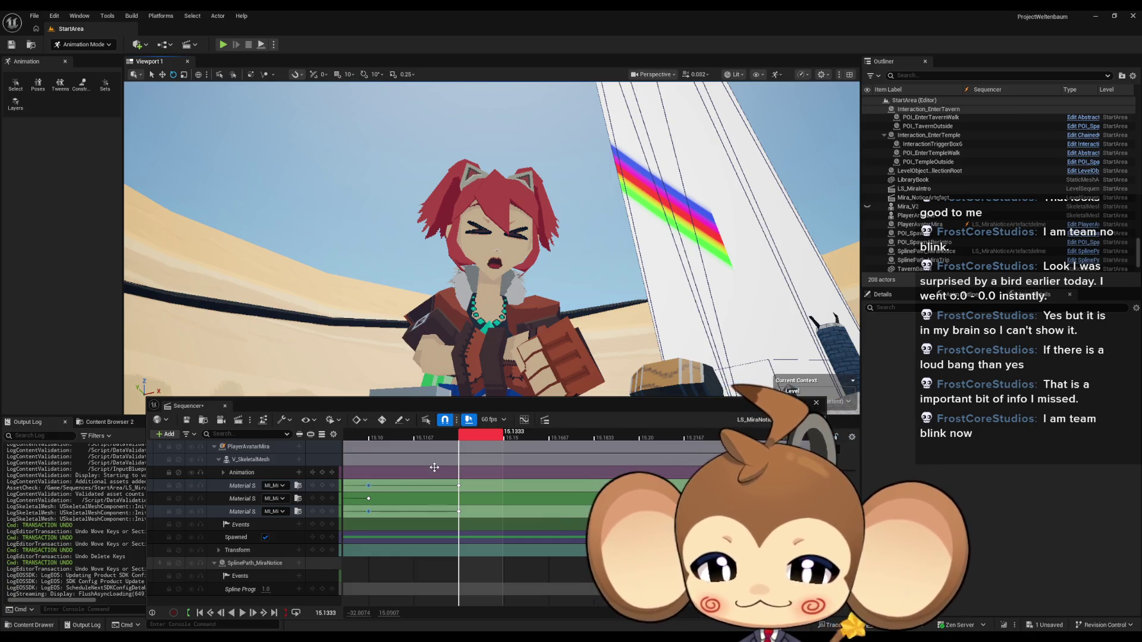
Step: Undo an accidental section paste, move the bottom material key, and check the pose at 15.1333
{"action": "key", "text": "ctrl+v"}
{"action": "key", "text": "ctrl+z"}
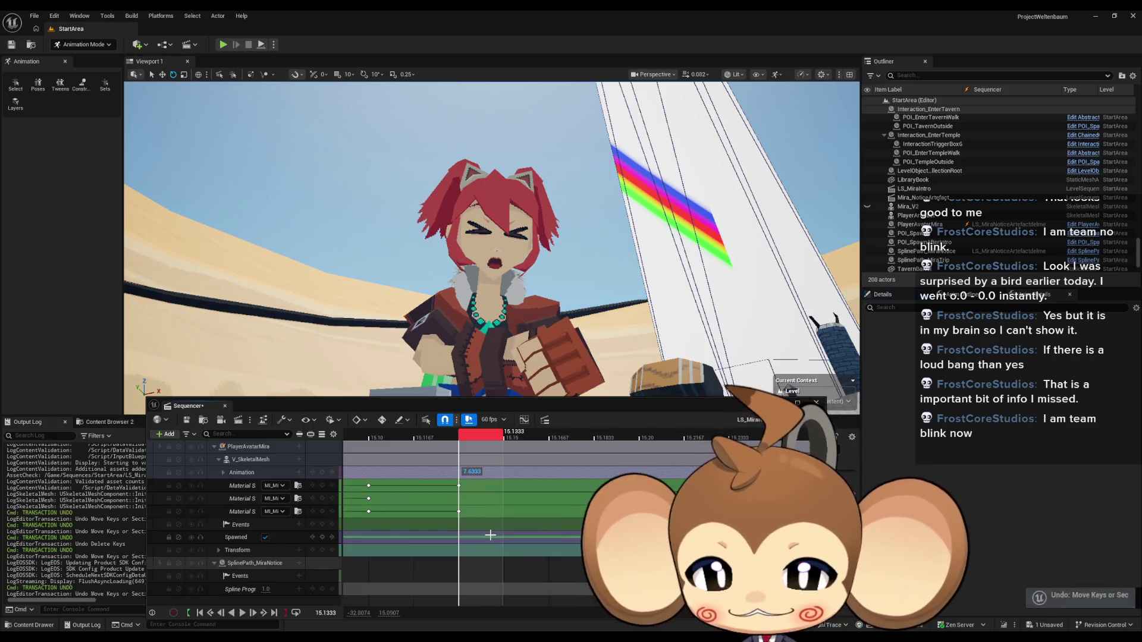
{"action": "left_click", "coordinate": [458, 511]}
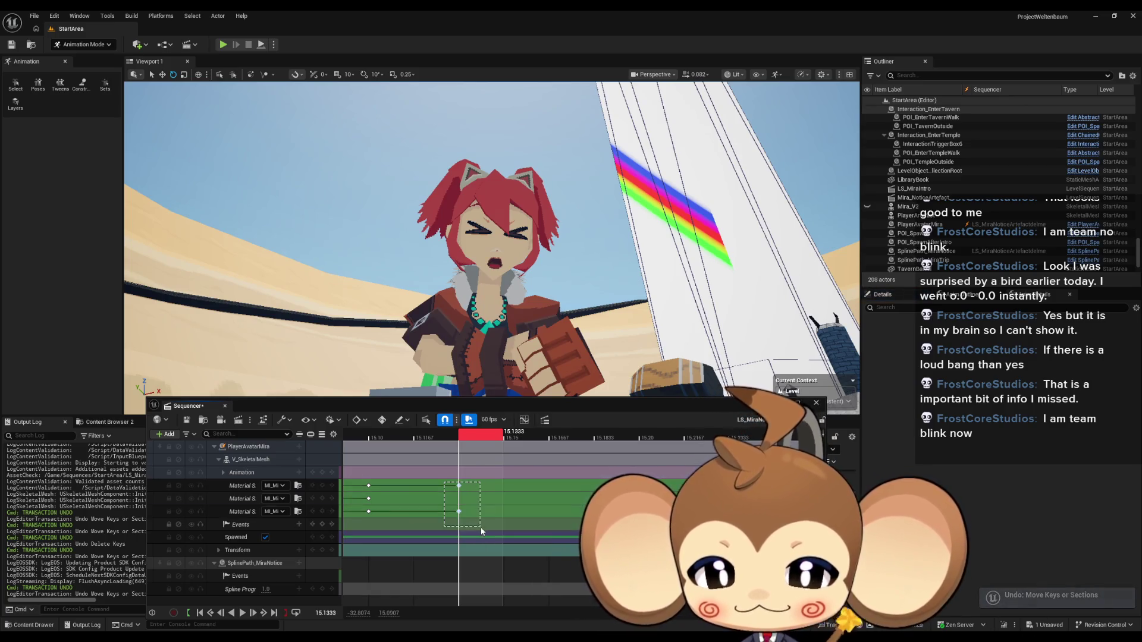
{"action": "mouse_move", "coordinate": [458, 512]}
{"action": "left_mouse_down"}
{"action": "mouse_move", "coordinate": [503, 512]}
{"action": "mouse_move", "coordinate": [379, 515]}
{"action": "mouse_move", "coordinate": [555, 515]}
{"action": "left_mouse_up"}
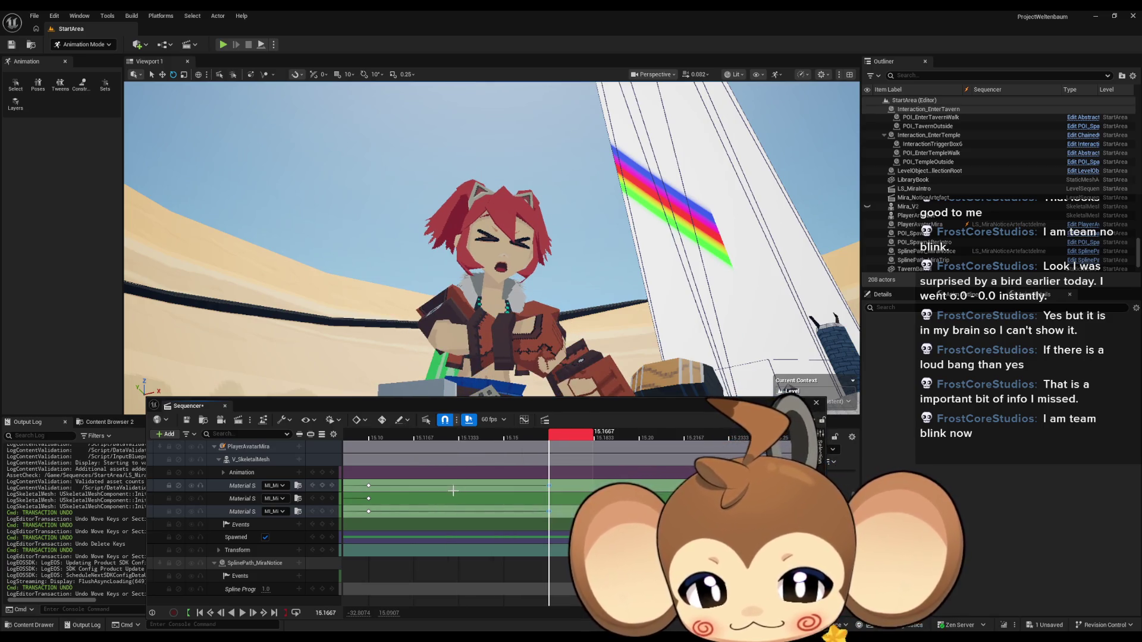
{"action": "left_click", "coordinate": [467, 436]}
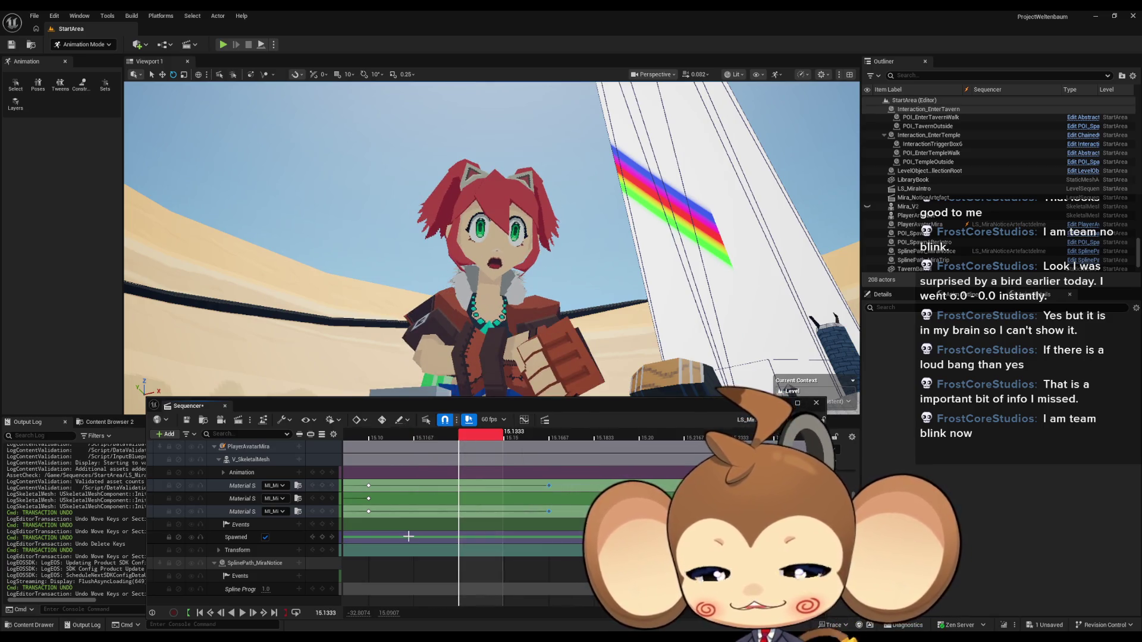
Step: Move the first slot's eye key to 15.20 and the third slot's to about 15.15–15.167, scrubbing to check
{"action": "left_click", "coordinate": [368, 511]}
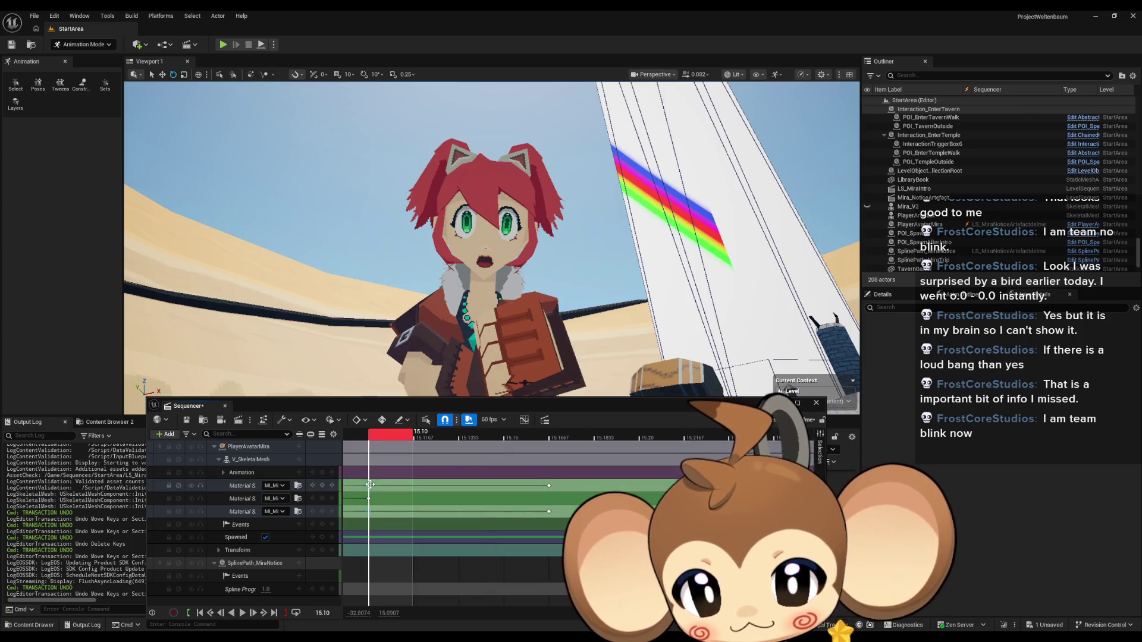
{"action": "left_click_drag", "start_coordinate": [370, 485], "coordinate": [729, 479]}
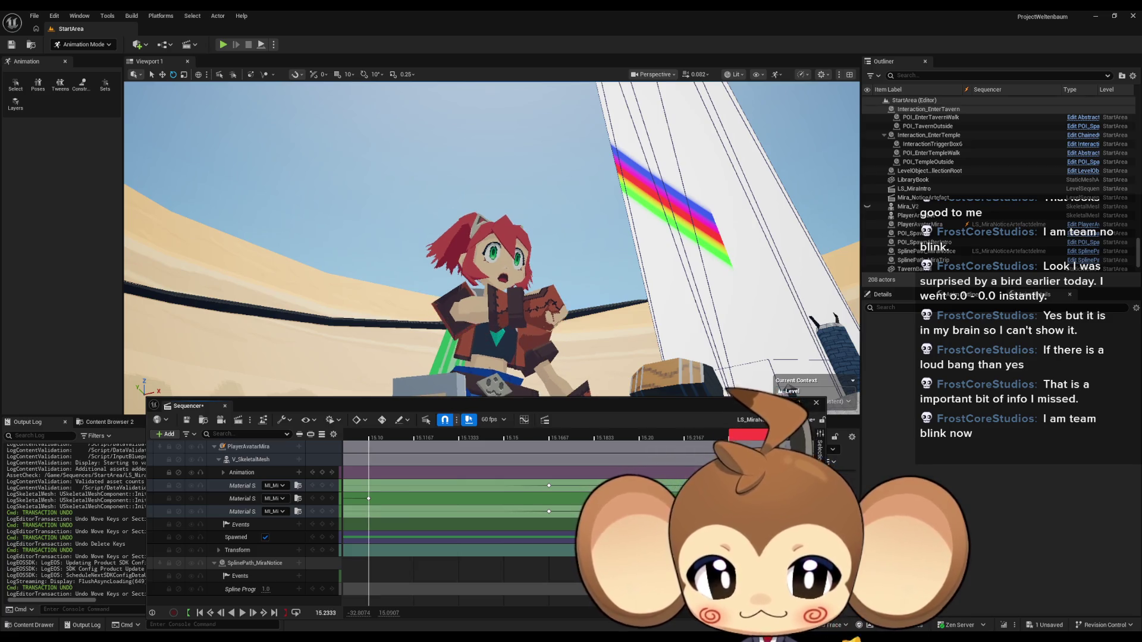
{"action": "left_click", "coordinate": [549, 485]}
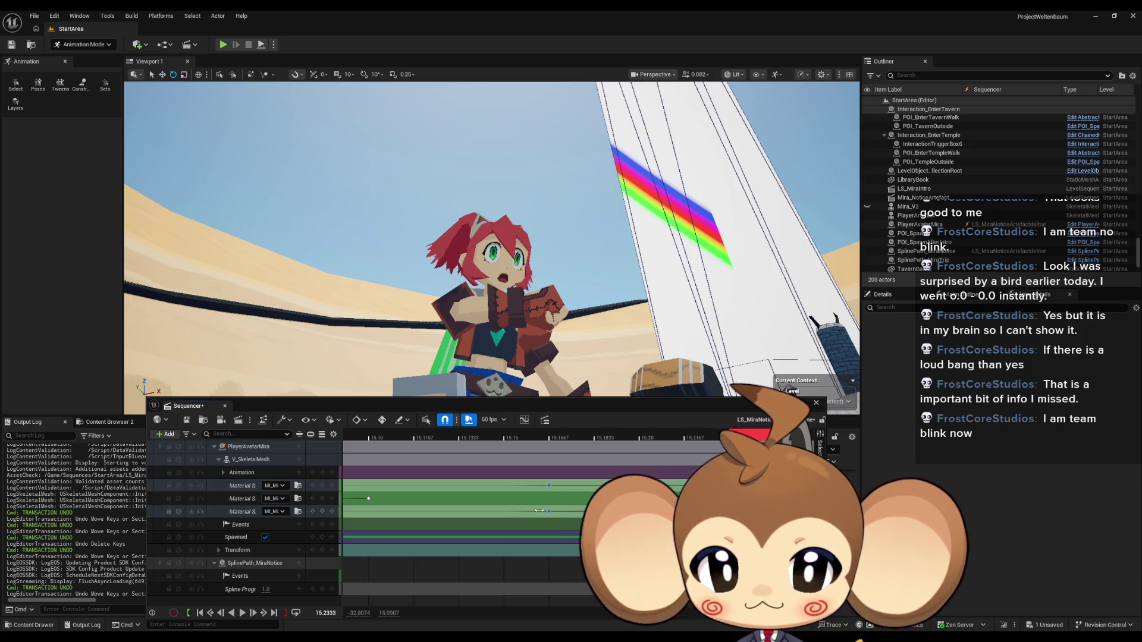
{"action": "left_click_drag", "start_coordinate": [549, 512], "coordinate": [470, 513]}
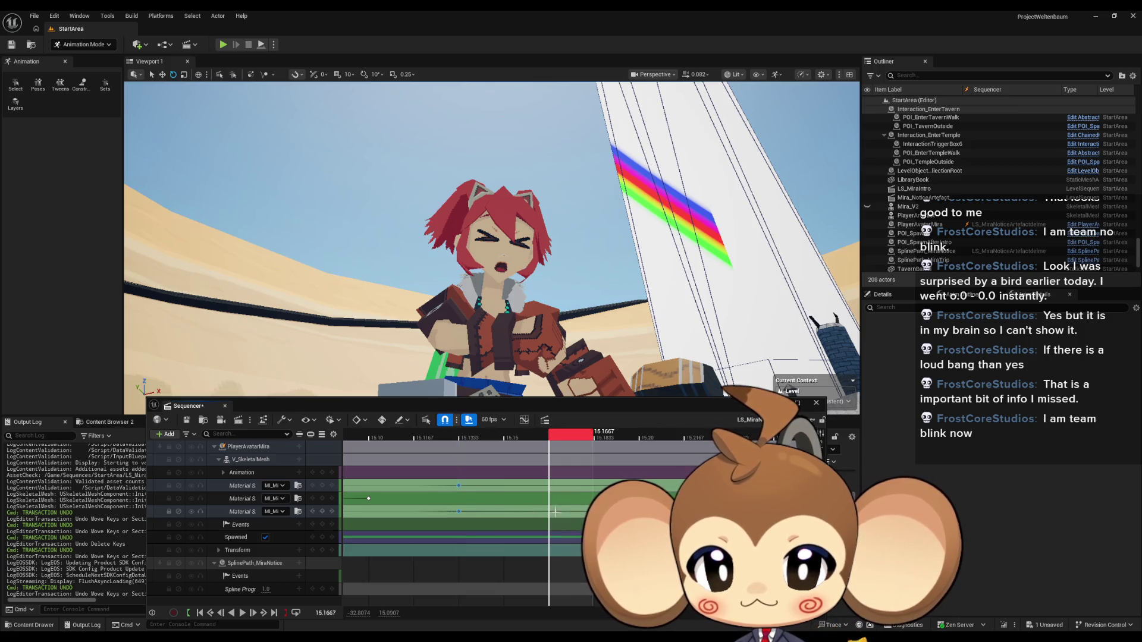
{"action": "key", "text": "Right"}
{"action": "key", "text": "Right"}
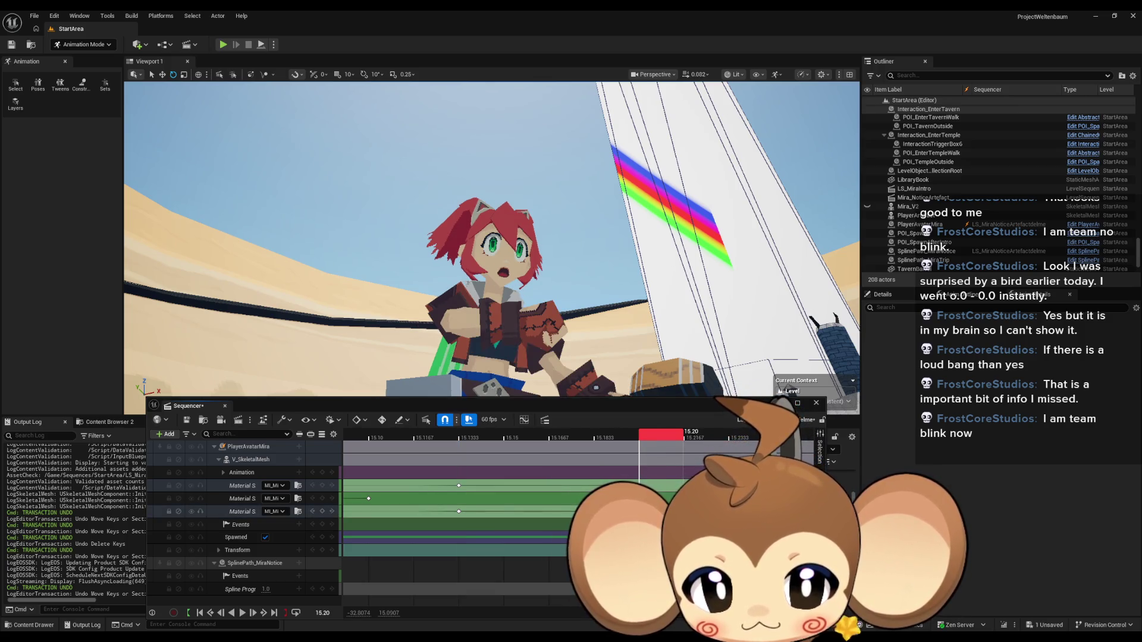
{"action": "left_click_drag", "start_coordinate": [648, 513], "coordinate": [559, 513]}
{"action": "left_click_drag", "start_coordinate": [573, 439], "coordinate": [470, 450]}
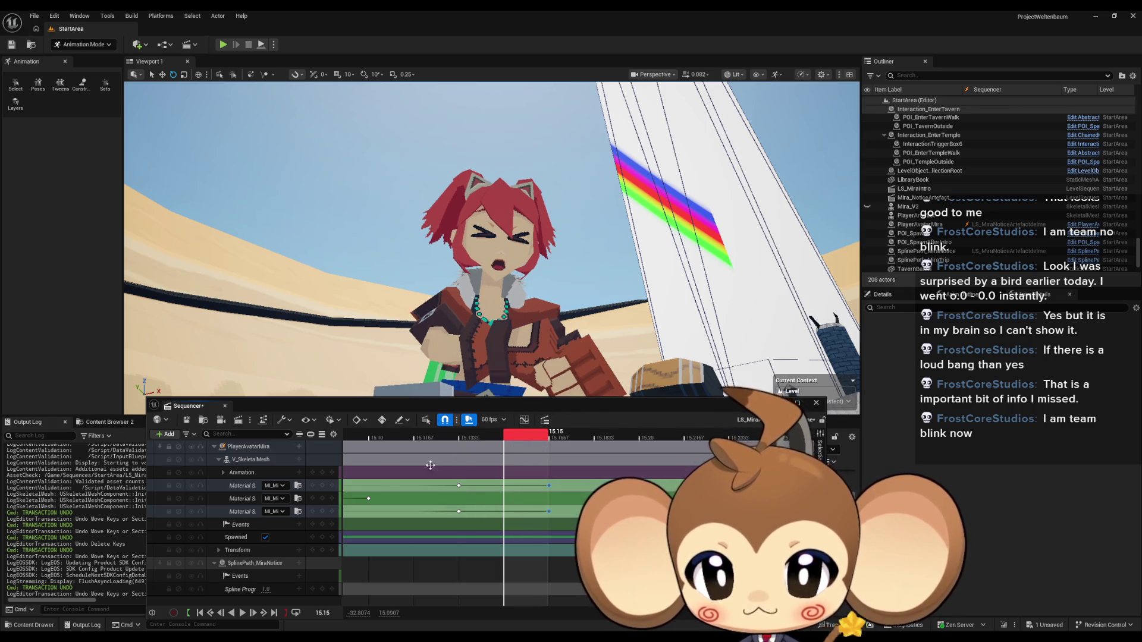
Step: Key ML_Mira_Eye_HalfClosed on the first and third eye slots at 15.15
{"action": "left_click", "coordinate": [275, 486]}
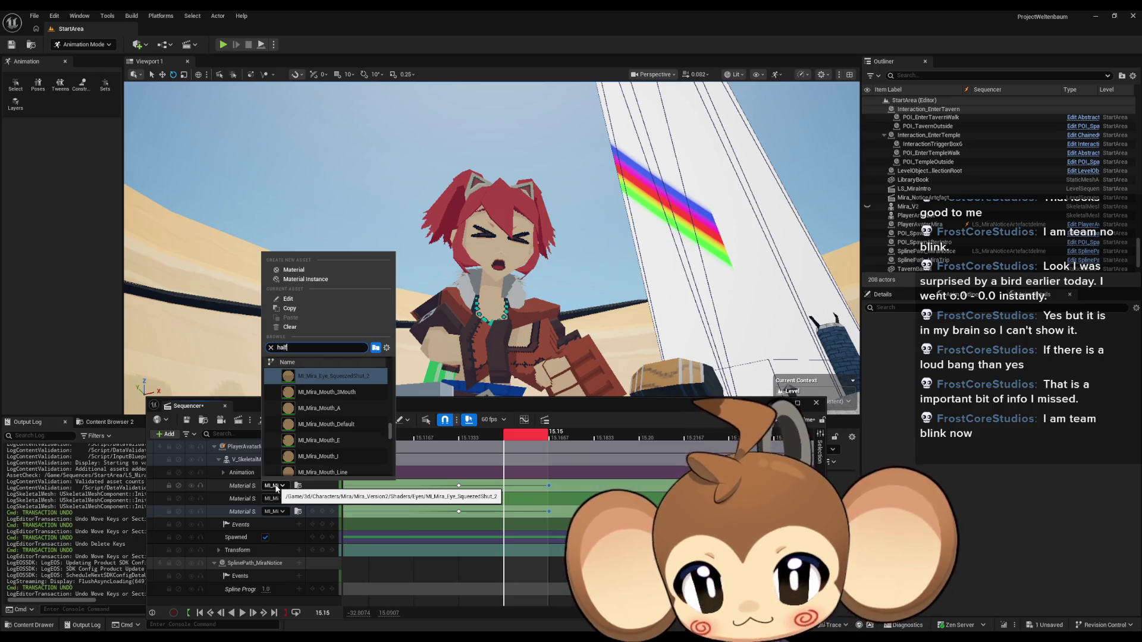
{"action": "left_click", "coordinate": [331, 377]}
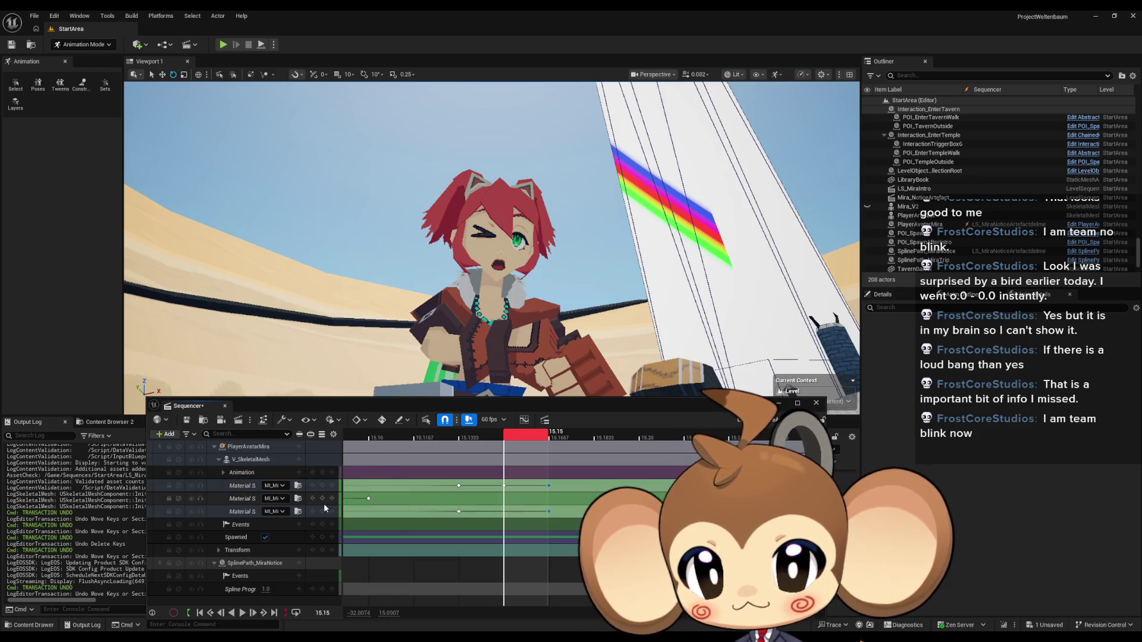
{"action": "left_click", "coordinate": [272, 511]}
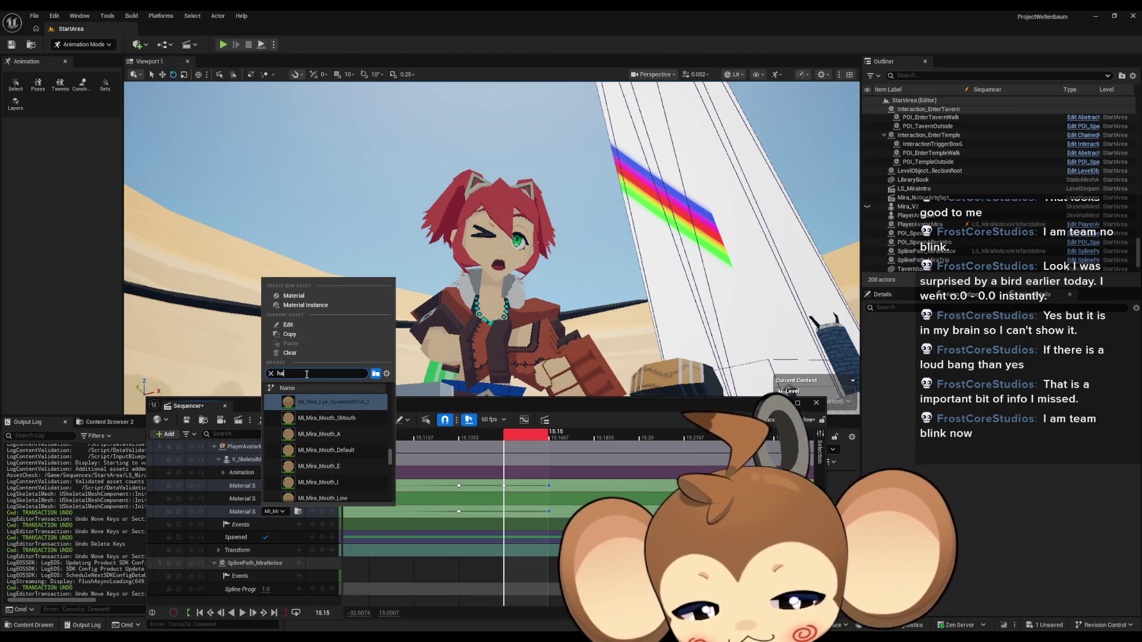
{"action": "type", "text": "lf"}
{"action": "left_click", "coordinate": [319, 399]}
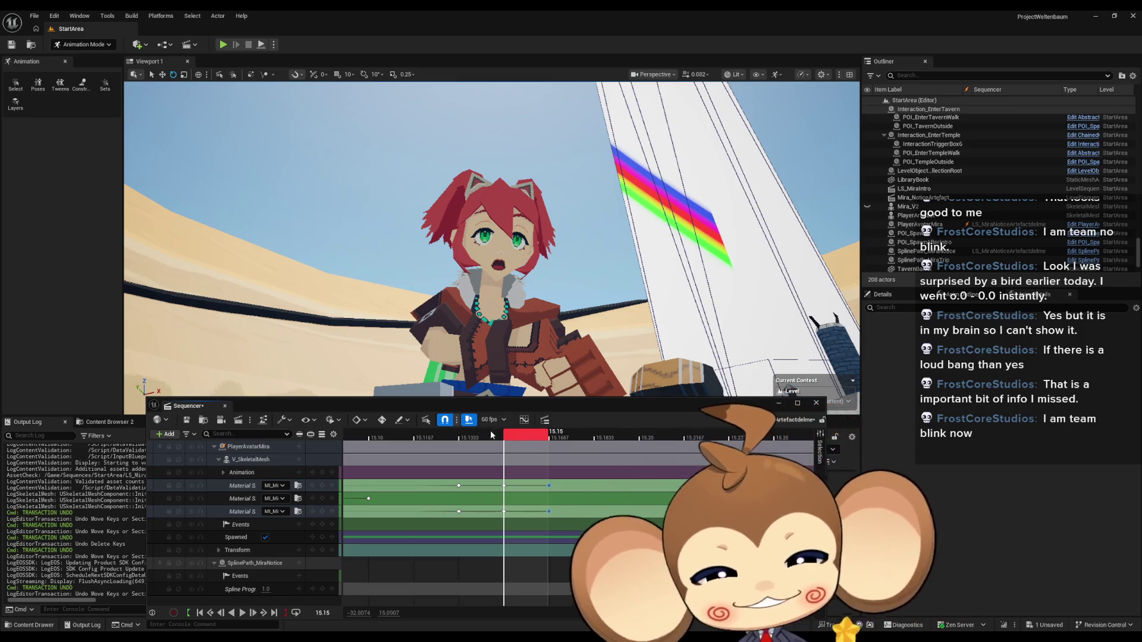
Step: At 15.1167, key the half-closed eye material on both slots, then return the playhead to 15.10
{"action": "left_click_drag", "start_coordinate": [490, 434], "coordinate": [435, 449]}
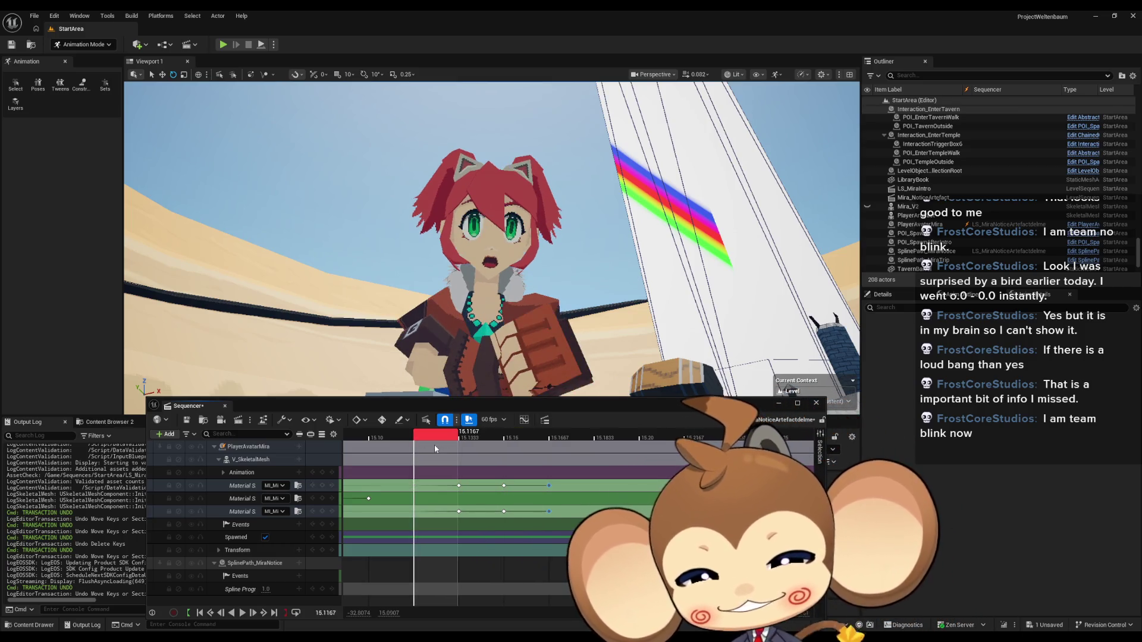
{"action": "left_click", "coordinate": [280, 485]}
{"action": "type", "text": "ha"}
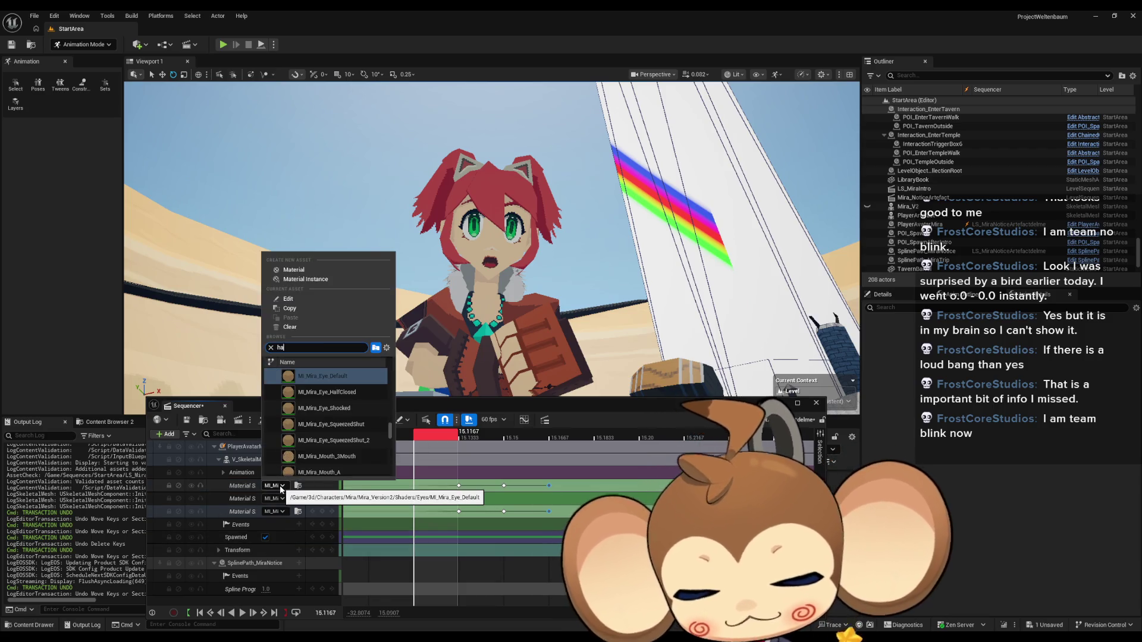
{"action": "type", "text": "lf"}
{"action": "left_click", "coordinate": [318, 377]}
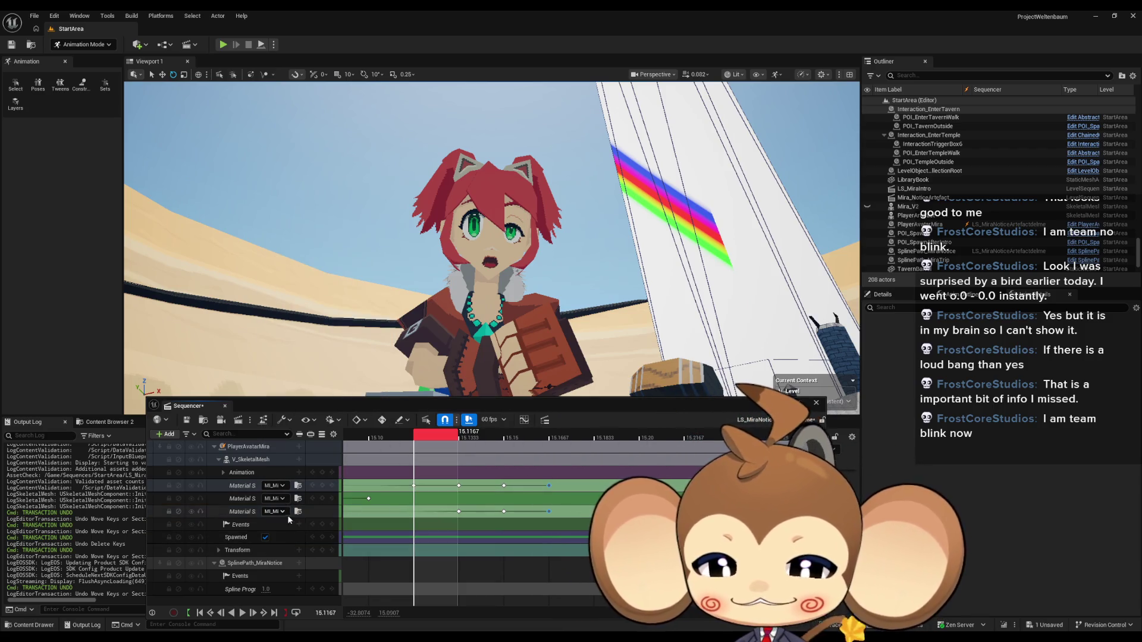
{"action": "left_click", "coordinate": [273, 511]}
{"action": "type", "text": "h"}
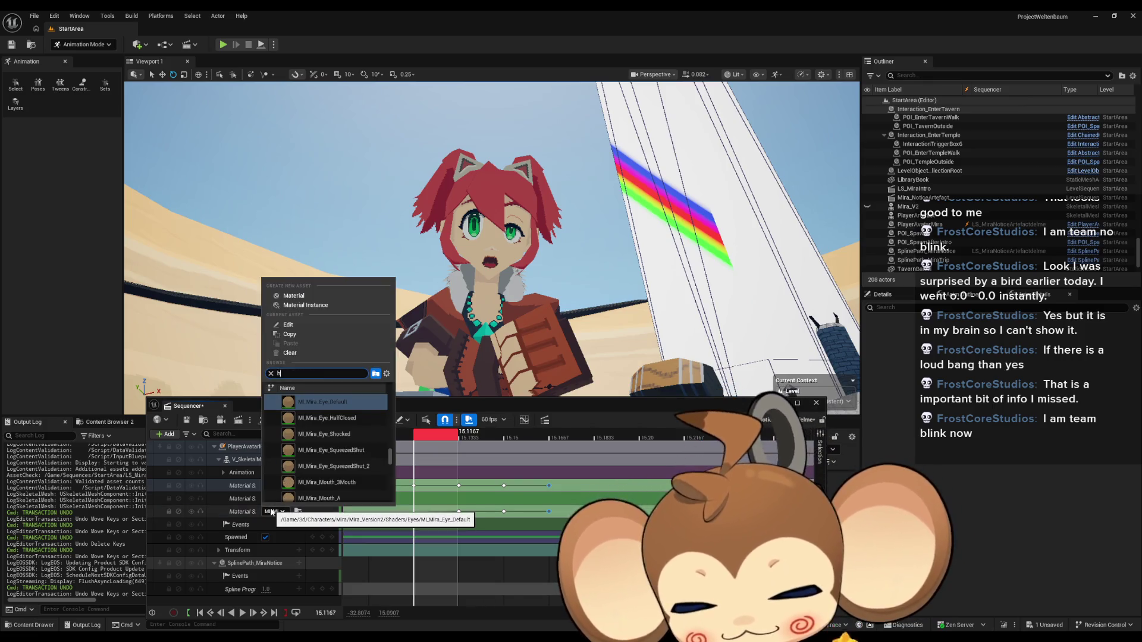
{"action": "type", "text": "alf"}
{"action": "left_click", "coordinate": [312, 399]}
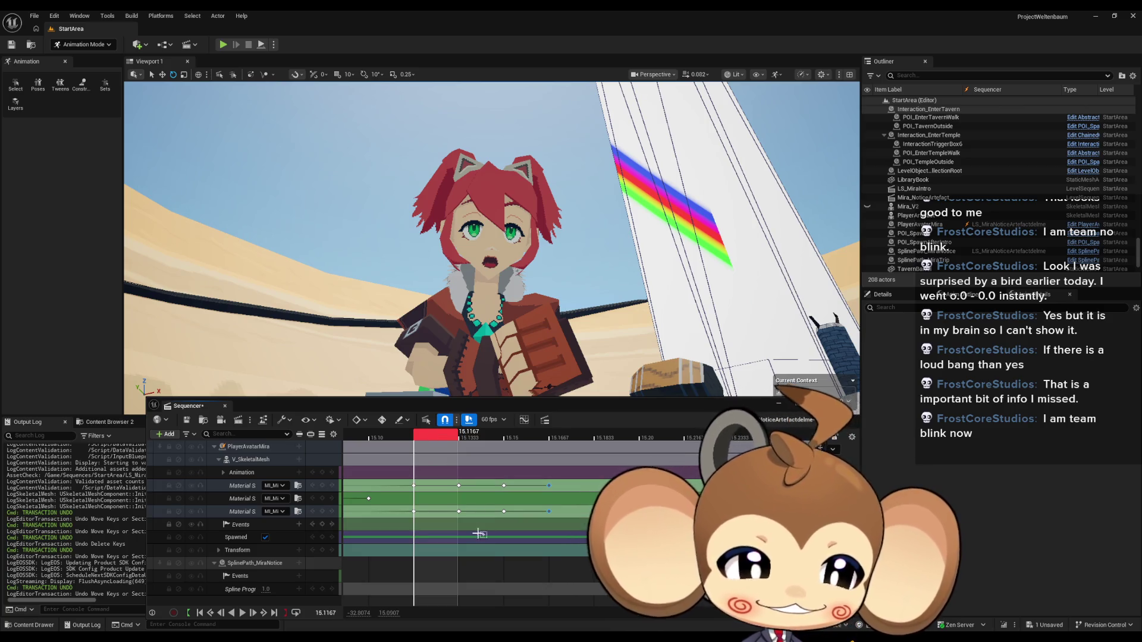
{"action": "scroll", "coordinate": [480, 533], "scroll_direction": "left", "scroll_amount": 2}
{"action": "left_click", "coordinate": [482, 442]}
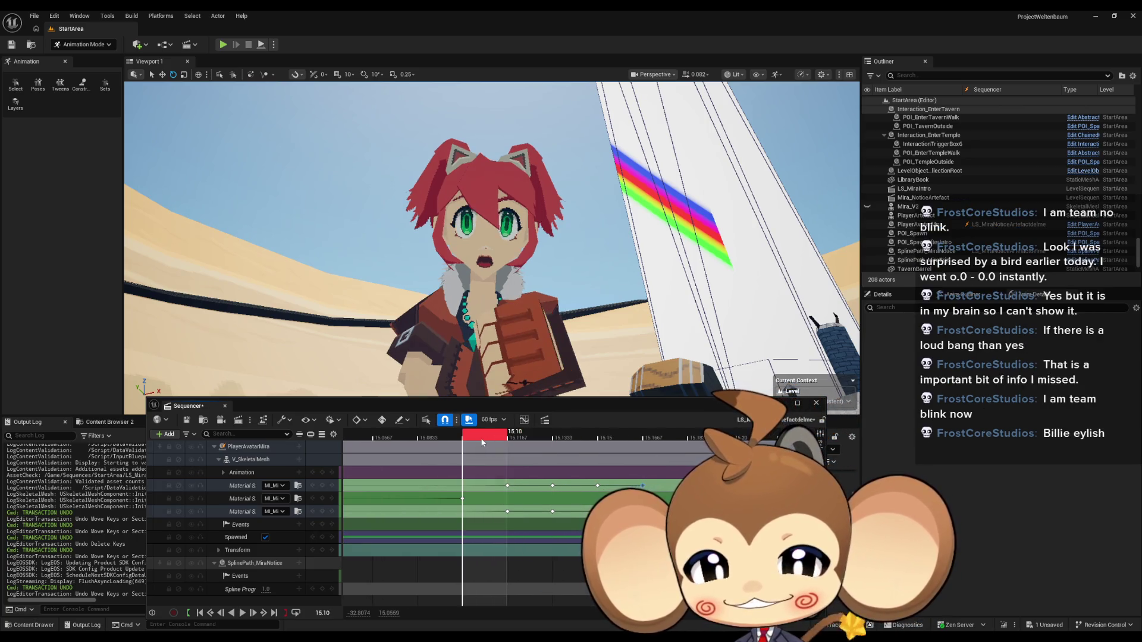
Step: Scrub the blink to 15.1833, key the first material slot at 15.15 with Enter, and play the sequence
{"action": "mouse_move", "coordinate": [482, 441]}
{"action": "left_mouse_down"}
{"action": "mouse_move", "coordinate": [695, 445]}
{"action": "mouse_move", "coordinate": [422, 442]}
{"action": "mouse_move", "coordinate": [768, 441]}
{"action": "mouse_move", "coordinate": [385, 440]}
{"action": "mouse_move", "coordinate": [700, 445]}
{"action": "mouse_move", "coordinate": [595, 443]}
{"action": "mouse_move", "coordinate": [602, 477]}
{"action": "left_mouse_up"}
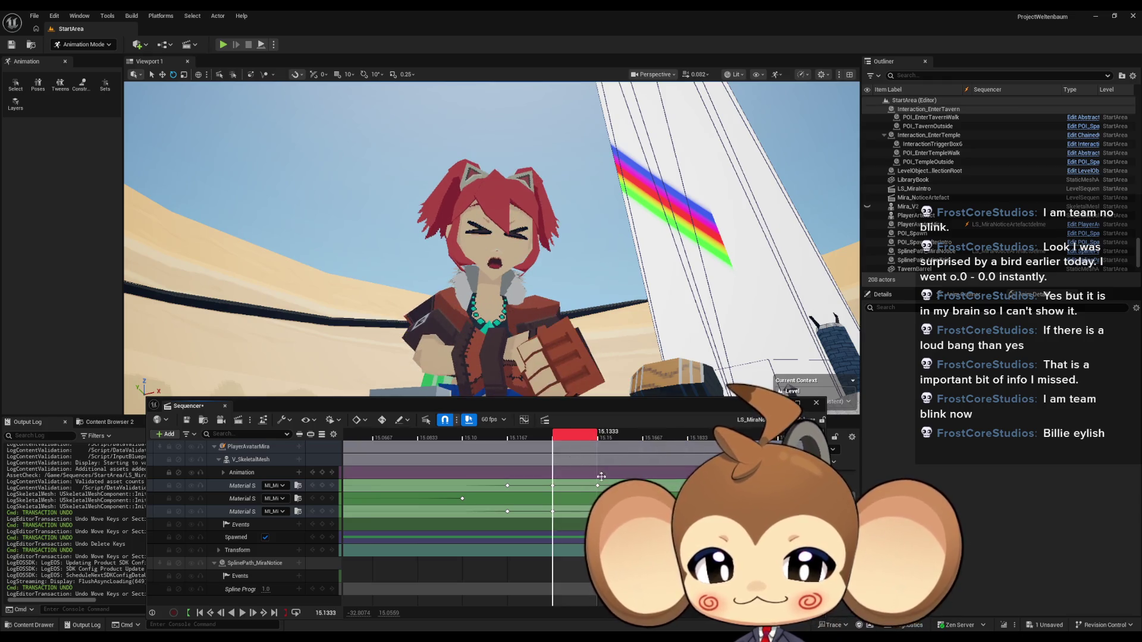
{"action": "key", "text": "Right"}
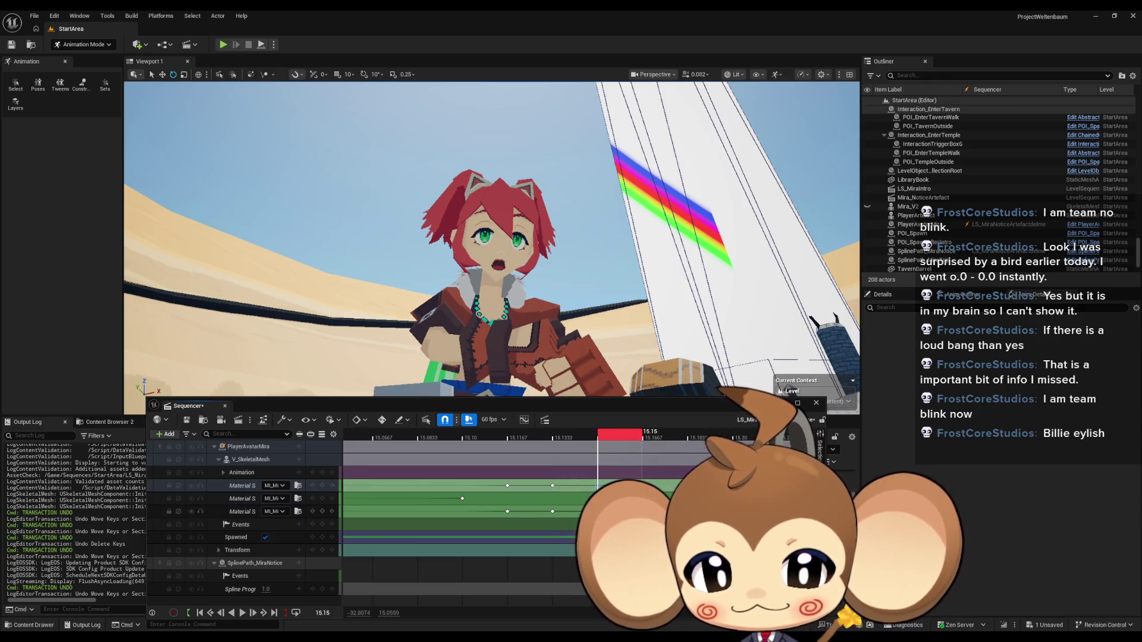
{"action": "key", "text": "Return"}
{"action": "key", "text": "Right"}
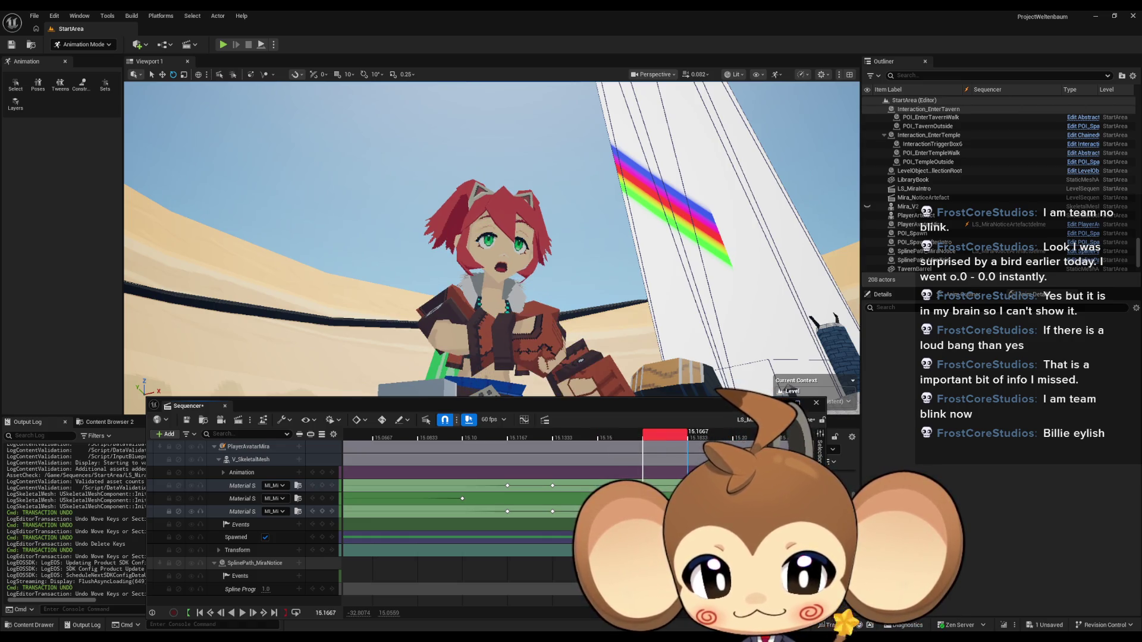
{"action": "left_click", "coordinate": [242, 614]}
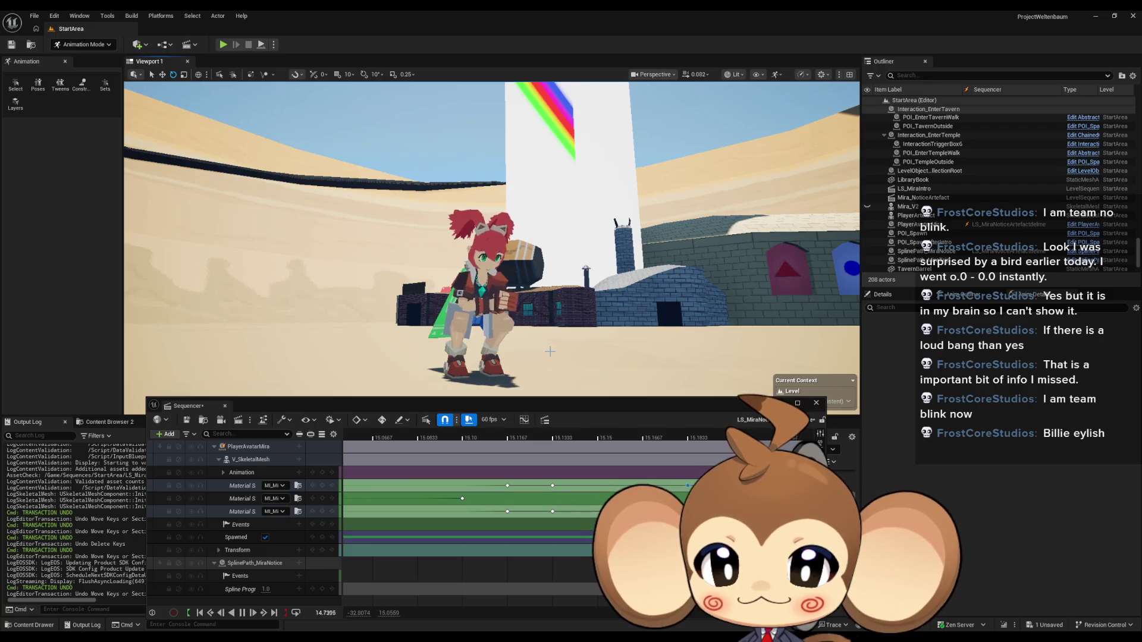
{"action": "key", "text": "F11"}
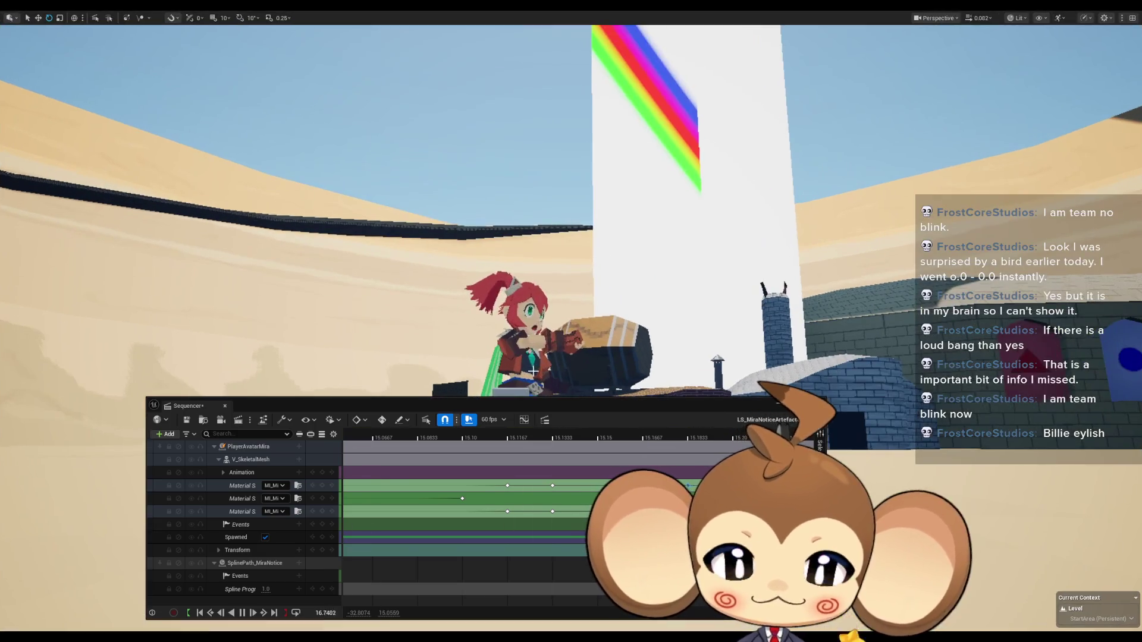
{"action": "left_click_drag", "start_coordinate": [507, 399], "coordinate": [470, 557]}
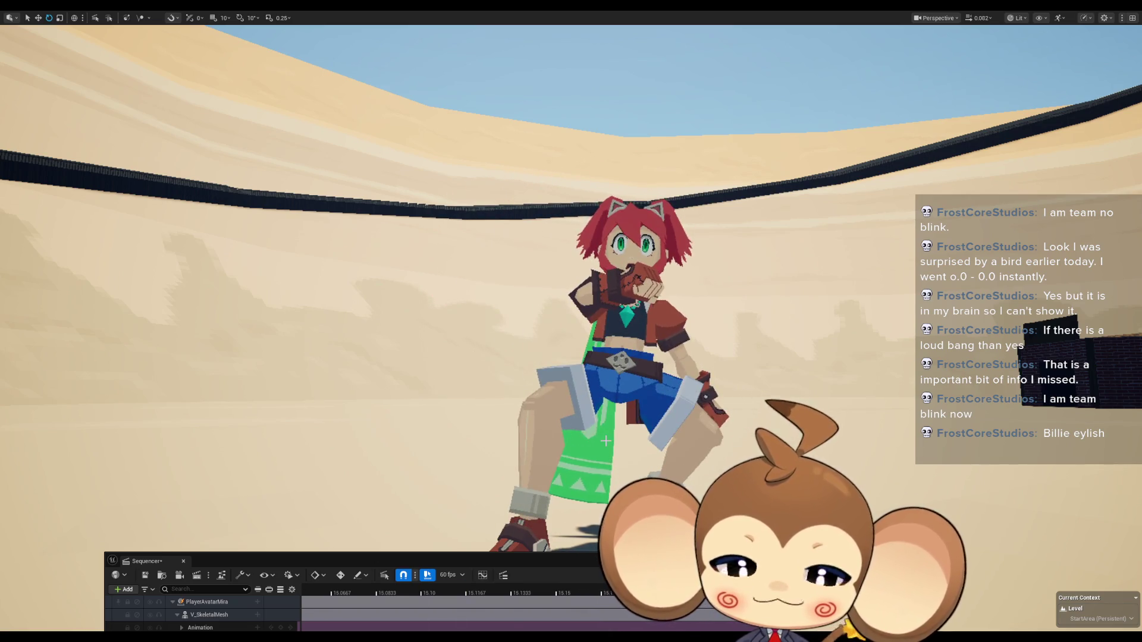
{"action": "key", "text": "F11"}
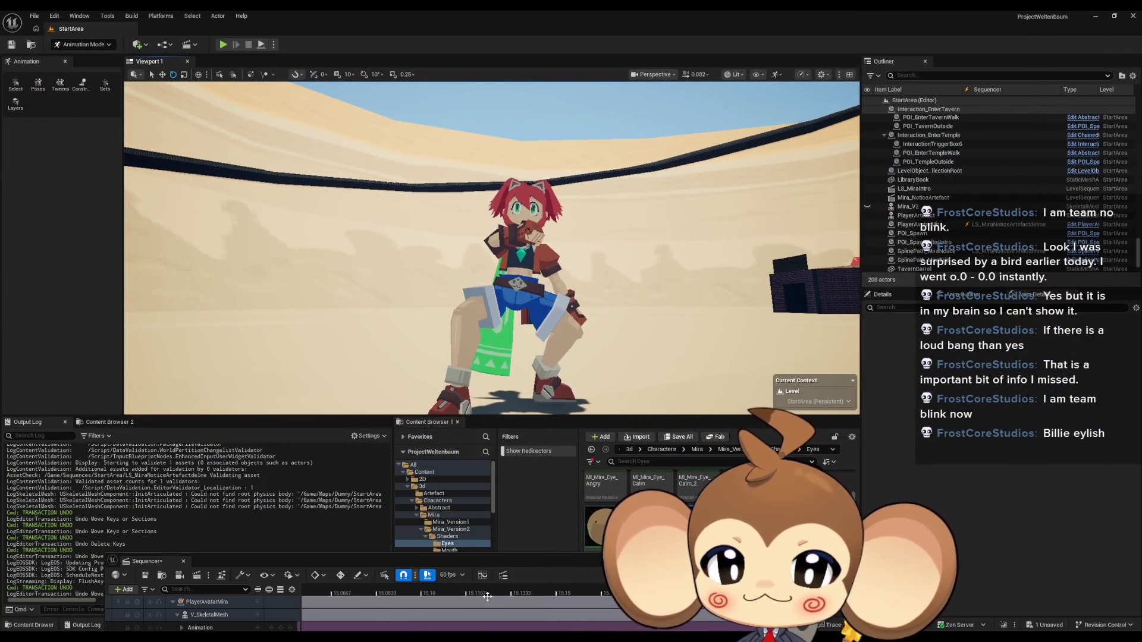
{"action": "mouse_move", "coordinate": [485, 569]}
{"action": "left_mouse_down"}
{"action": "mouse_move", "coordinate": [527, 310]}
{"action": "mouse_move", "coordinate": [533, 407]}
{"action": "left_mouse_up"}
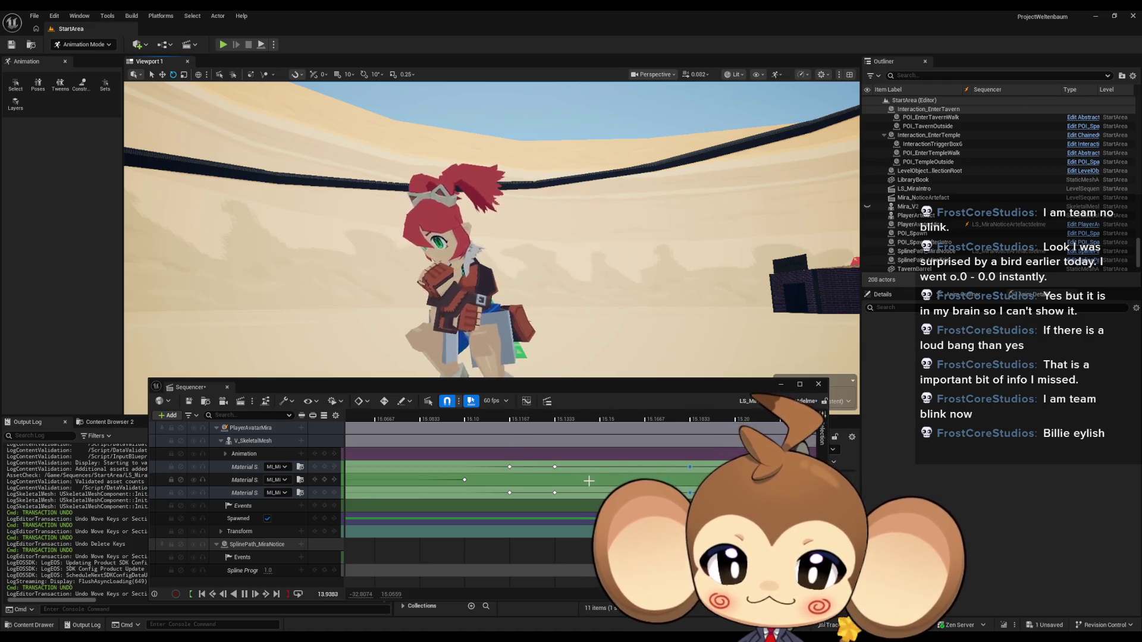
Step: Drag the trailing Material Slot eye keys later to about 15.23 to match the artefact touch
{"action": "mouse_move", "coordinate": [548, 388]}
{"action": "left_mouse_down"}
{"action": "mouse_move", "coordinate": [612, 364]}
{"action": "mouse_move", "coordinate": [572, 406]}
{"action": "left_mouse_up"}
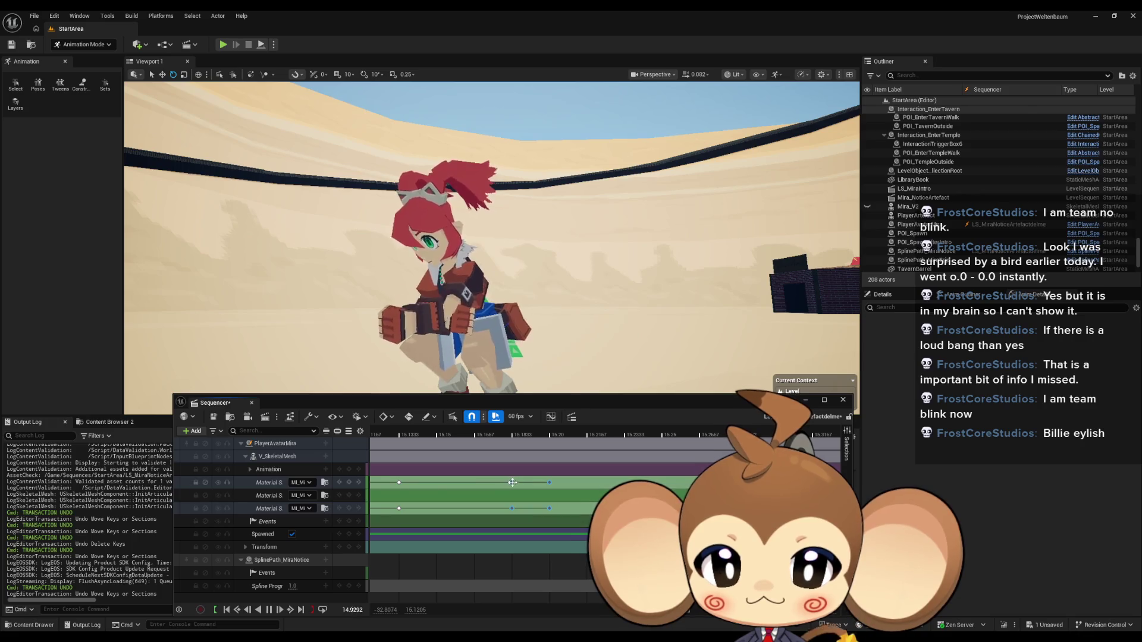
{"action": "left_click_drag", "start_coordinate": [512, 482], "coordinate": [624, 482]}
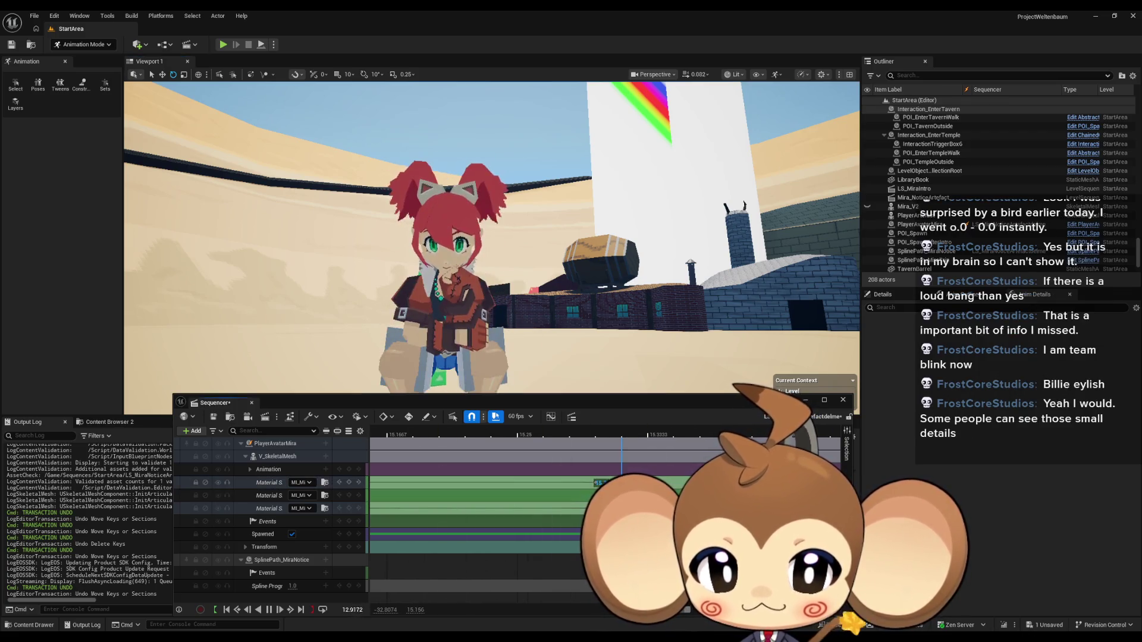
{"action": "left_click_drag", "start_coordinate": [677, 480], "coordinate": [674, 482]}
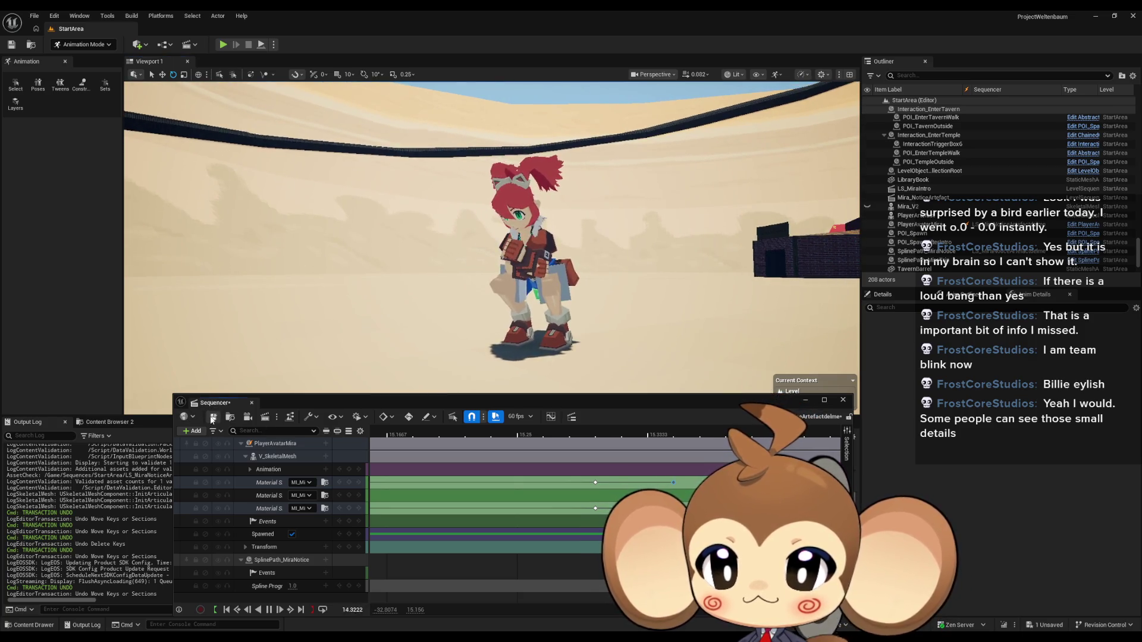
{"action": "key", "text": "ctrl+s"}
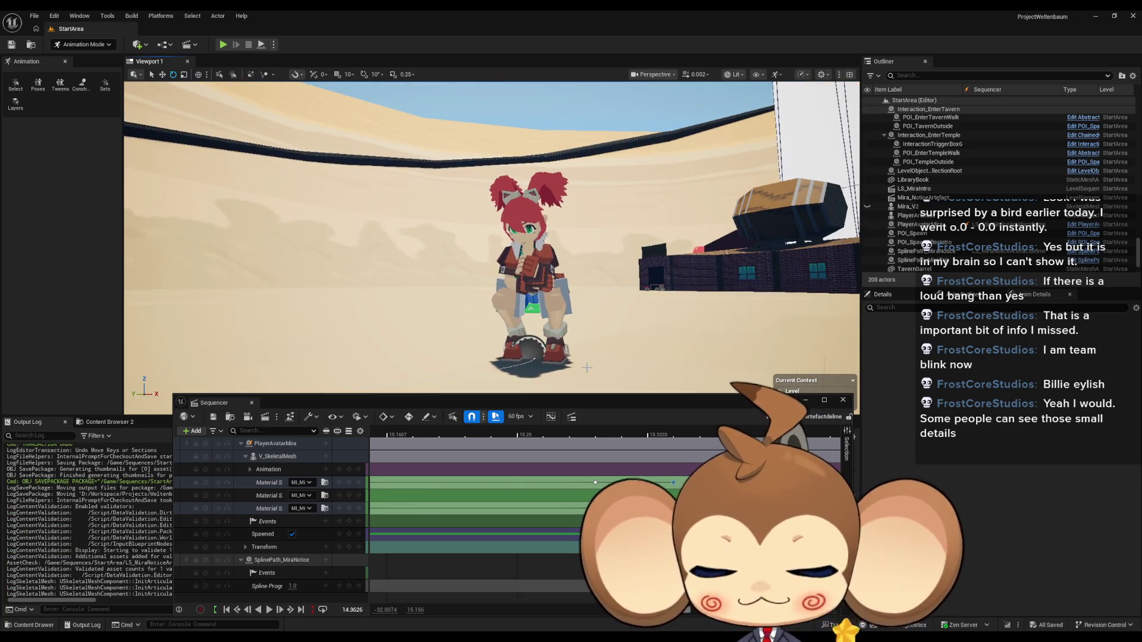
{"action": "scroll", "coordinate": [563, 482], "scroll_direction": "down", "scroll_amount": 10}
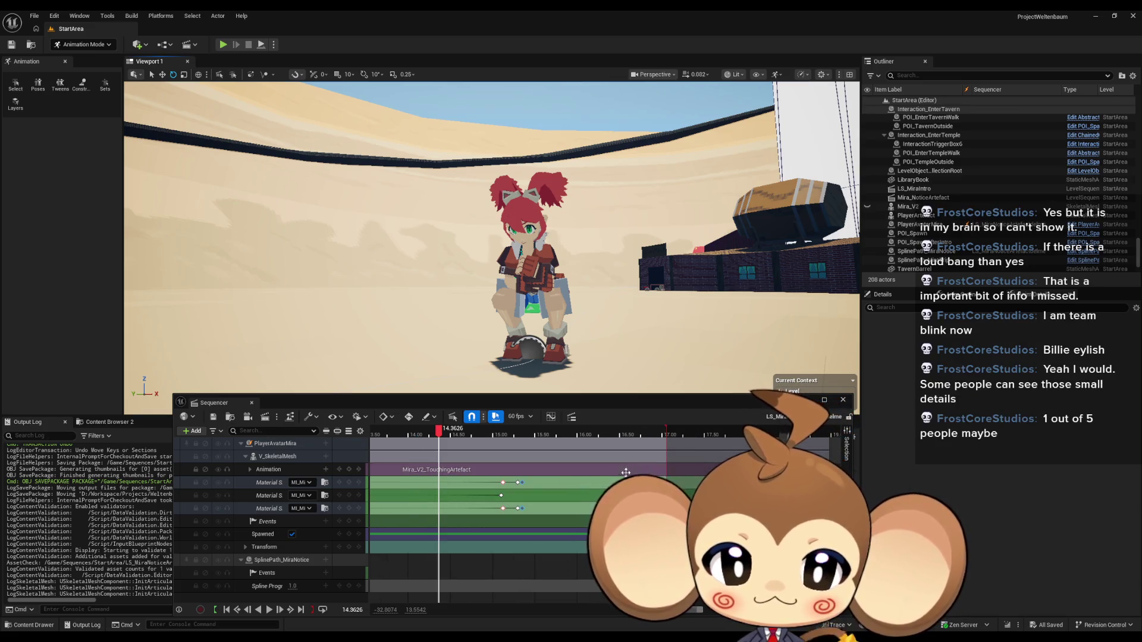
{"action": "scroll", "coordinate": [581, 489], "scroll_direction": "right", "scroll_amount": 3}
{"action": "left_click_drag", "start_coordinate": [524, 435], "coordinate": [684, 436]}
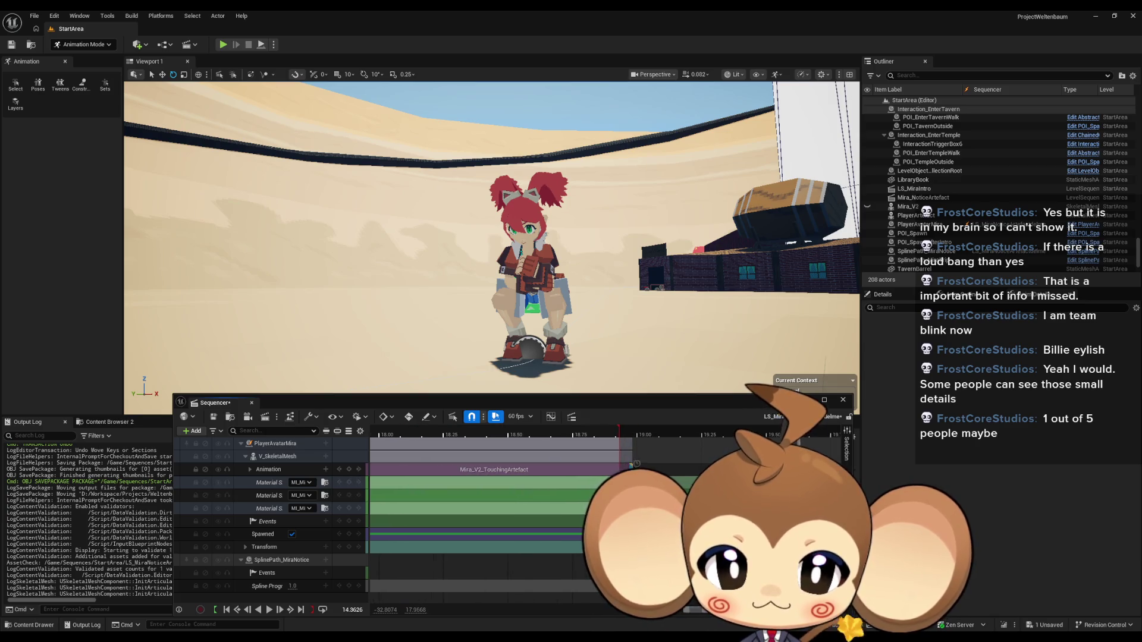
{"action": "scroll", "coordinate": [466, 461], "scroll_direction": "up", "scroll_amount": 8}
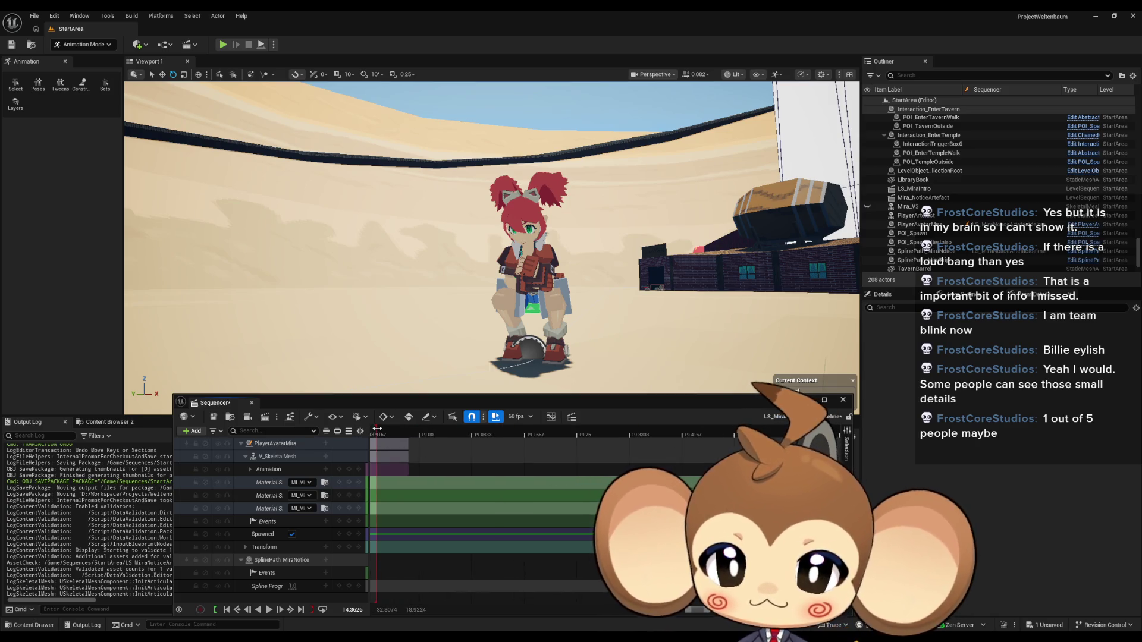
{"action": "left_click_drag", "start_coordinate": [377, 429], "coordinate": [411, 431]}
{"action": "scroll", "coordinate": [530, 489], "scroll_direction": "down", "scroll_amount": 10}
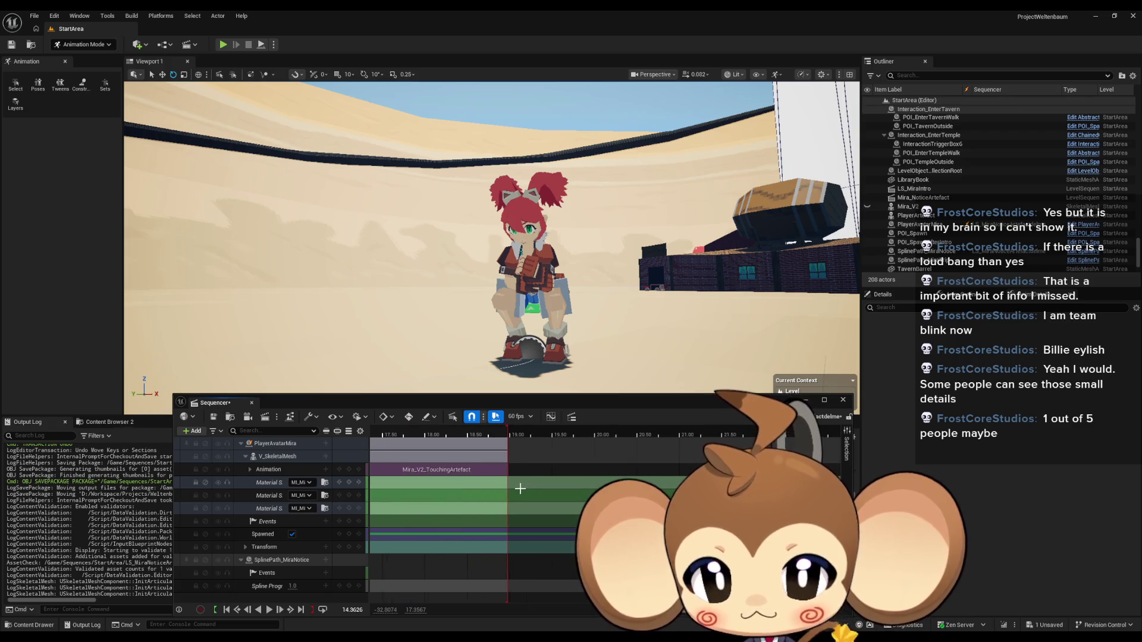
{"action": "left_click_drag", "start_coordinate": [569, 459], "coordinate": [706, 455]}
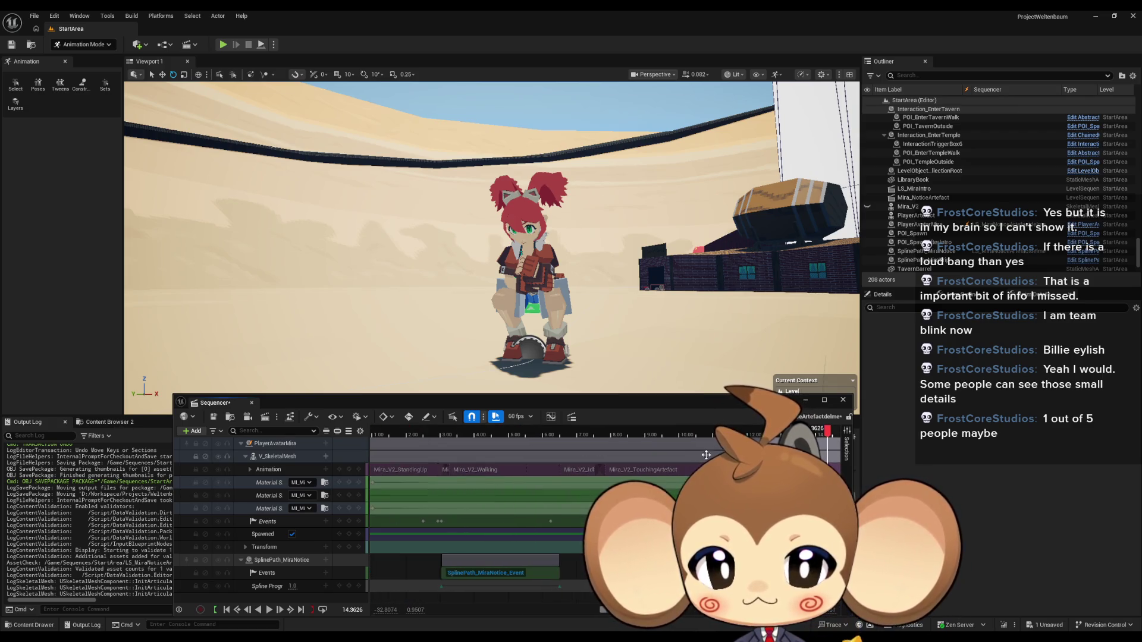
{"action": "left_click_drag", "start_coordinate": [766, 428], "coordinate": [745, 436]}
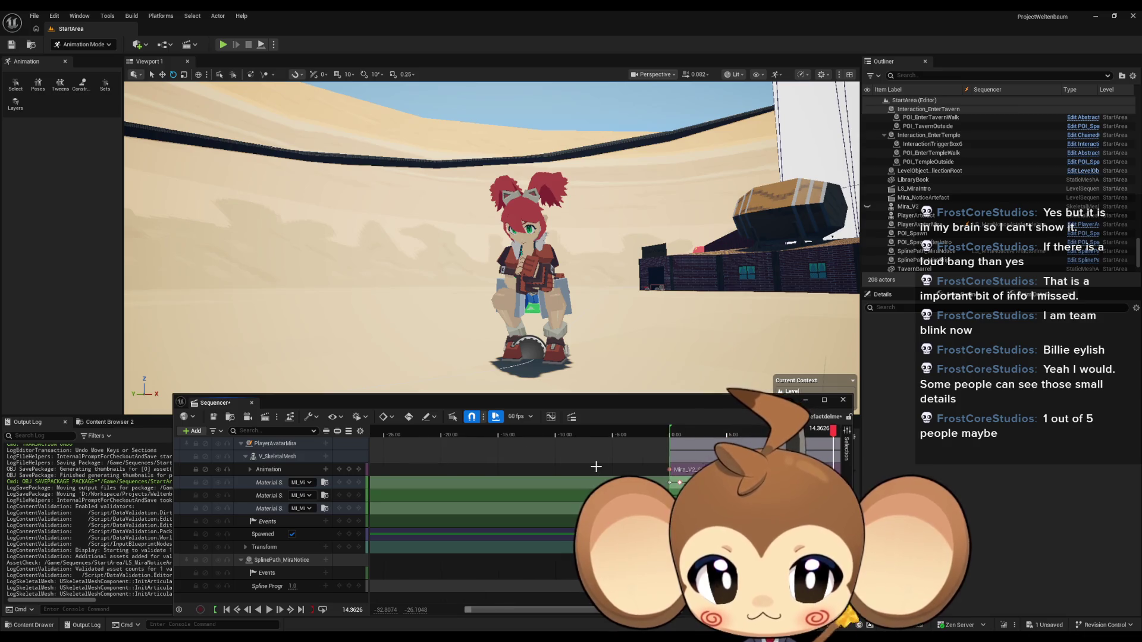
{"action": "scroll", "coordinate": [594, 467], "scroll_direction": "up", "scroll_amount": 5}
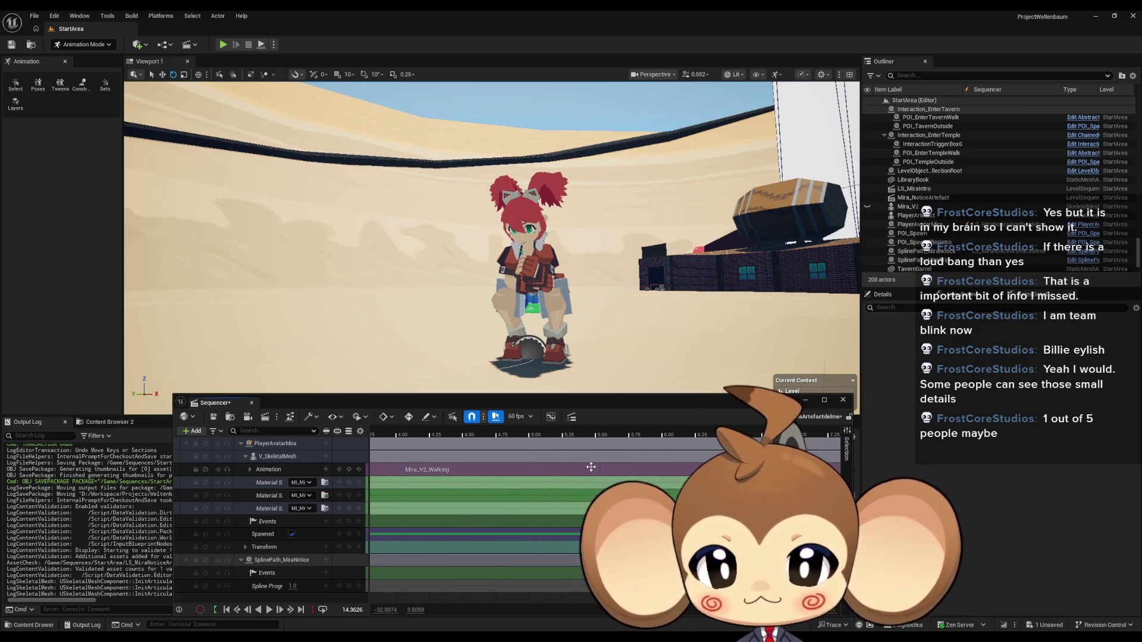
{"action": "scroll", "coordinate": [592, 470], "scroll_direction": "up", "scroll_amount": 3}
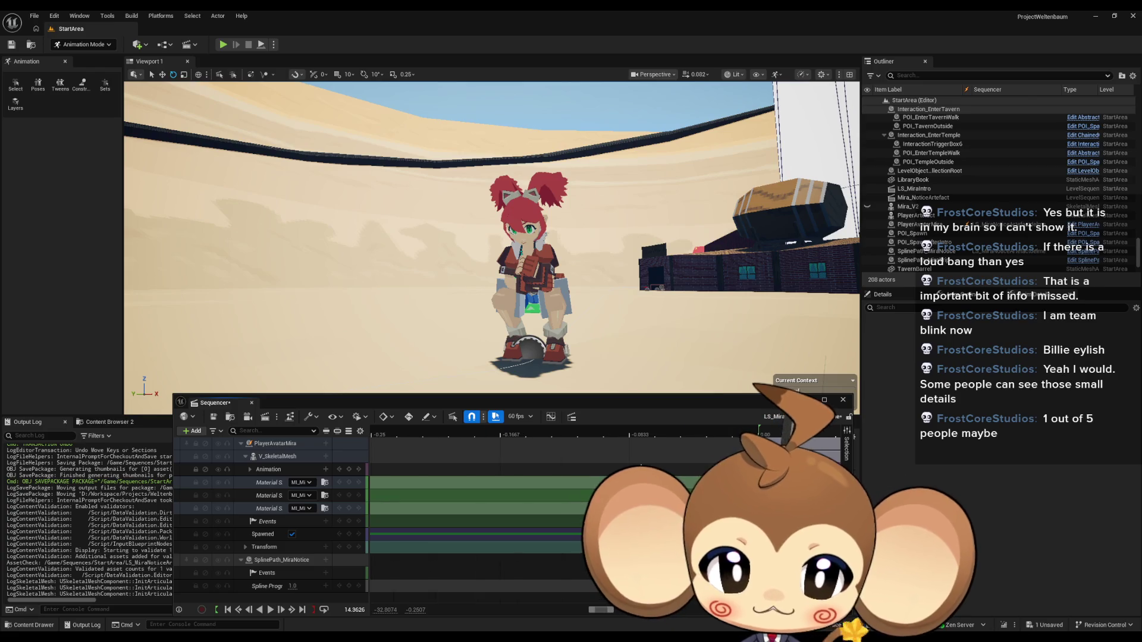
{"action": "scroll", "coordinate": [521, 451], "scroll_direction": "up", "scroll_amount": 3}
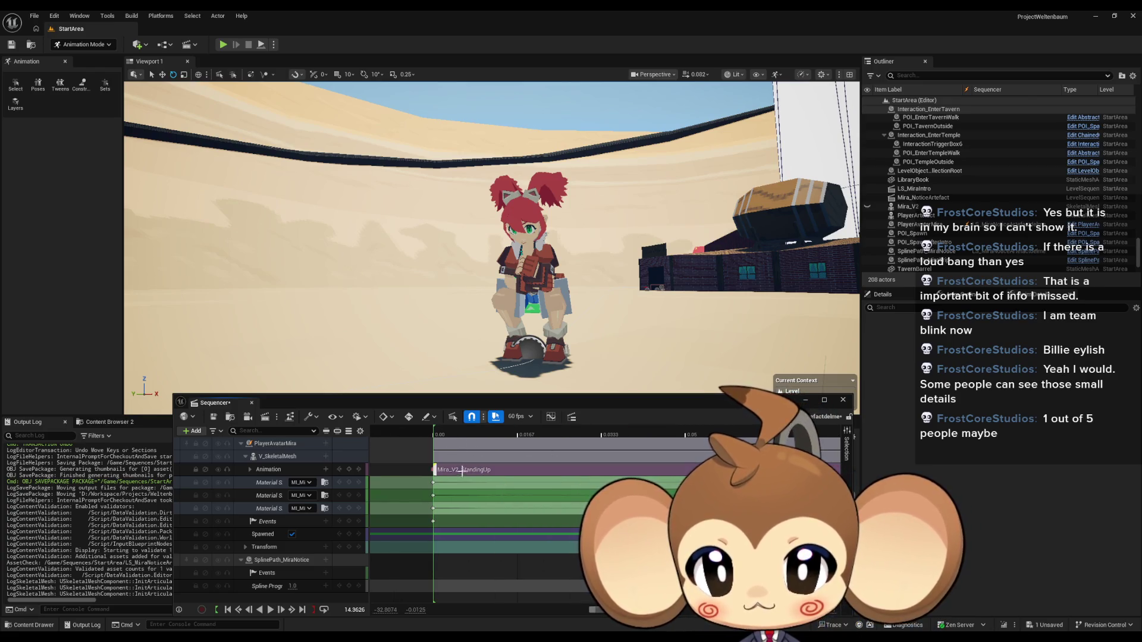
{"action": "scroll", "coordinate": [530, 495], "scroll_direction": "down", "scroll_amount": 5}
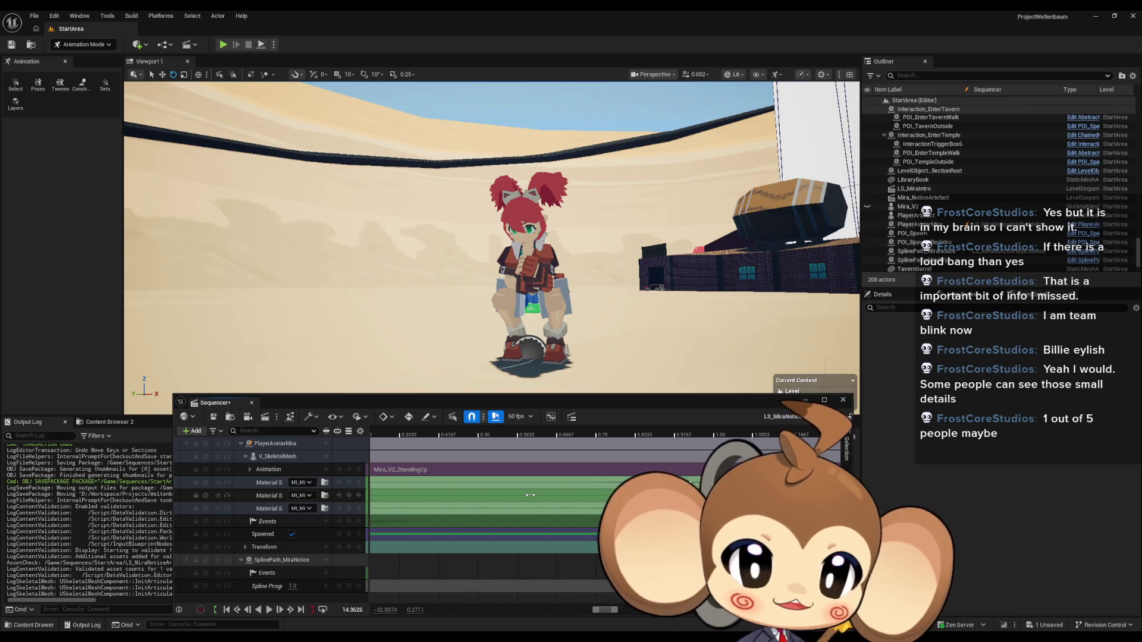
{"action": "scroll", "coordinate": [529, 495], "scroll_direction": "right", "scroll_amount": 3}
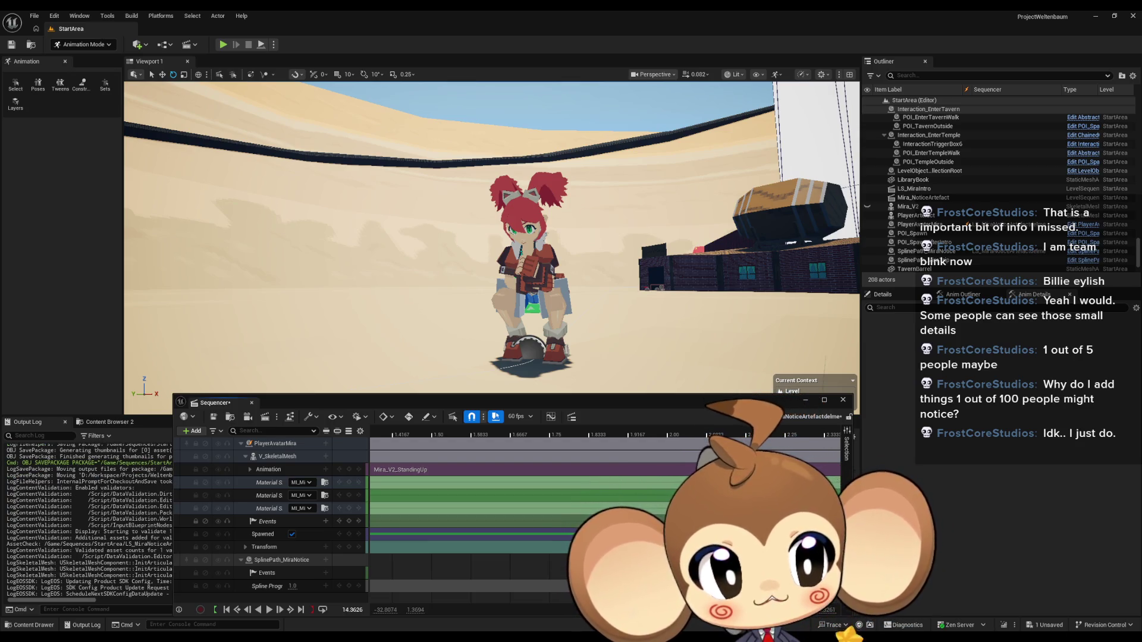
{"action": "scroll", "coordinate": [606, 515], "scroll_direction": "right", "scroll_amount": 3}
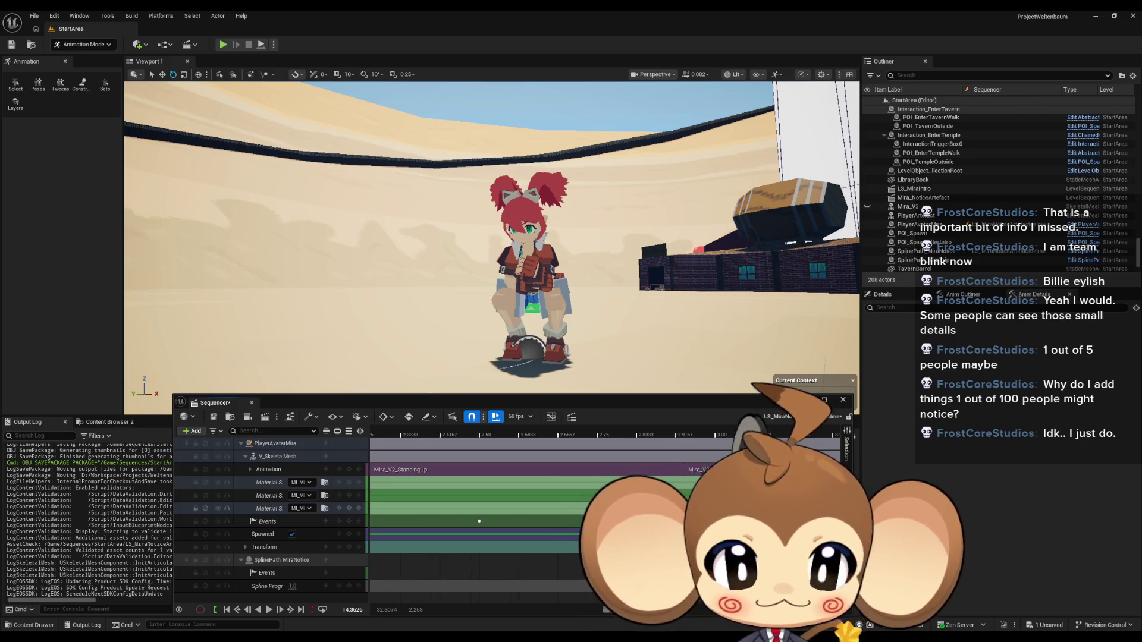
{"action": "scroll", "coordinate": [607, 515], "scroll_direction": "right", "scroll_amount": 3}
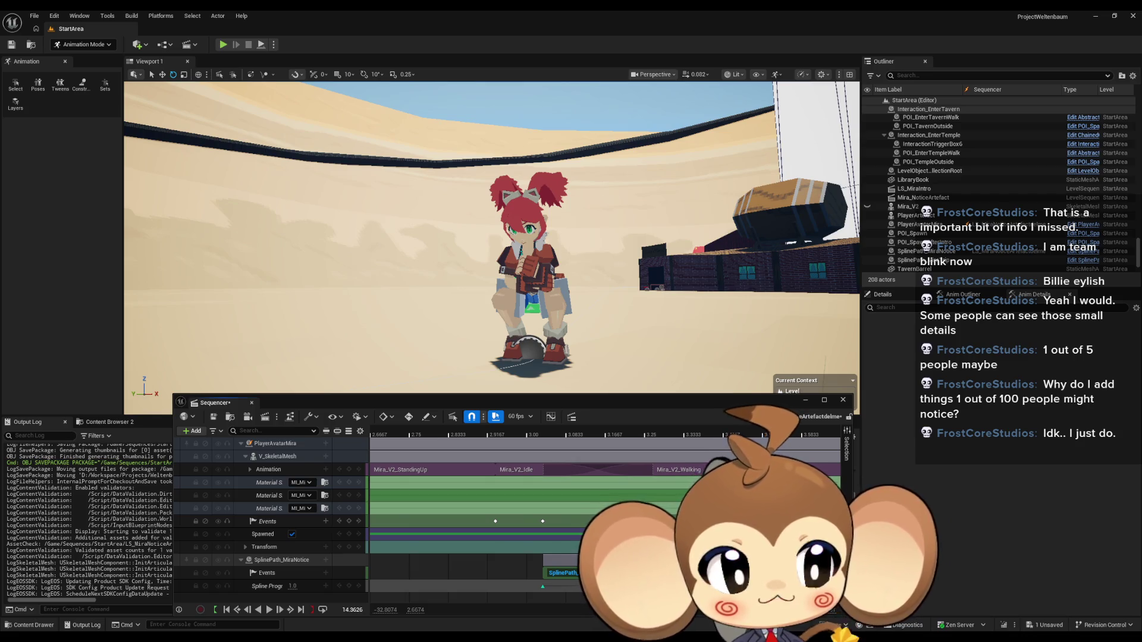
{"action": "scroll", "coordinate": [607, 515], "scroll_direction": "right", "scroll_amount": 1}
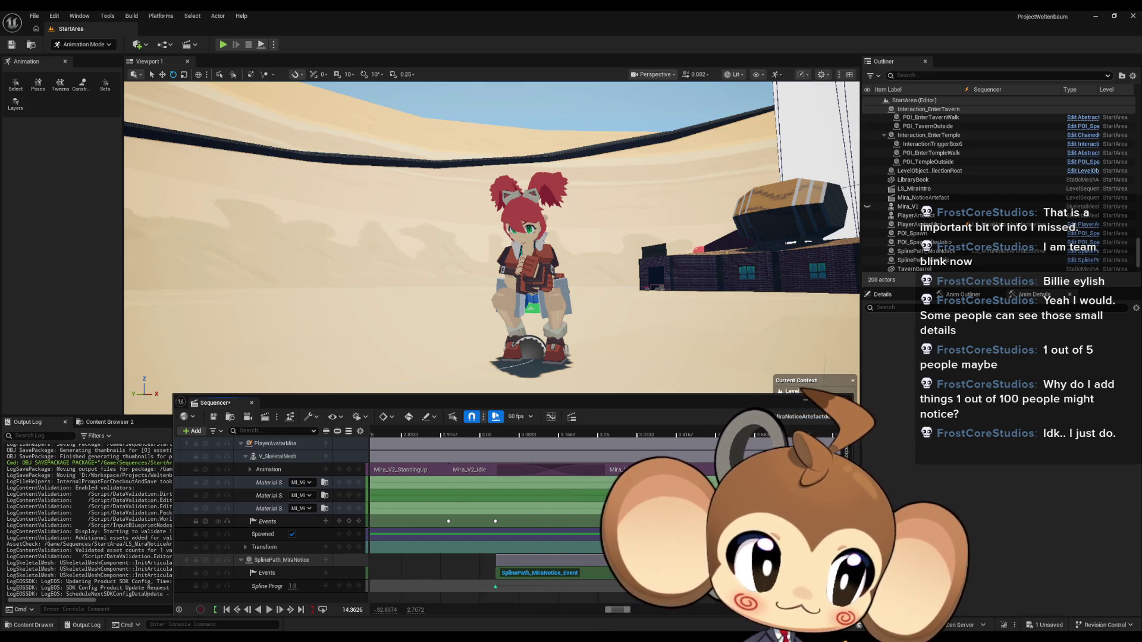
{"action": "scroll", "coordinate": [607, 515], "scroll_direction": "right", "scroll_amount": 8}
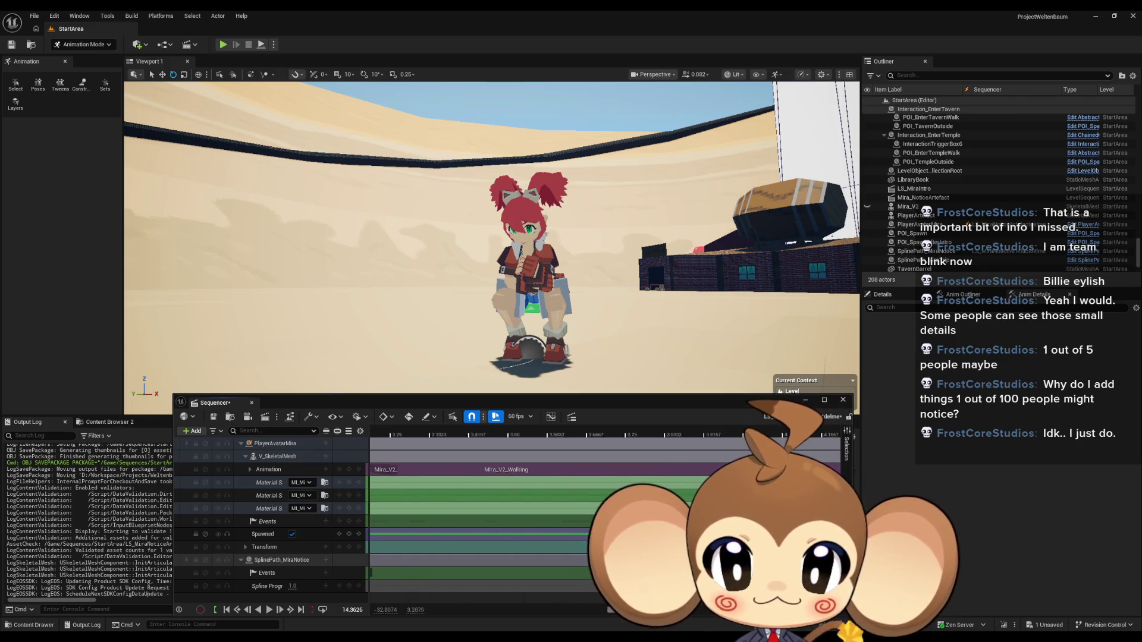
{"action": "scroll", "coordinate": [606, 515], "scroll_direction": "right", "scroll_amount": 6}
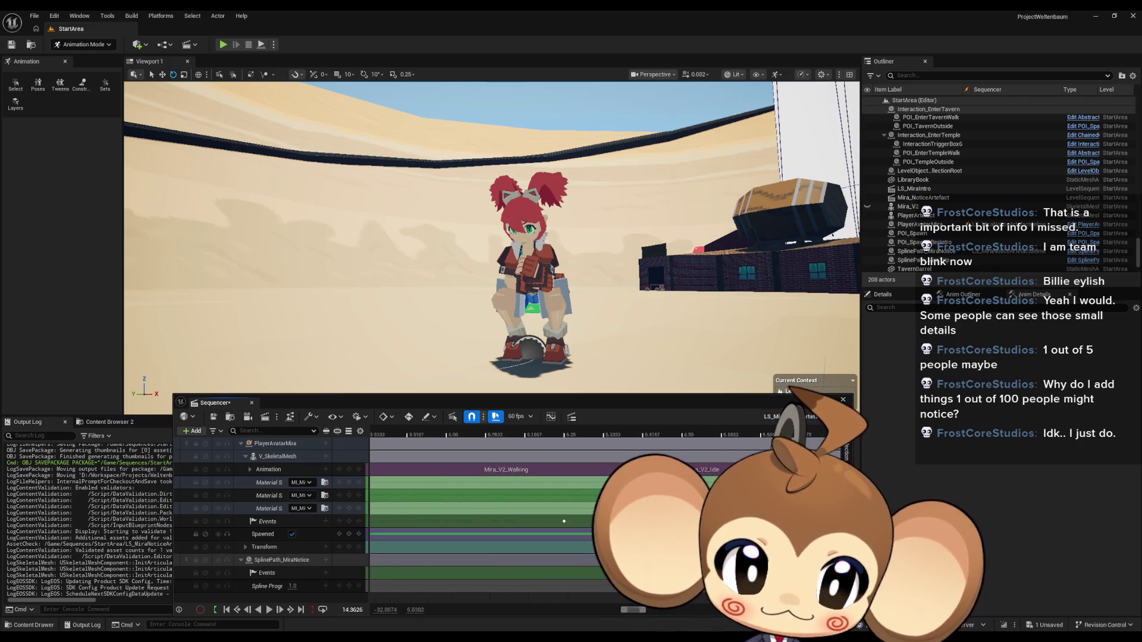
{"action": "scroll", "coordinate": [607, 515], "scroll_direction": "down", "scroll_amount": 2}
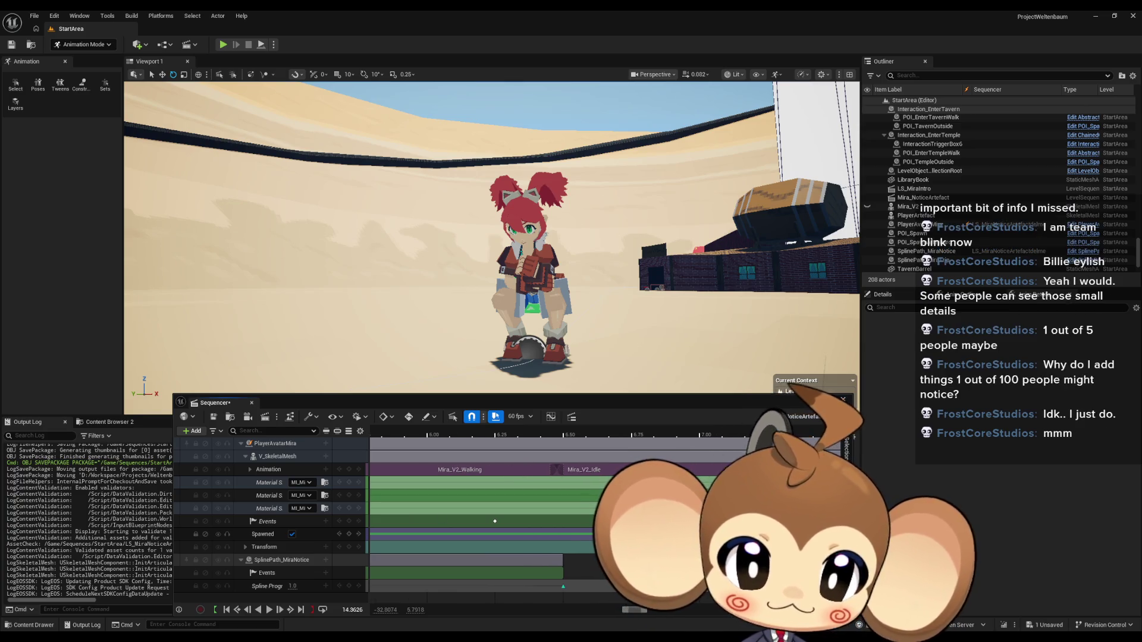
{"action": "scroll", "coordinate": [607, 516], "scroll_direction": "right", "scroll_amount": 6}
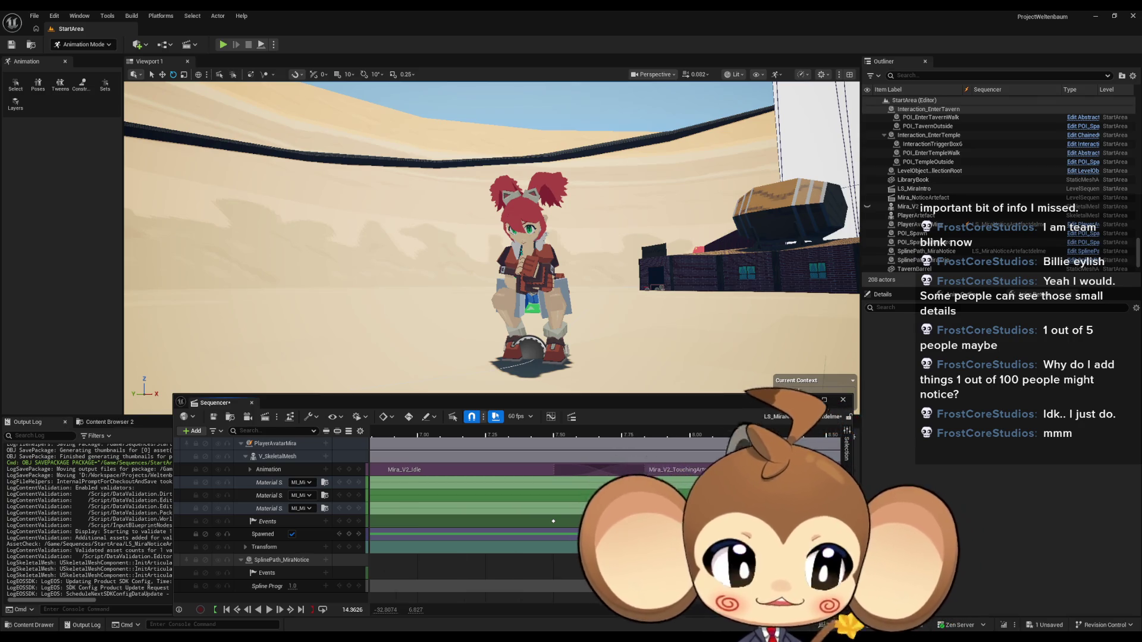
{"action": "scroll", "coordinate": [607, 515], "scroll_direction": "right", "scroll_amount": 6}
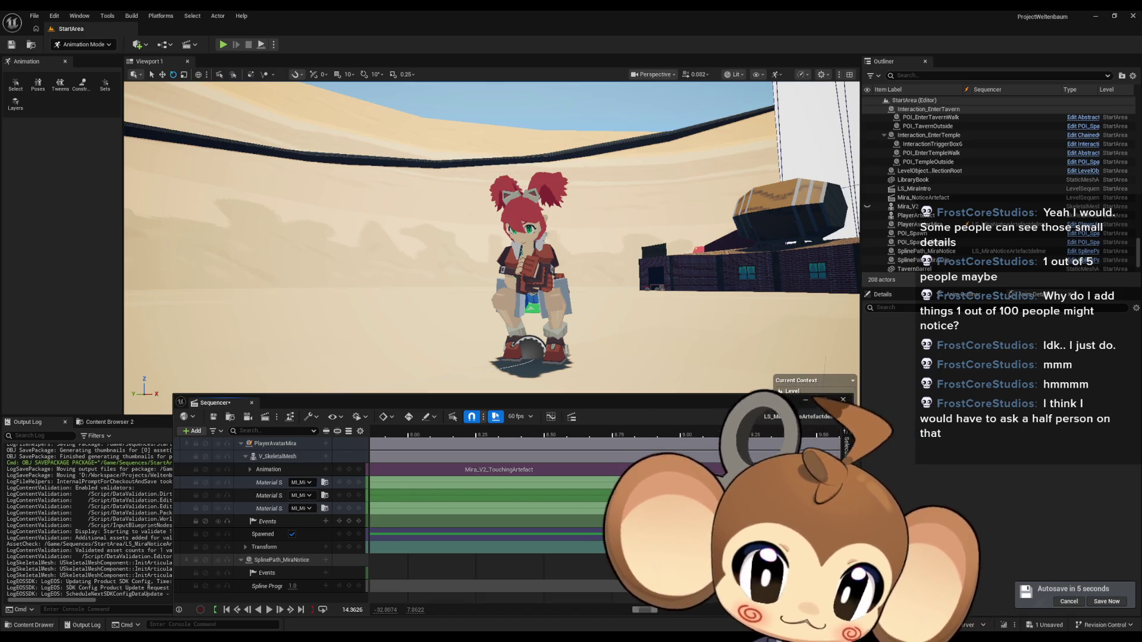
{"action": "scroll", "coordinate": [604, 452], "scroll_direction": "right", "scroll_amount": 3}
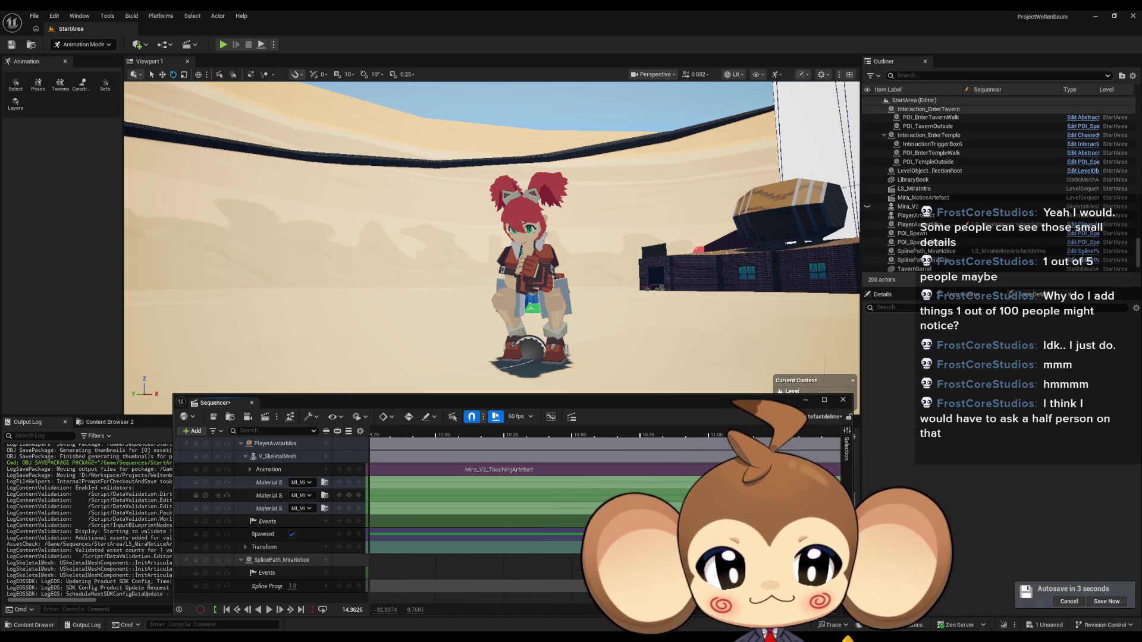
{"action": "scroll", "coordinate": [641, 499], "scroll_direction": "right", "scroll_amount": 5}
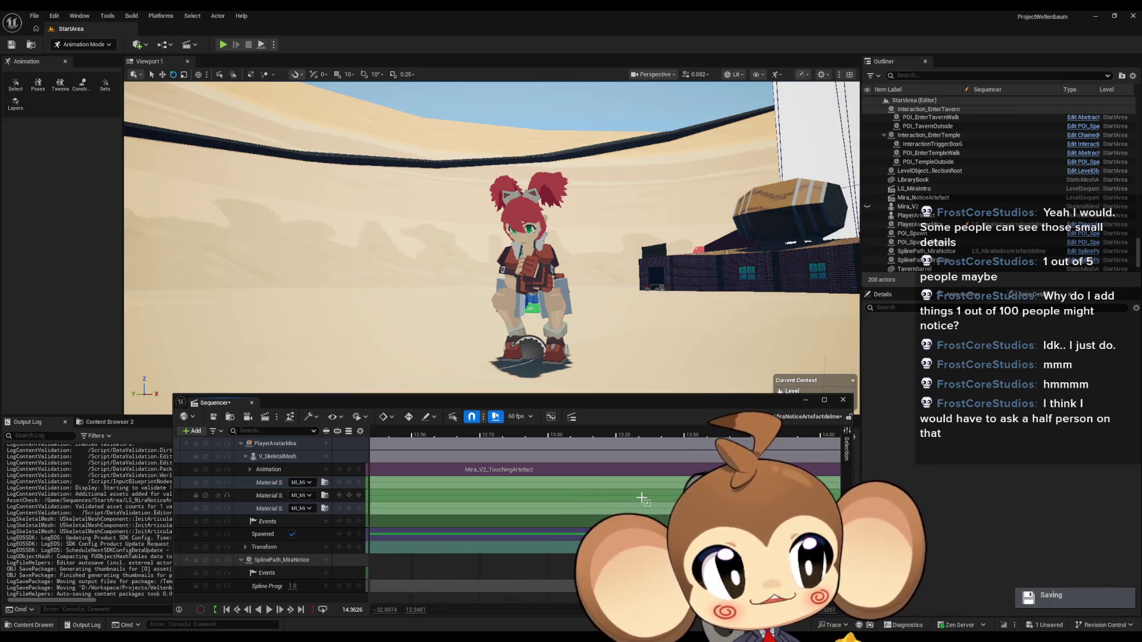
Step: Scrub the playhead from about 14.68 s to 15.67 s to check Mira's pose
{"action": "scroll", "coordinate": [642, 498], "scroll_direction": "right", "scroll_amount": 1}
{"action": "scroll", "coordinate": [595, 506], "scroll_direction": "right", "scroll_amount": 5}
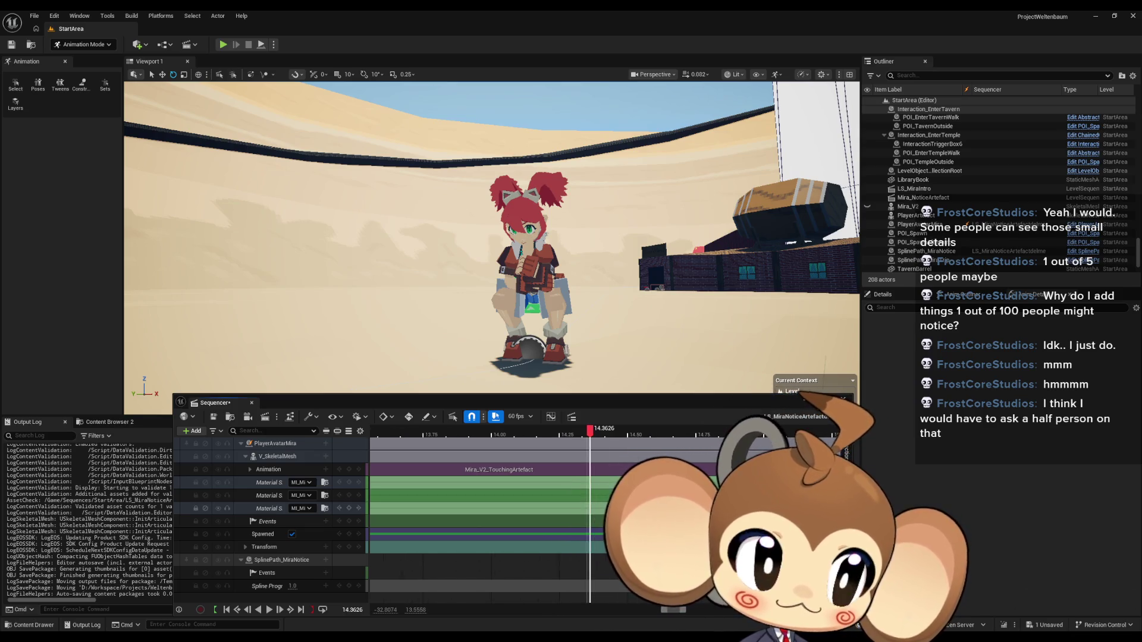
{"action": "scroll", "coordinate": [487, 452], "scroll_direction": "down", "scroll_amount": 3}
{"action": "left_click", "coordinate": [486, 435]}
{"action": "left_click_drag", "start_coordinate": [491, 435], "coordinate": [592, 434]}
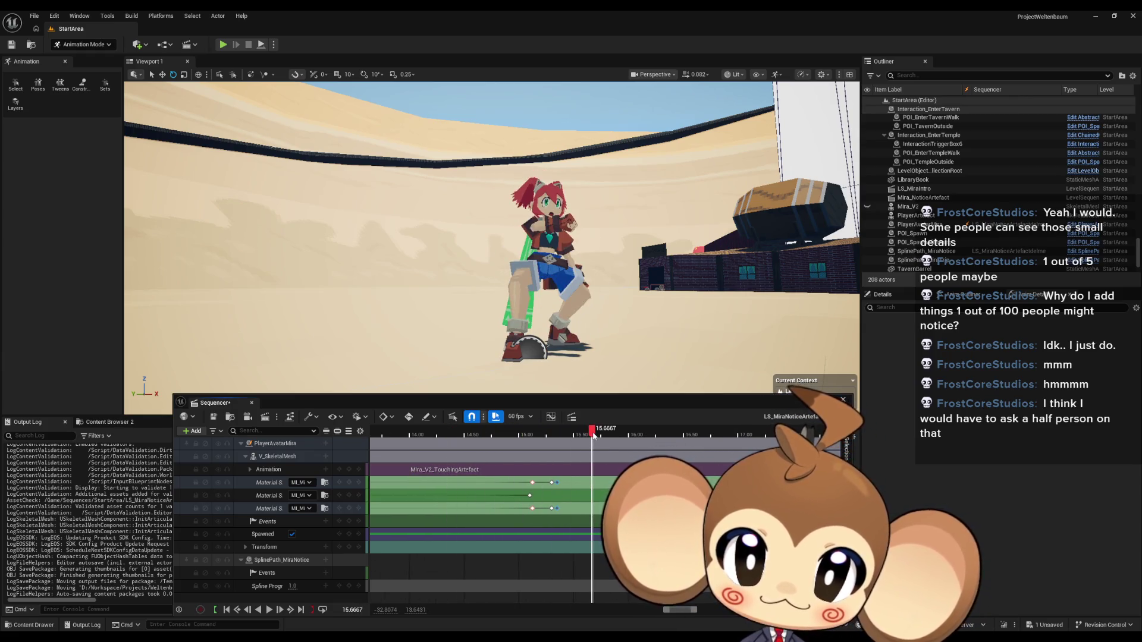
Step: Scrub again from 14.68 s to 15.70 s on Mira's face and play to review the blink
{"action": "scroll", "coordinate": [574, 294], "scroll_direction": "up", "scroll_amount": 10}
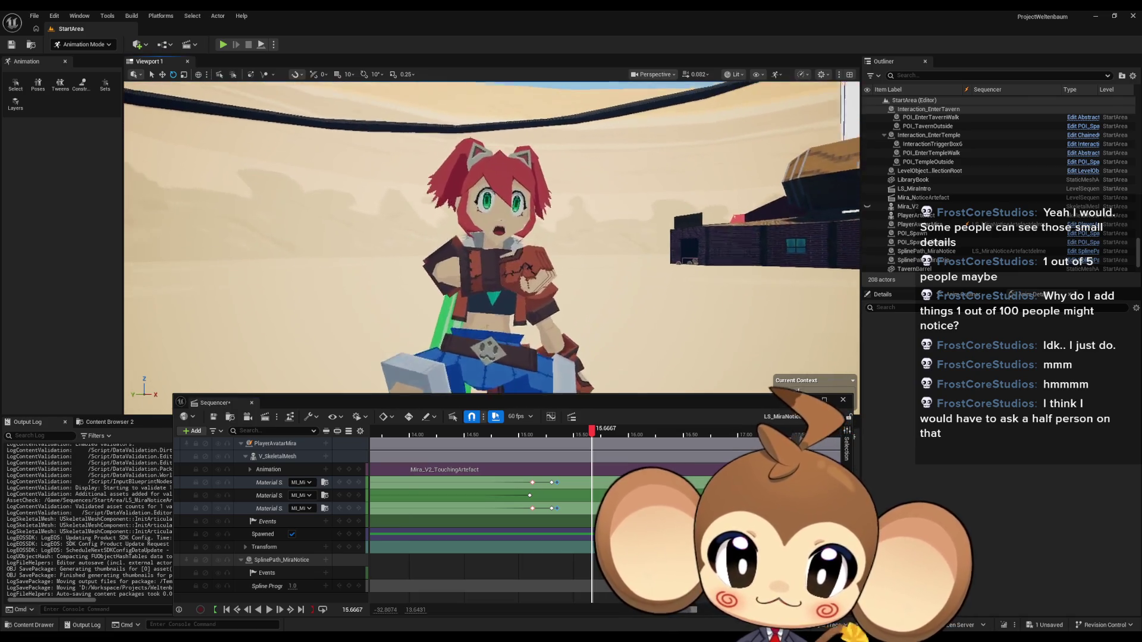
{"action": "scroll", "coordinate": [574, 294], "scroll_direction": "up", "scroll_amount": 3}
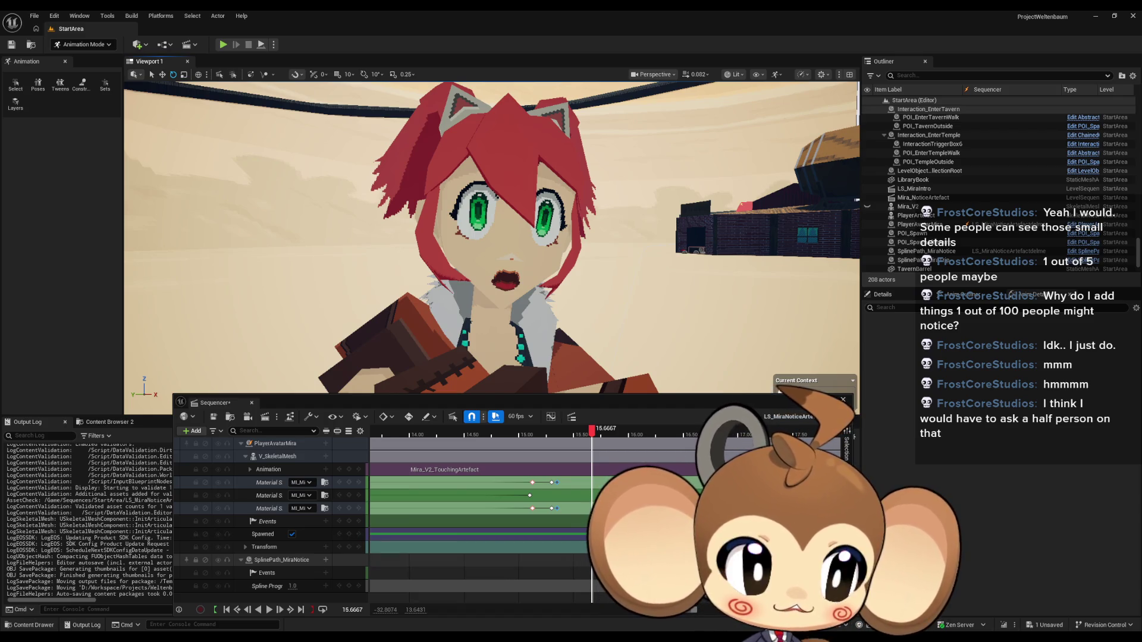
{"action": "scroll", "coordinate": [594, 505], "scroll_direction": "right", "scroll_amount": 2}
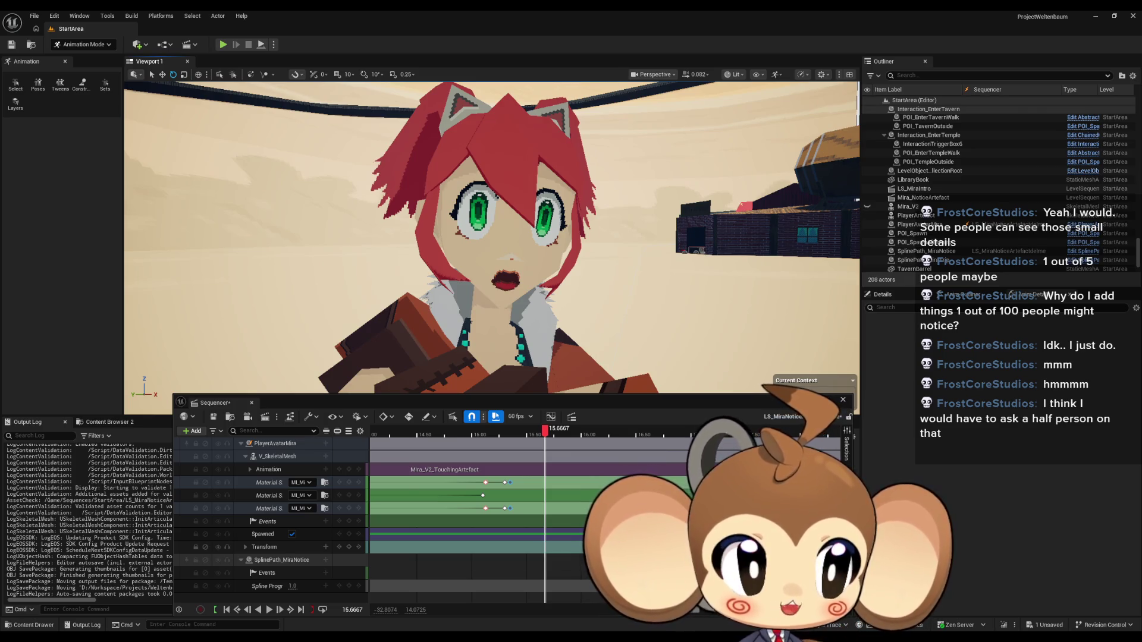
{"action": "scroll", "coordinate": [553, 464], "scroll_direction": "down", "scroll_amount": 3}
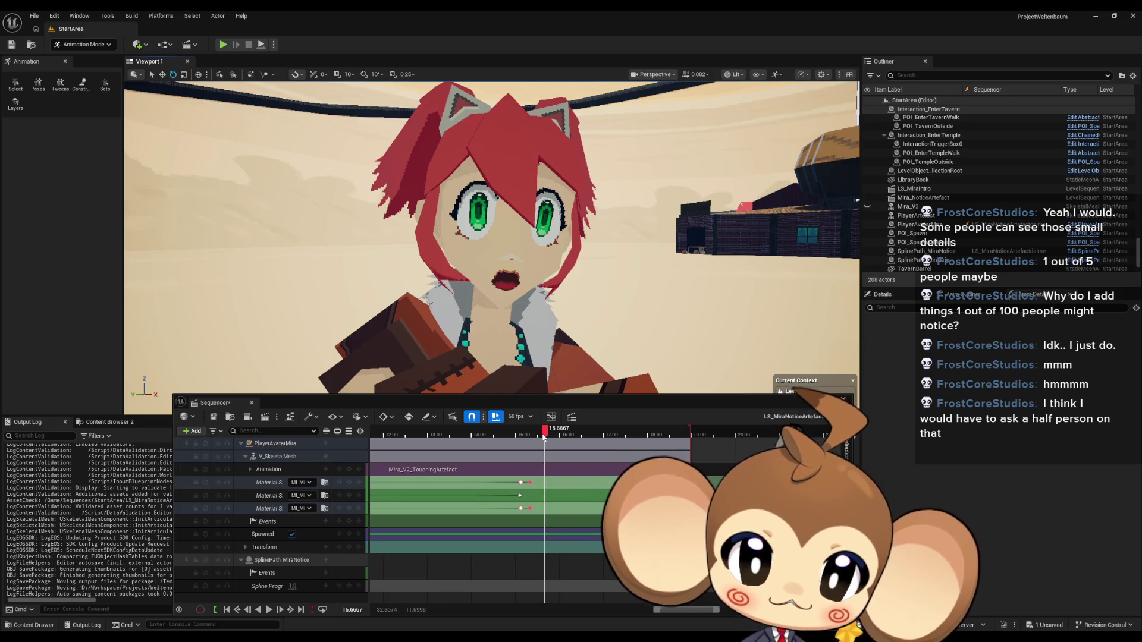
{"action": "left_click", "coordinate": [500, 433]}
{"action": "left_click_drag", "start_coordinate": [499, 436], "coordinate": [554, 442]}
{"action": "key", "text": "space"}
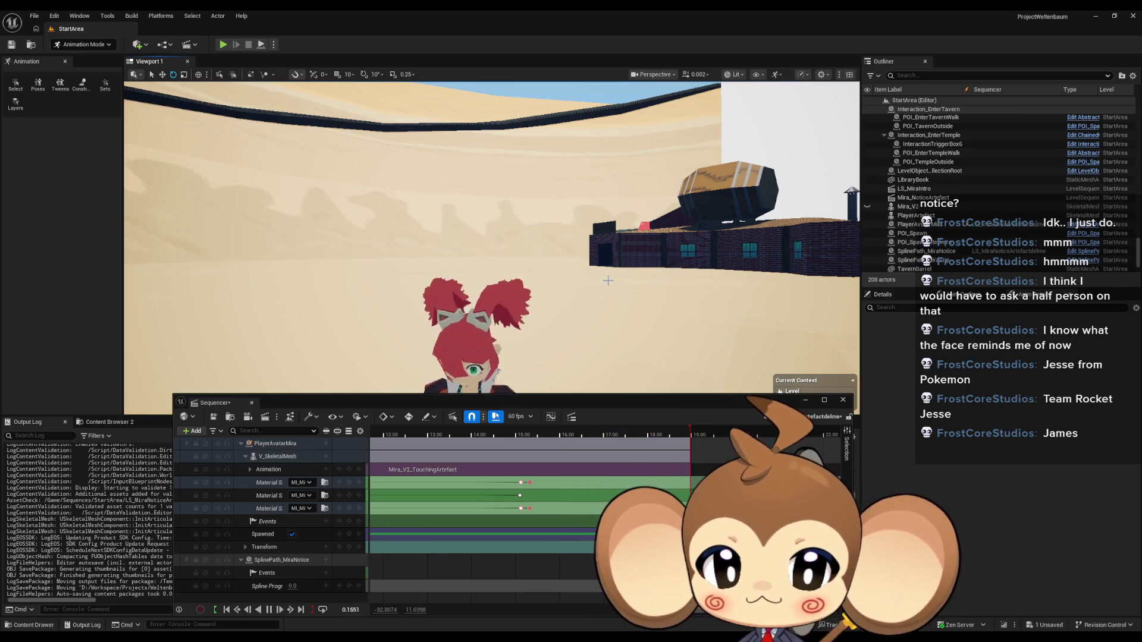
Step: Save LS_MiraNoticeArtefactdelme with Ctrl+S and close the Sequencer window
{"action": "mouse_move", "coordinate": [554, 401]}
{"action": "left_mouse_down"}
{"action": "mouse_move", "coordinate": [542, 420]}
{"action": "mouse_move", "coordinate": [545, 98]}
{"action": "left_mouse_up"}
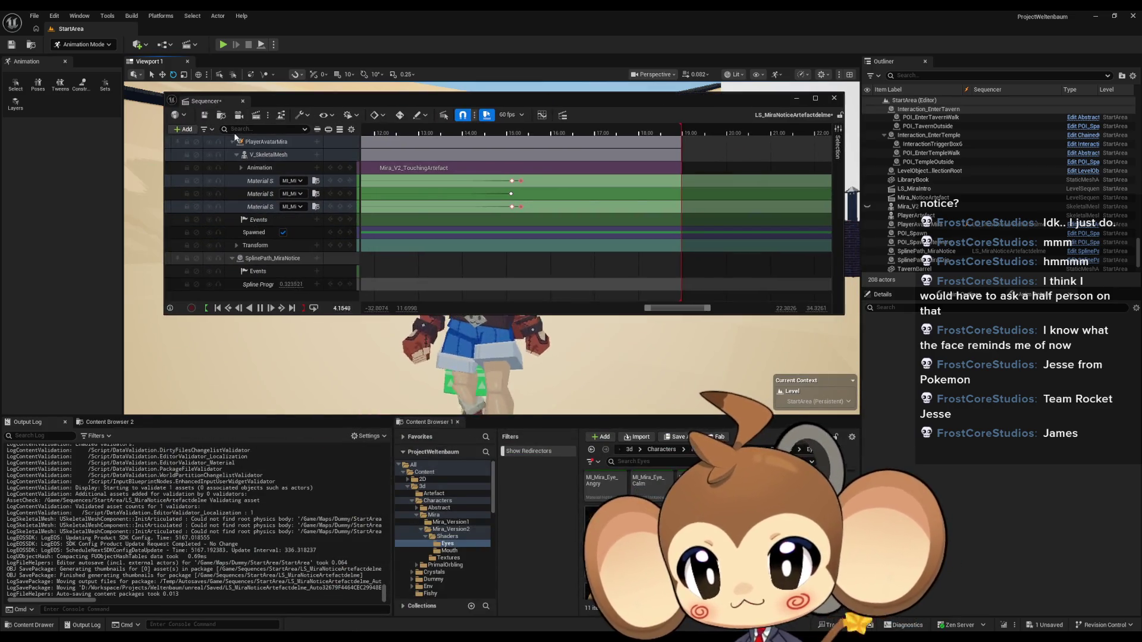
{"action": "key", "text": "ctrl+s"}
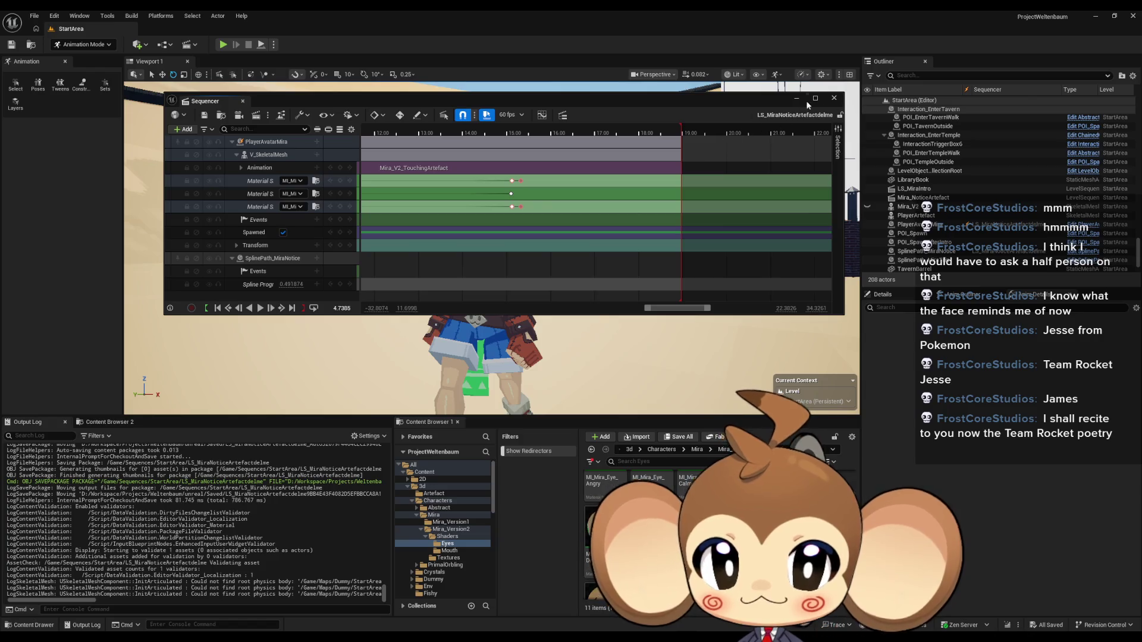
{"action": "left_click", "coordinate": [834, 97]}
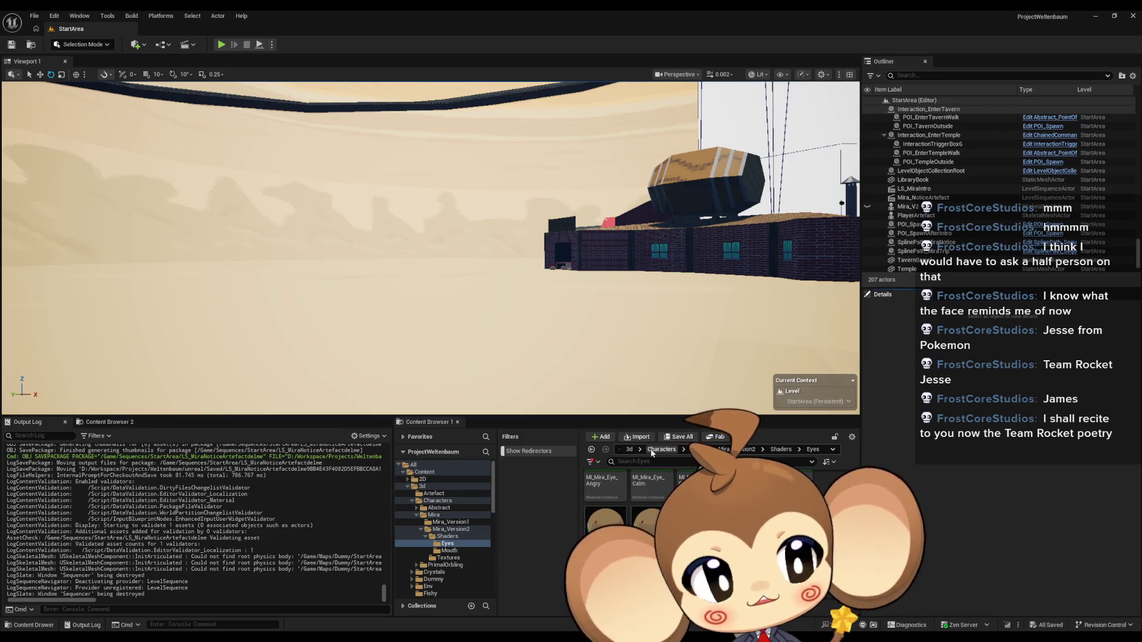
{"action": "scroll", "coordinate": [459, 372], "scroll_direction": "up", "scroll_amount": 5}
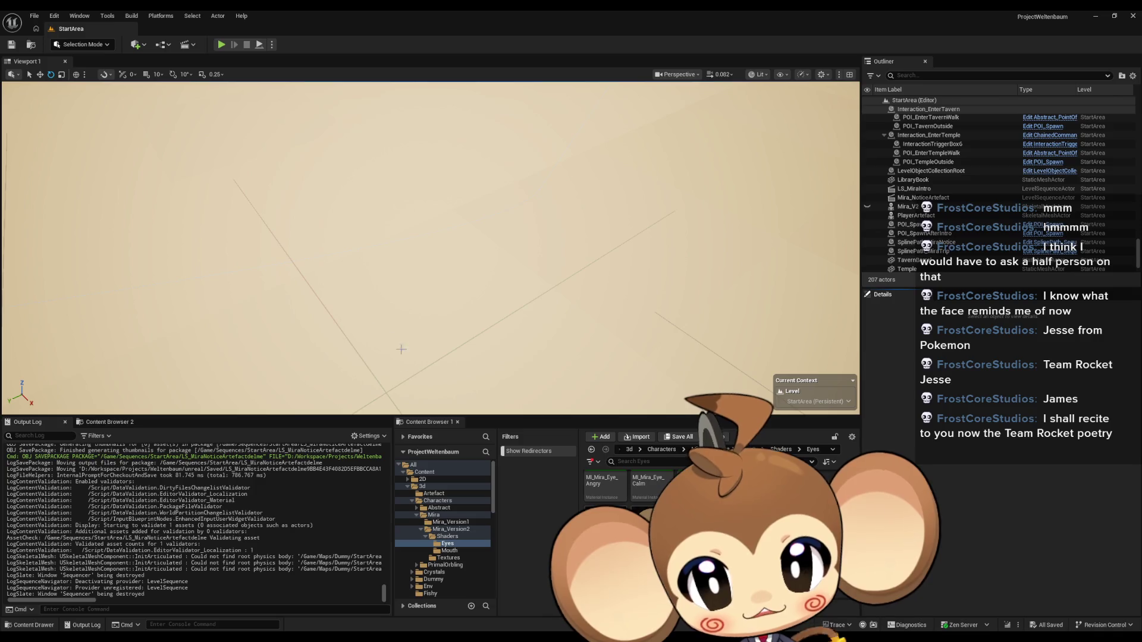
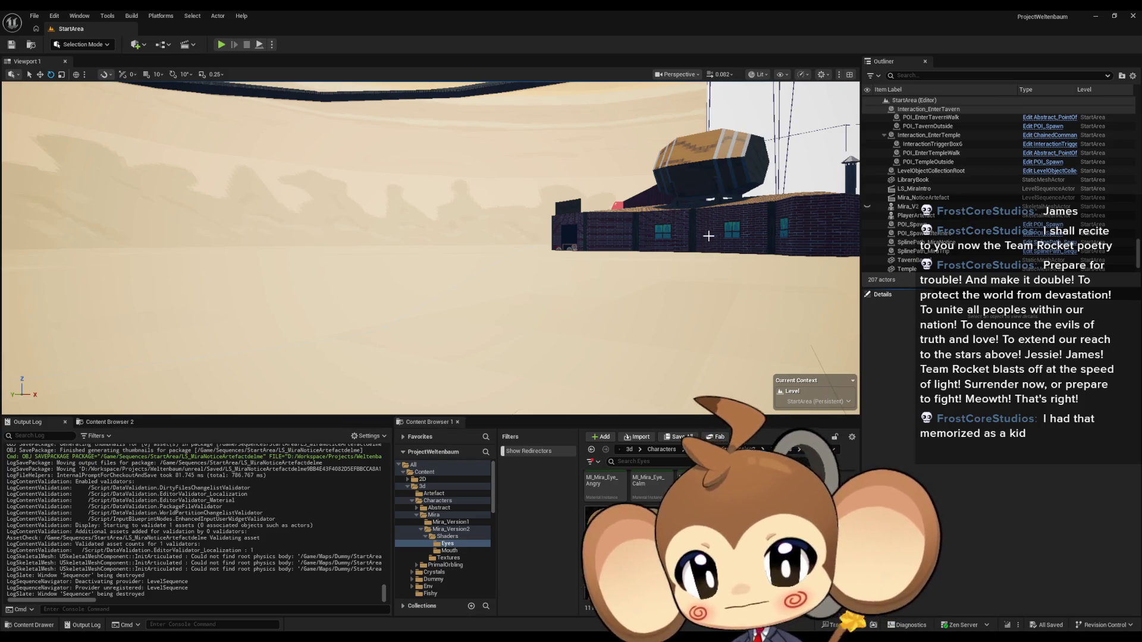
Step: Orbit the viewport to face the red-haired Mira_V2 character and select her
{"action": "left_click_drag", "start_coordinate": [653, 195], "coordinate": [653, 195]}
{"action": "left_click_drag", "start_coordinate": [384, 379], "coordinate": [384, 379]}
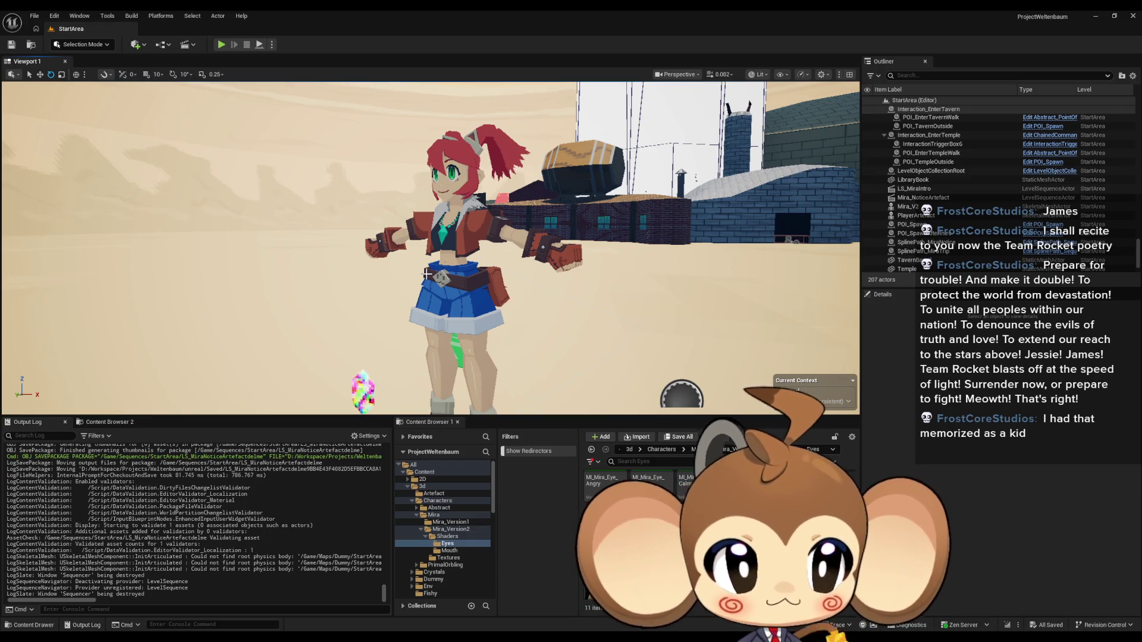
{"action": "left_click", "coordinate": [468, 276]}
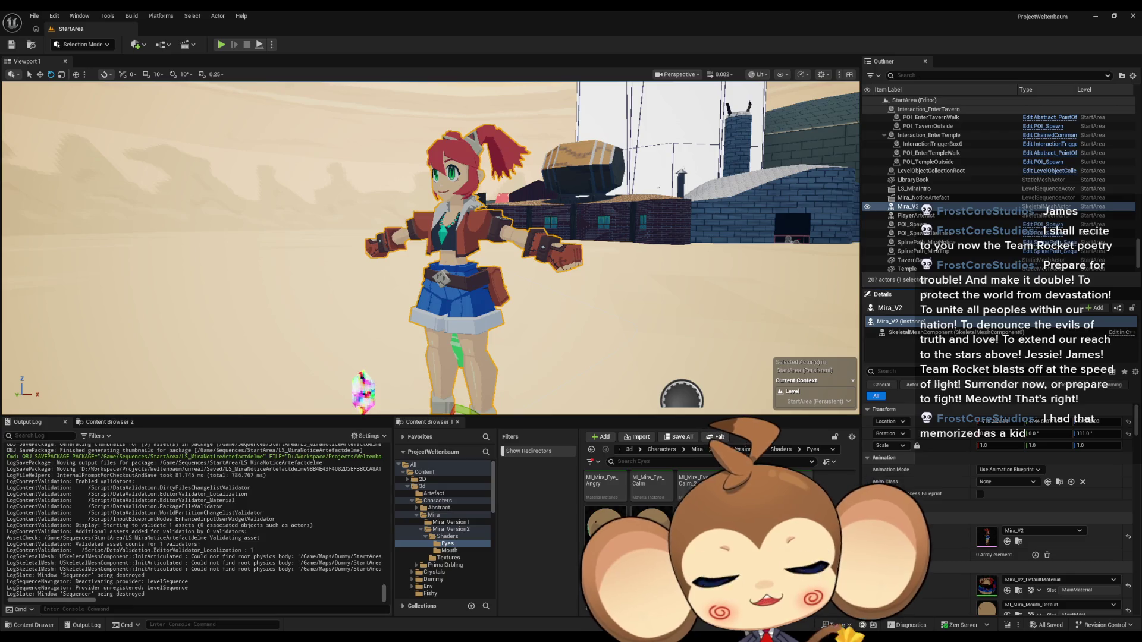
Step: Zoom closer and select the PlayerArtefact crystal beside Mira
{"action": "scroll", "coordinate": [430, 248], "scroll_direction": "up", "scroll_amount": 2}
{"action": "left_click_drag", "start_coordinate": [542, 361], "coordinate": [542, 361]}
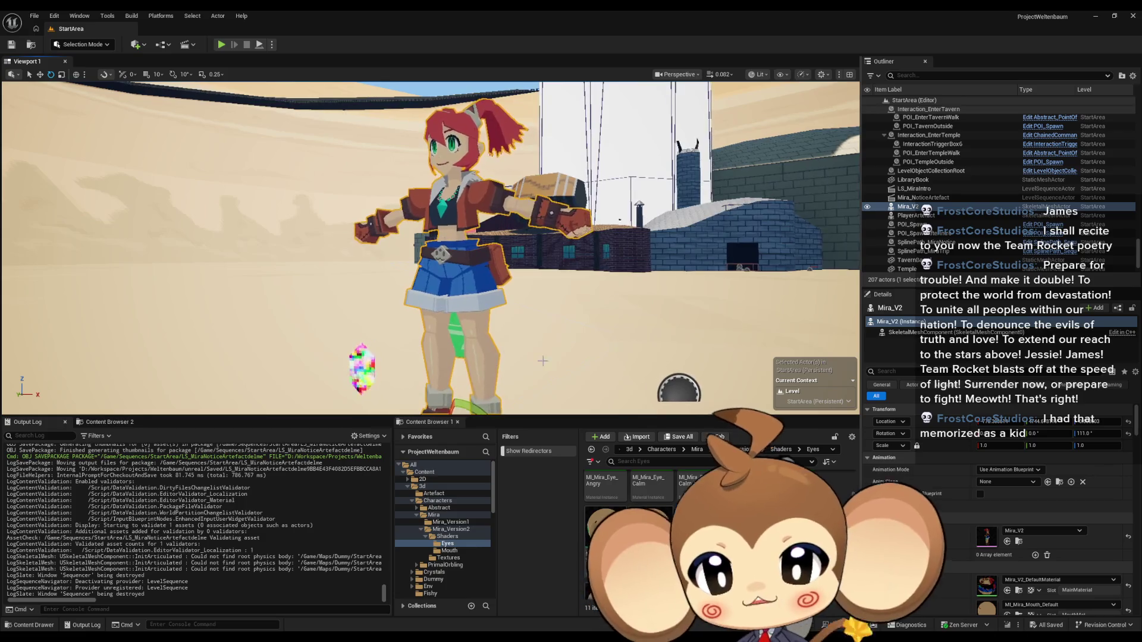
{"action": "left_click", "coordinate": [362, 367]}
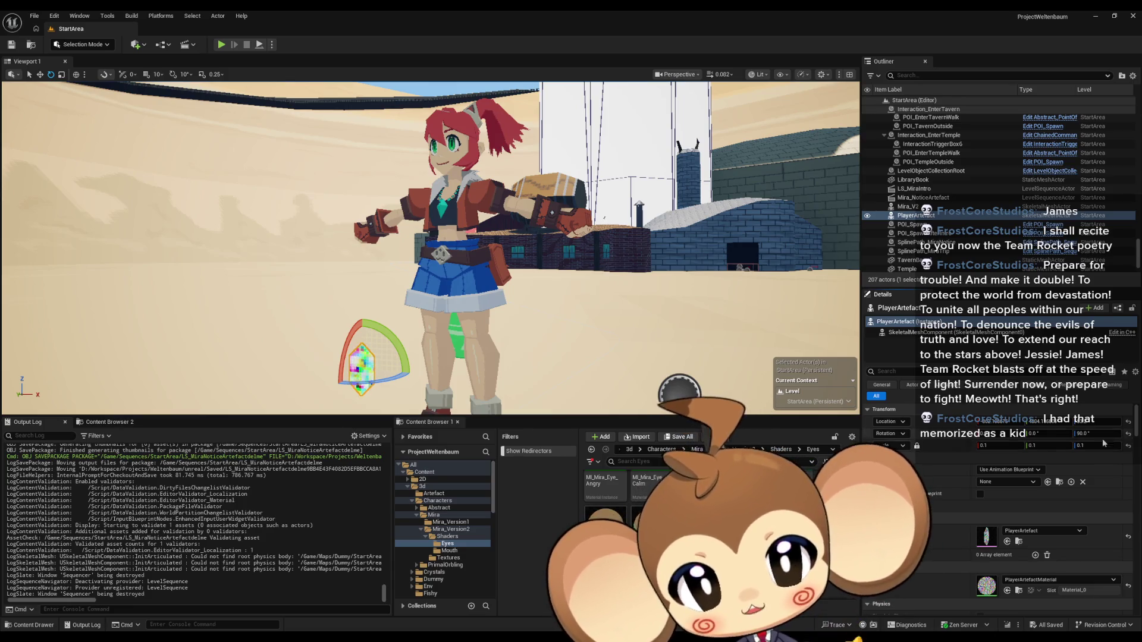
Step: Browse to Content > Sequences > StartArea and open LS_MiraNoticeArtefact in Sequencer
{"action": "left_click", "coordinate": [629, 449]}
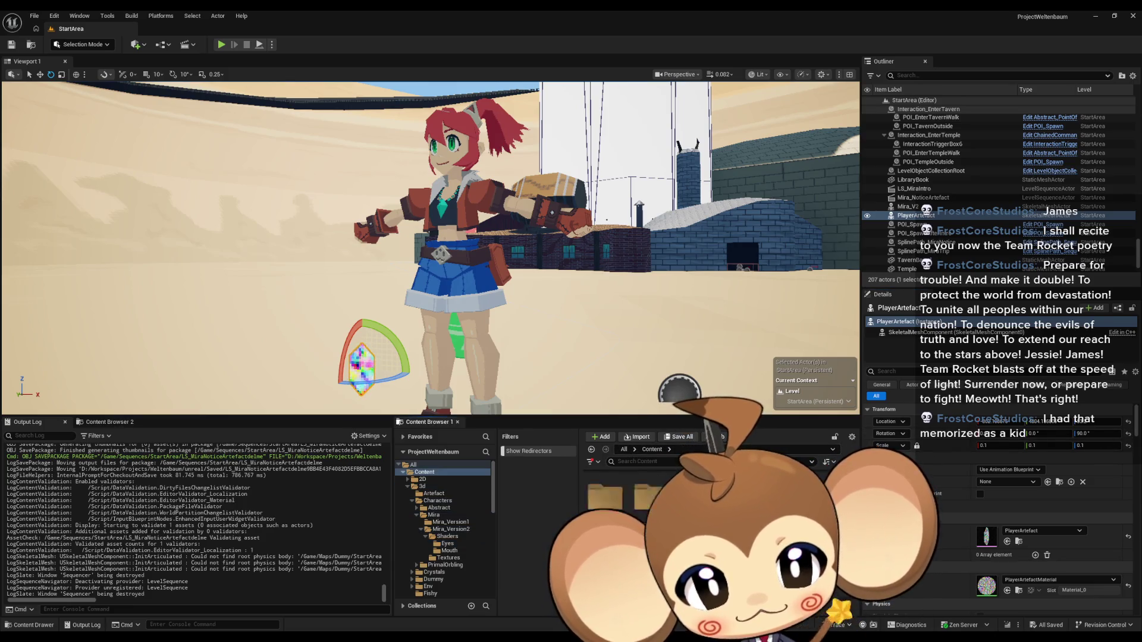
{"action": "double_click", "coordinate": [651, 493]}
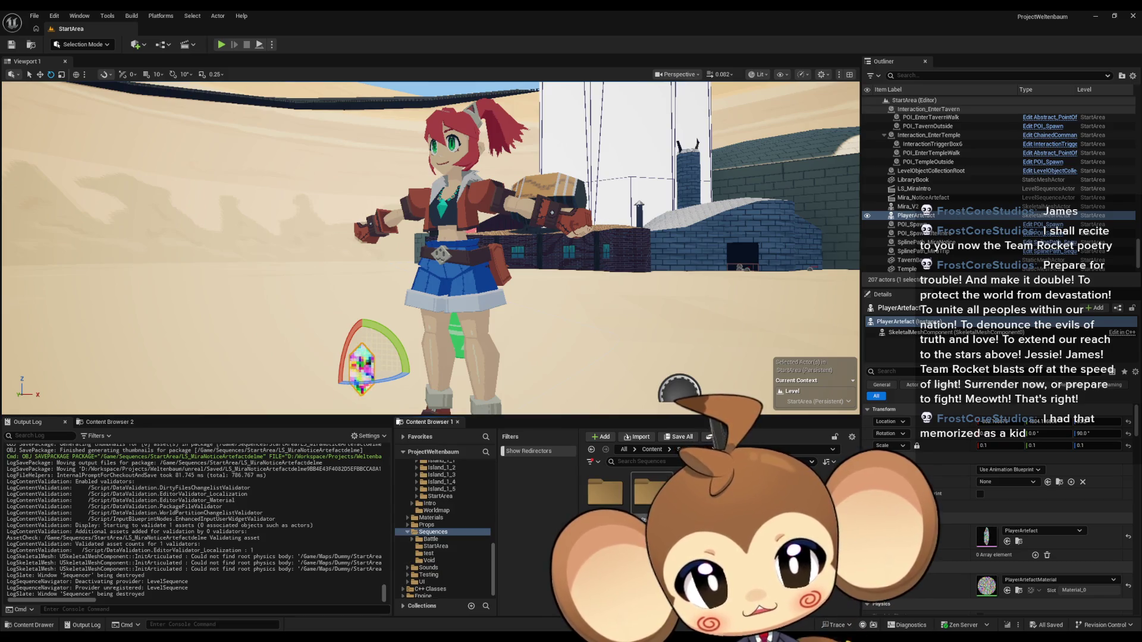
{"action": "double_click", "coordinate": [648, 496]}
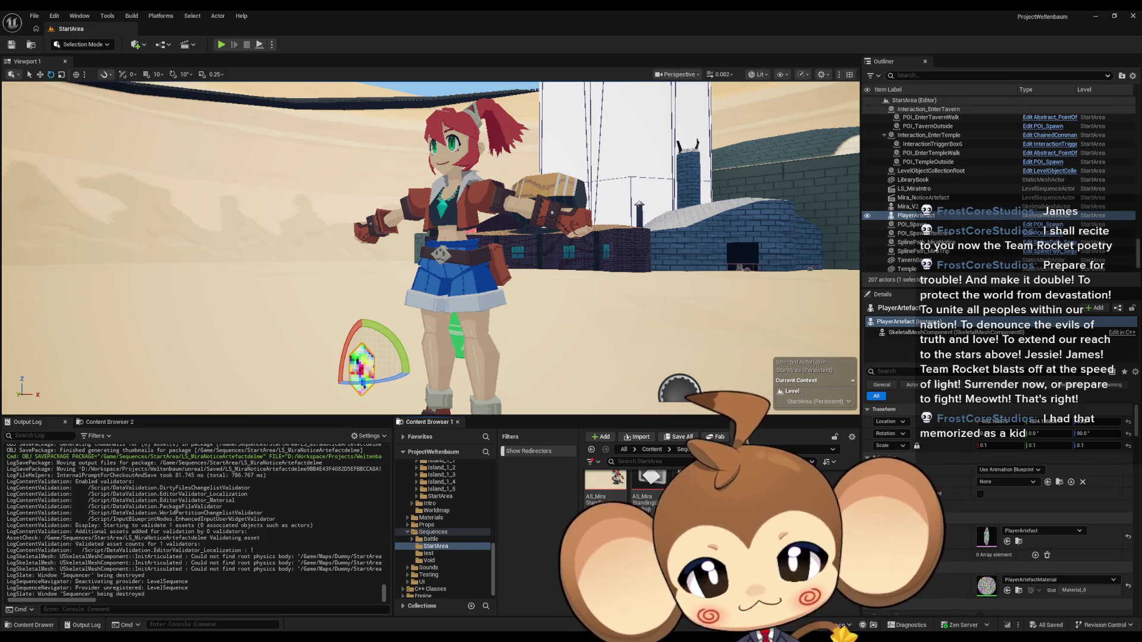
{"action": "double_click", "coordinate": [696, 488]}
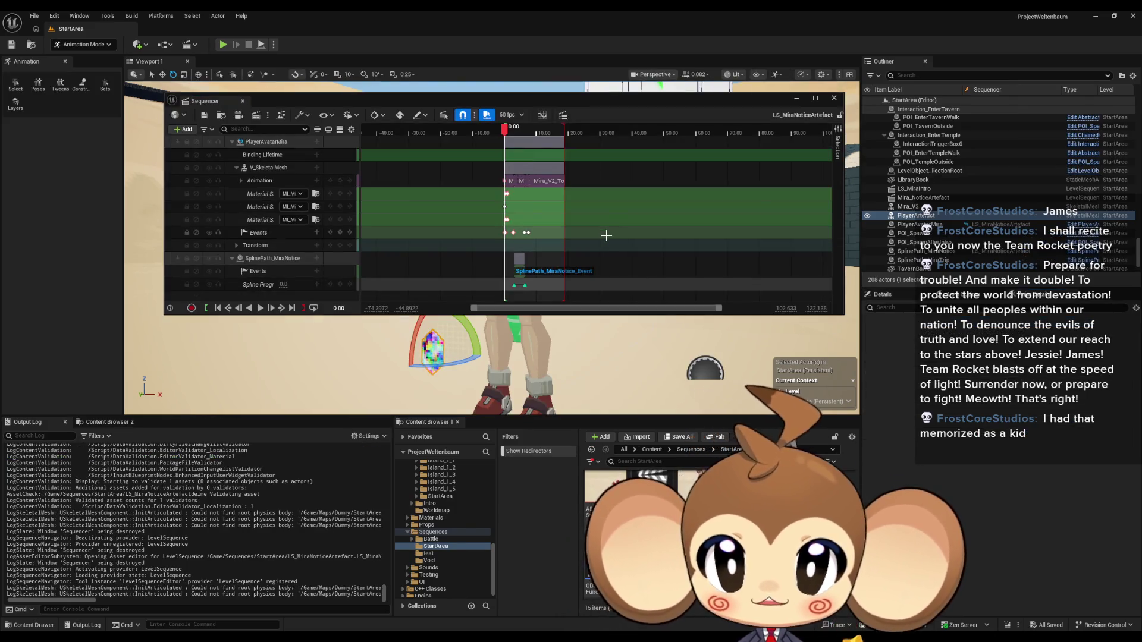
Step: Zoom the Sequencer timeline, then delete the LS_MiraNoticeArtefactdelme asset
{"action": "scroll", "coordinate": [606, 238], "scroll_direction": "up", "scroll_amount": 5}
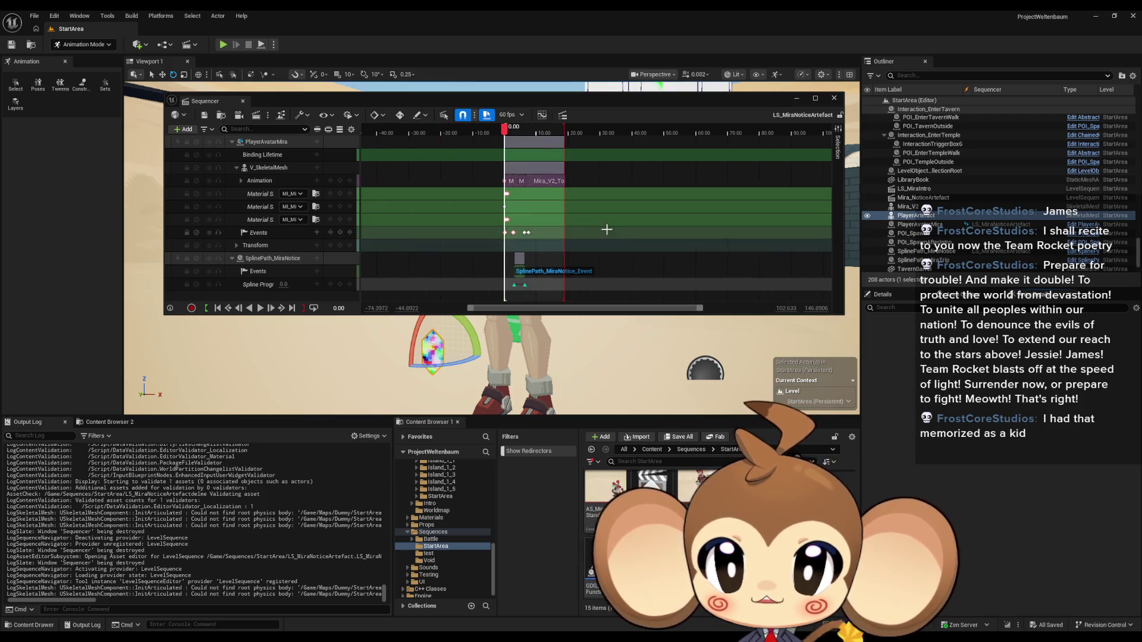
{"action": "scroll", "coordinate": [589, 208], "scroll_direction": "up", "scroll_amount": 2}
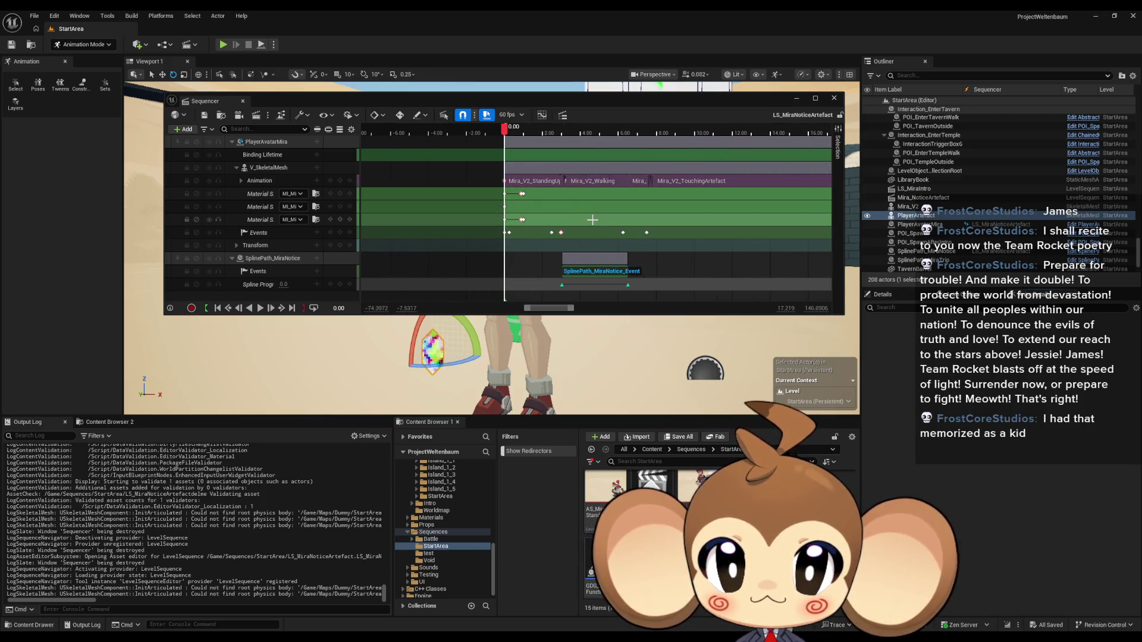
{"action": "scroll", "coordinate": [600, 219], "scroll_direction": "right", "scroll_amount": 5}
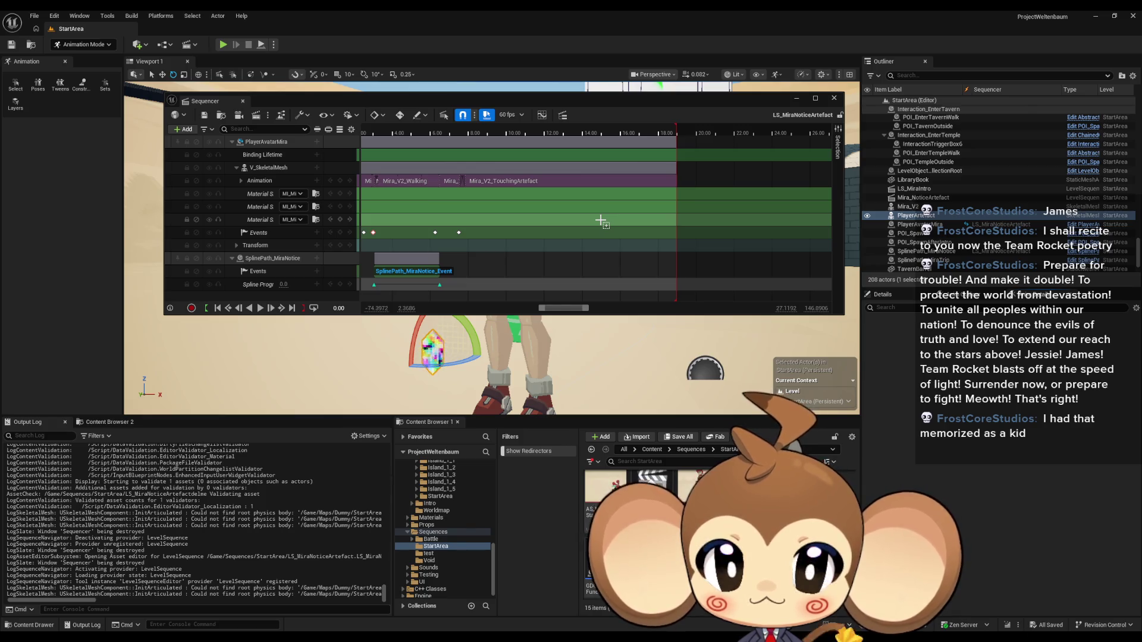
{"action": "scroll", "coordinate": [601, 221], "scroll_direction": "left", "scroll_amount": 3}
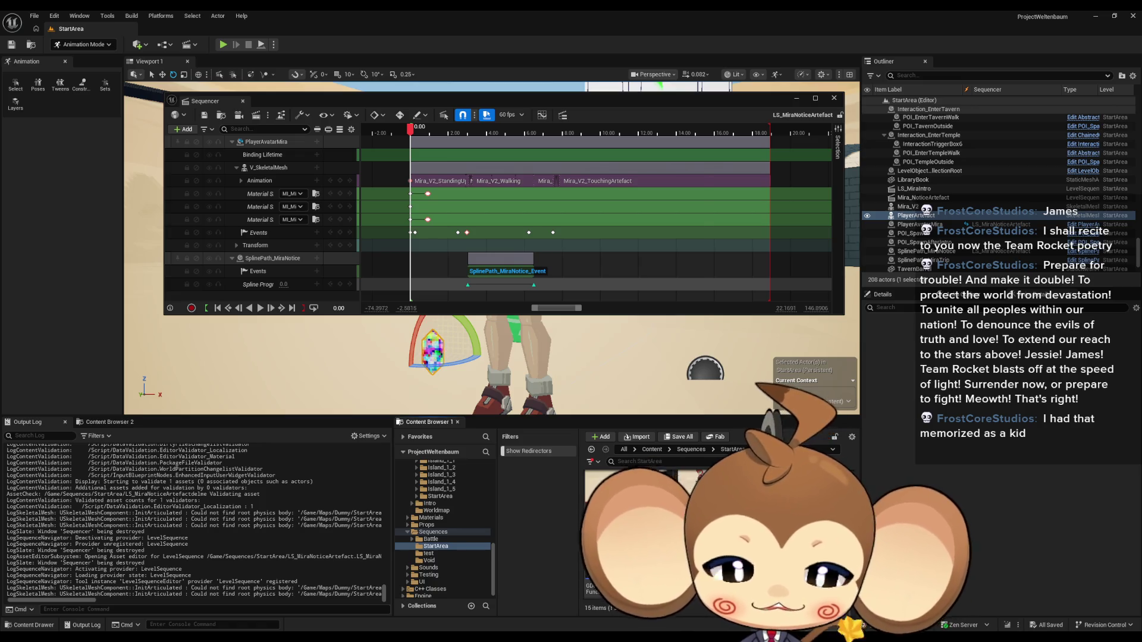
{"action": "key", "text": "Delete"}
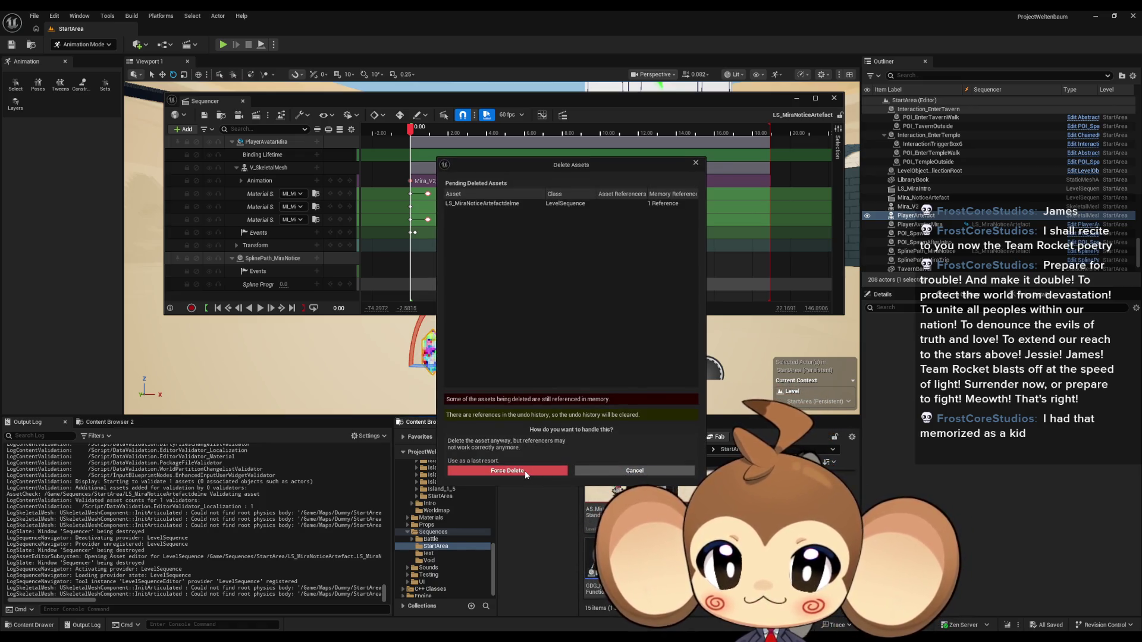
Step: Force delete LS_MiraNoticeArtefactdelme and scrub playback to about 13 seconds
{"action": "left_click", "coordinate": [528, 471]}
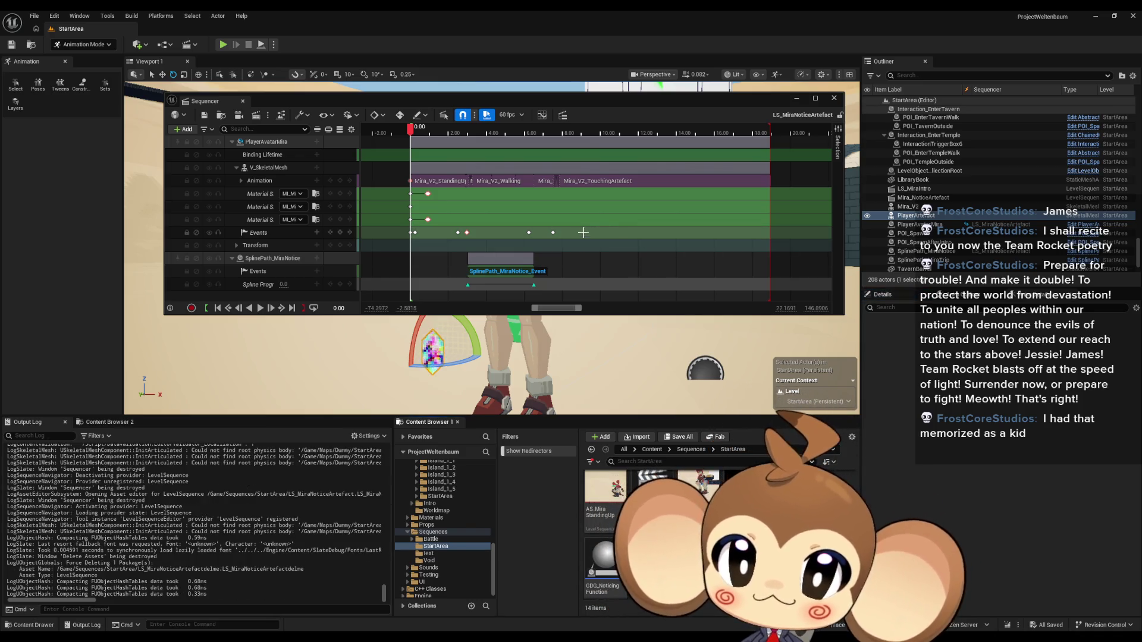
{"action": "left_click_drag", "start_coordinate": [527, 140], "coordinate": [691, 154]}
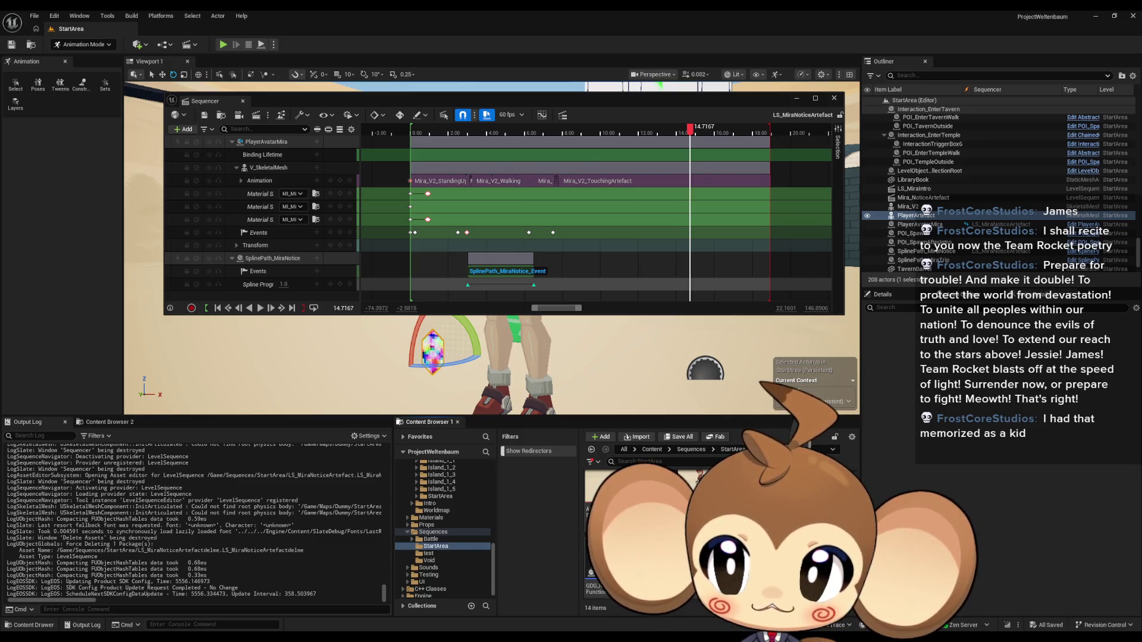
Step: Drag the Sequencer lower so Mira stays visible, then close the sequence editor
{"action": "mouse_move", "coordinate": [646, 97]}
{"action": "left_mouse_down"}
{"action": "mouse_move", "coordinate": [633, 347]}
{"action": "mouse_move", "coordinate": [633, 288]}
{"action": "left_mouse_up"}
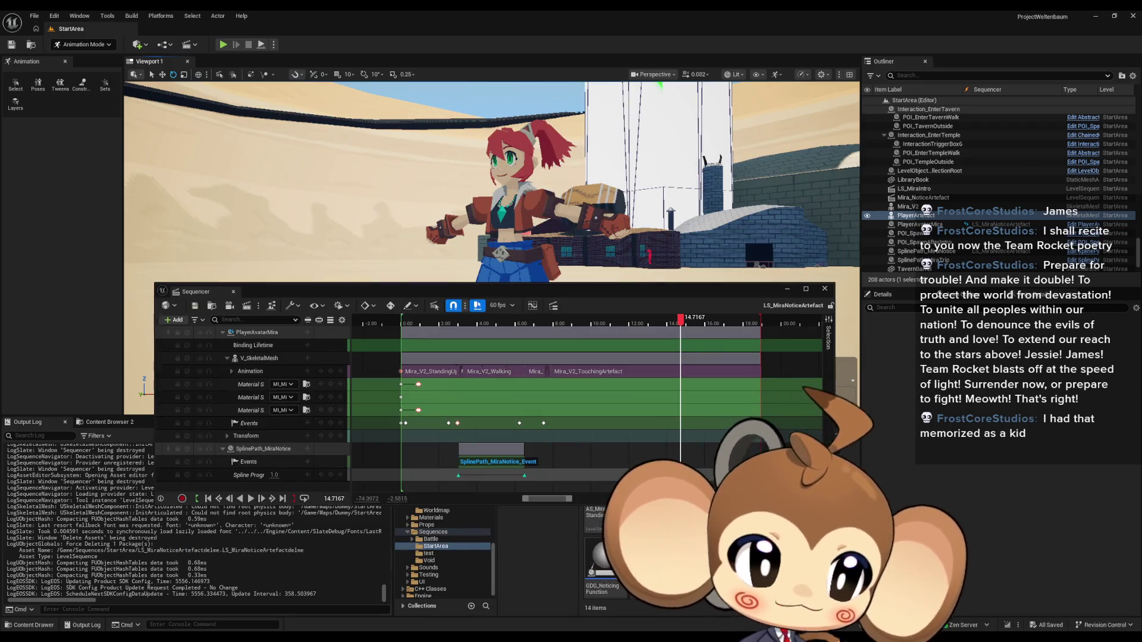
{"action": "left_click", "coordinate": [633, 235]}
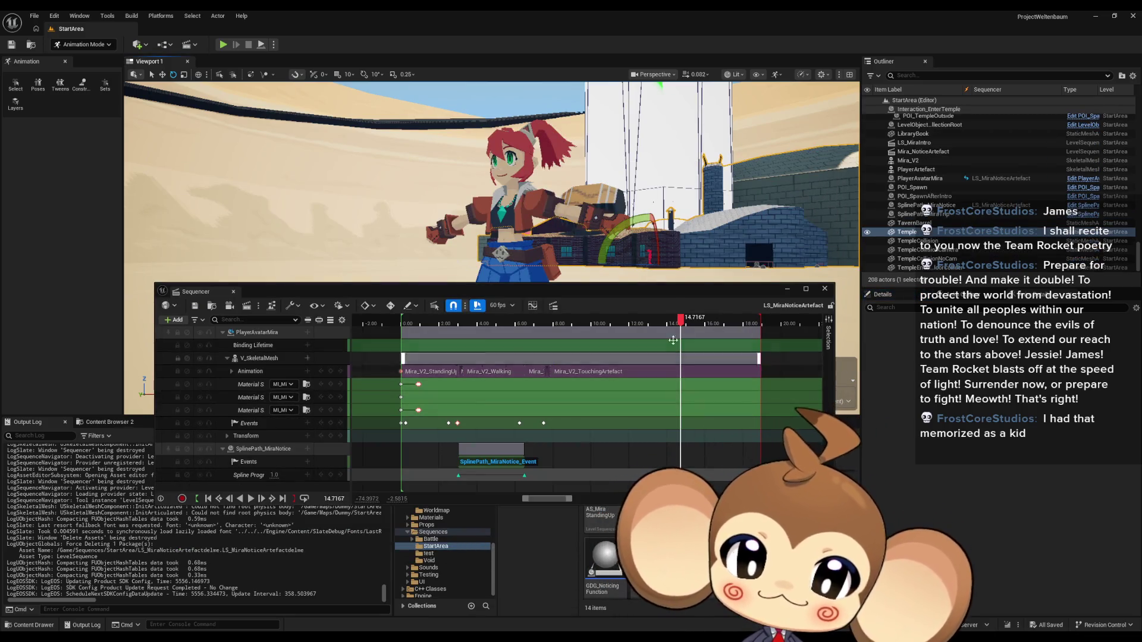
{"action": "mouse_move", "coordinate": [652, 289]}
{"action": "left_mouse_down"}
{"action": "mouse_move", "coordinate": [622, 149]}
{"action": "mouse_move", "coordinate": [633, 244]}
{"action": "left_mouse_up"}
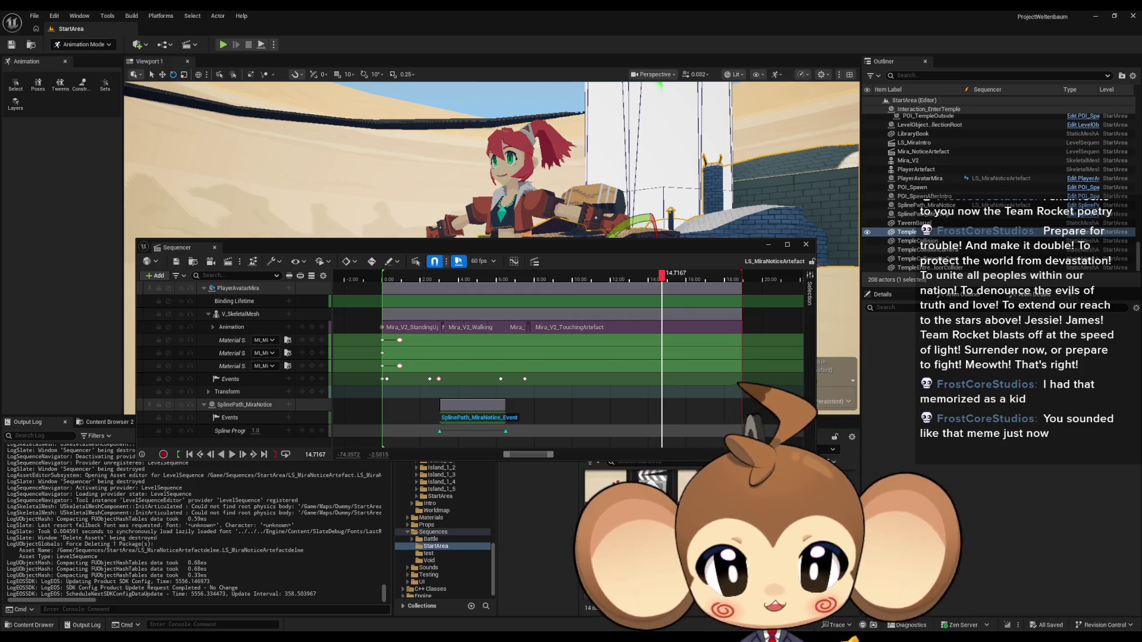
{"action": "left_click", "coordinate": [806, 244]}
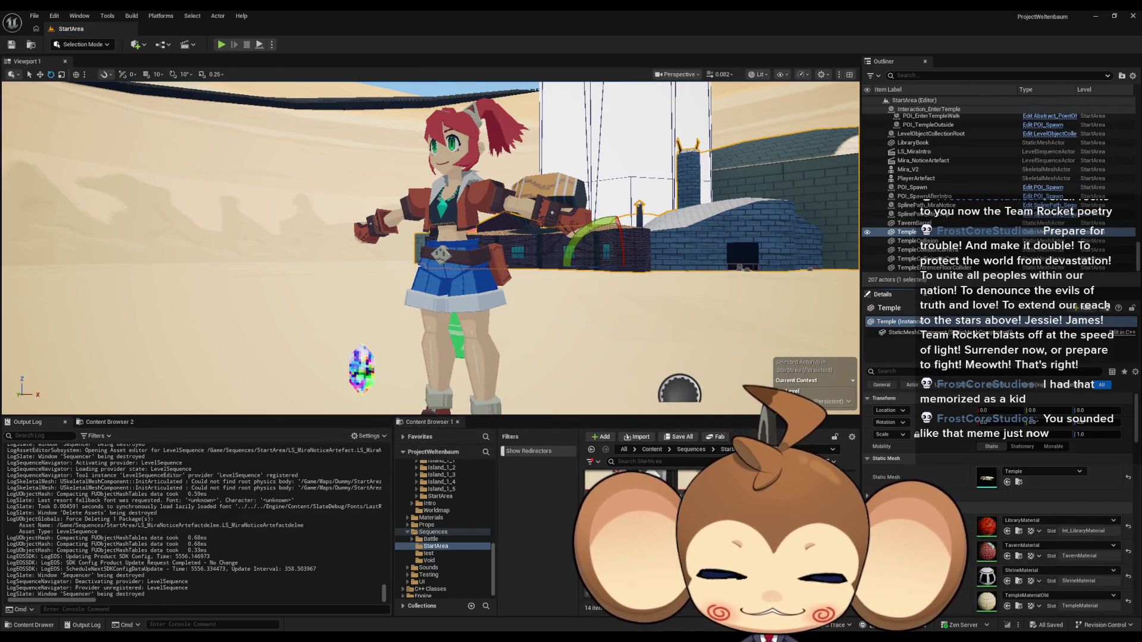
Step: Duplicate LS_MiraNoticeArtefact as LS_MiraNoticeArtefact1 and open the copy
{"action": "key", "text": "Return"}
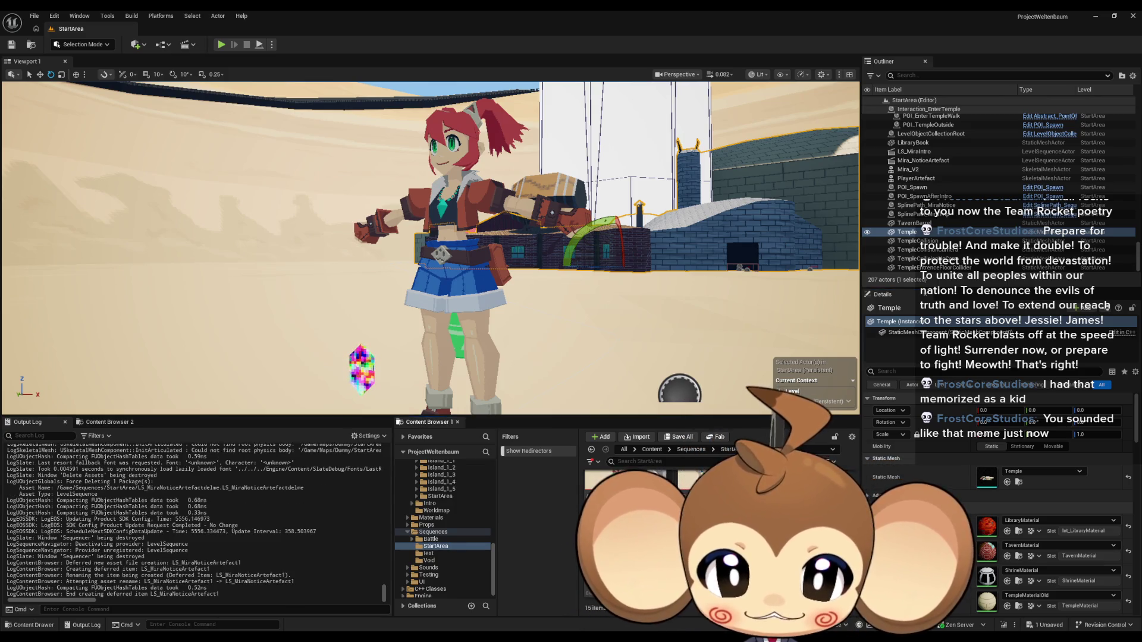
{"action": "key", "text": "Return"}
{"action": "right_click", "coordinate": [245, 290]}
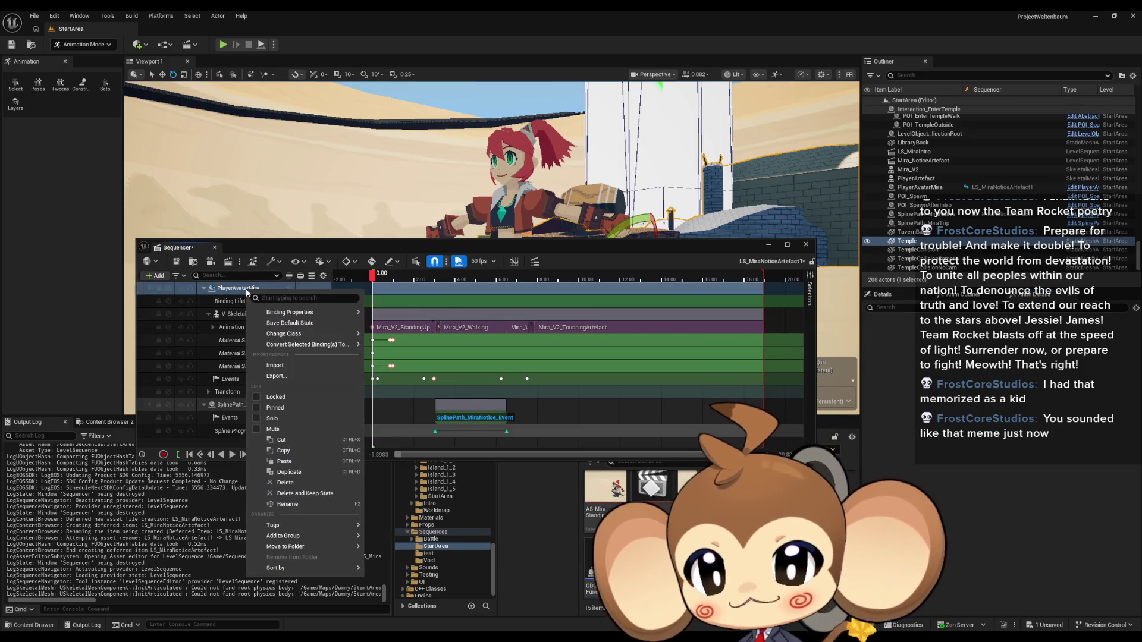
Step: Convert the PlayerAvatarMira binding to a Spawnable Actor, then scrub to about 5 seconds
{"action": "mouse_move", "coordinate": [309, 338]}
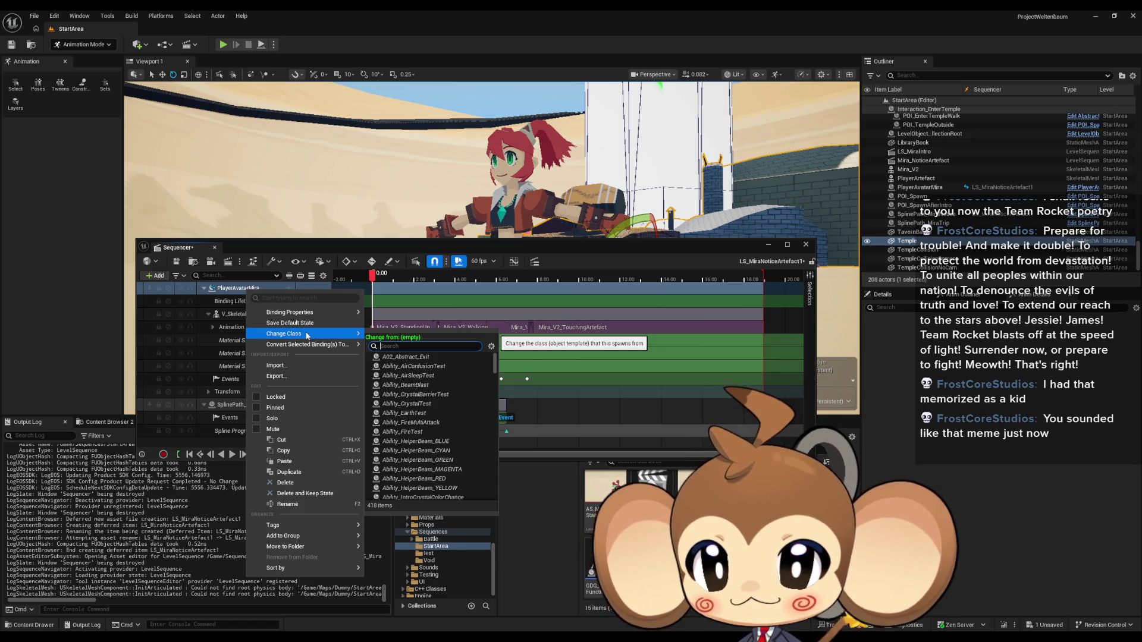
{"action": "mouse_move", "coordinate": [309, 312]}
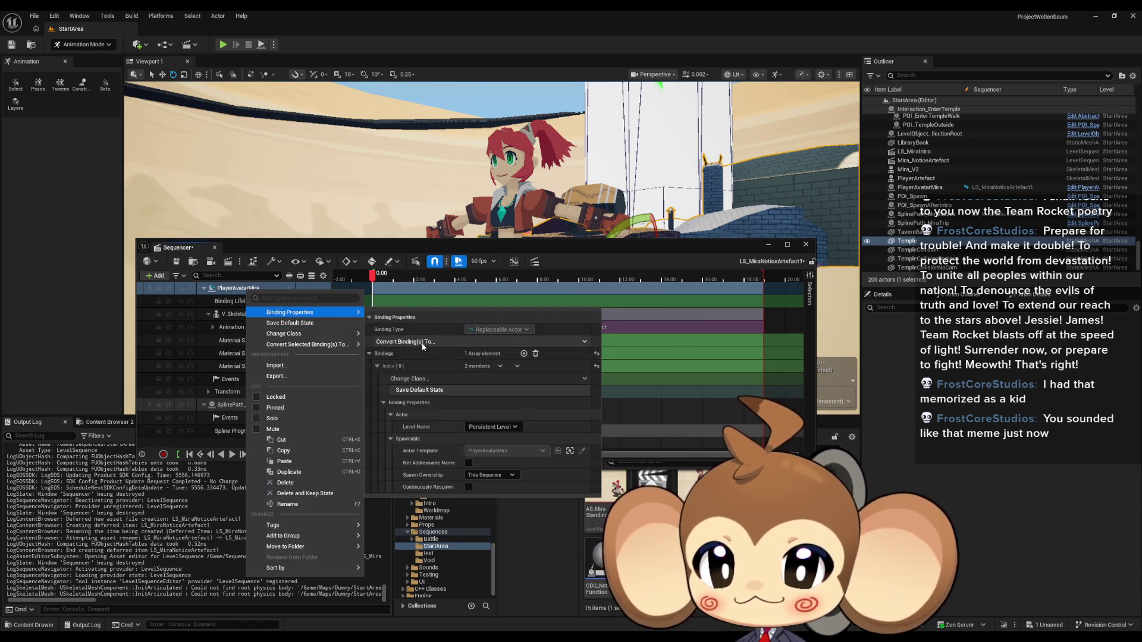
{"action": "left_click", "coordinate": [444, 341]}
{"action": "left_click", "coordinate": [447, 369]}
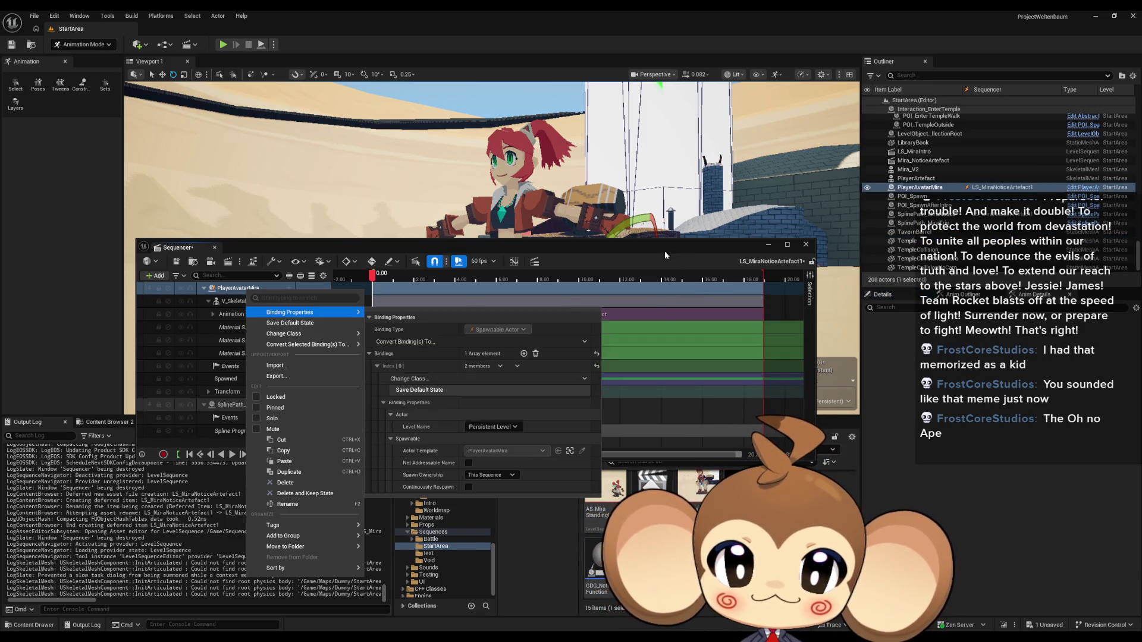
{"action": "left_click", "coordinate": [669, 364]}
{"action": "mouse_move", "coordinate": [388, 282]}
{"action": "left_mouse_down"}
{"action": "mouse_move", "coordinate": [503, 279]}
{"action": "mouse_move", "coordinate": [477, 278]}
{"action": "left_mouse_up"}
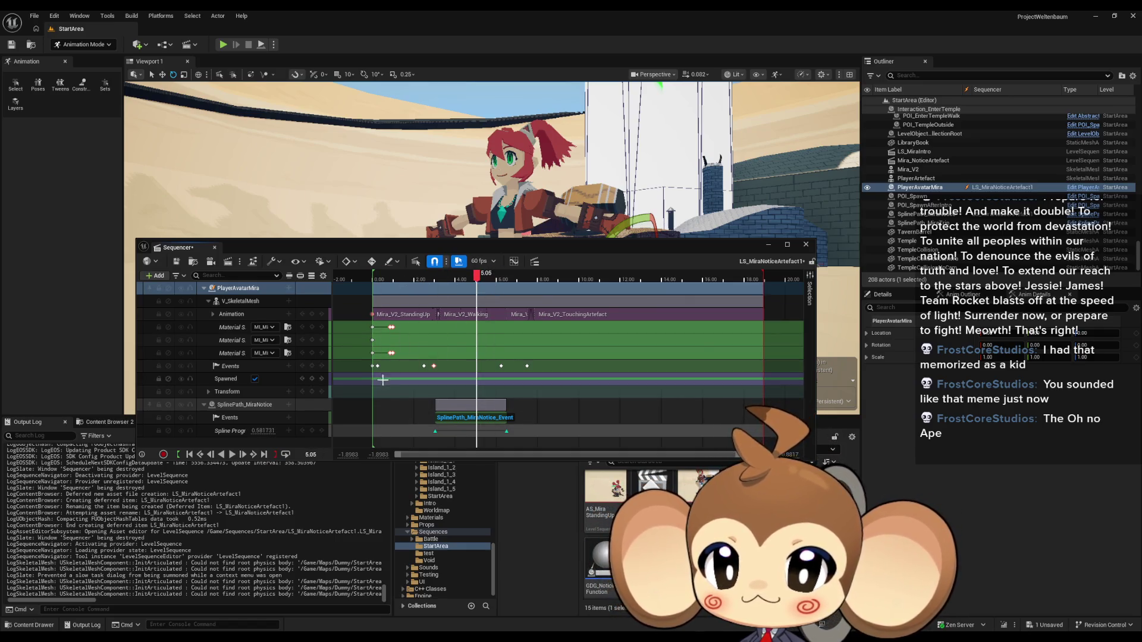
Step: Set PlayerAvatarMira's Transform section to Active
{"action": "right_click", "coordinate": [402, 392]}
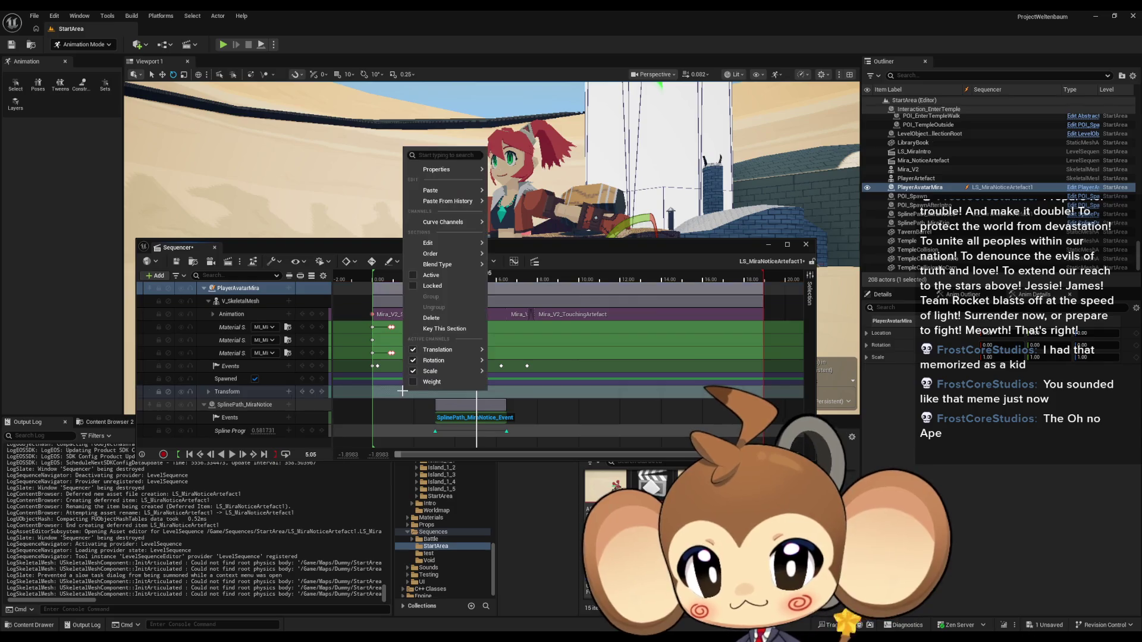
{"action": "left_click", "coordinate": [420, 276]}
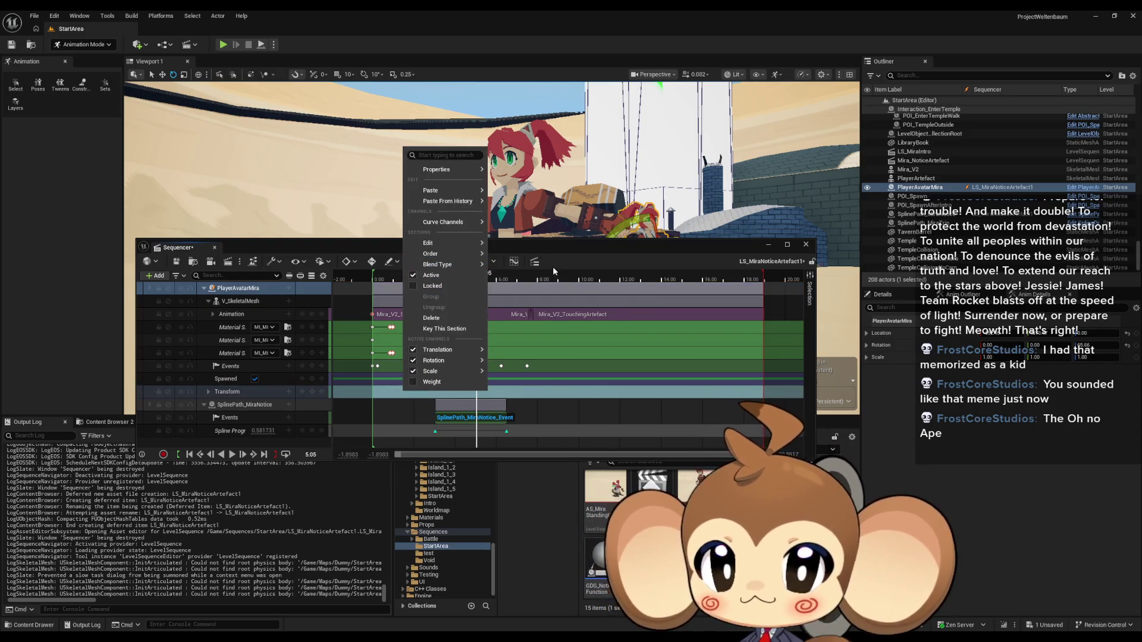
{"action": "left_click", "coordinate": [585, 253]}
Step: Scrub playback to about 14.6 s and bring Mira close in the viewport
{"action": "mouse_move", "coordinate": [479, 276]}
{"action": "left_mouse_down"}
{"action": "mouse_move", "coordinate": [702, 276]}
{"action": "mouse_move", "coordinate": [676, 276]}
{"action": "left_mouse_up"}
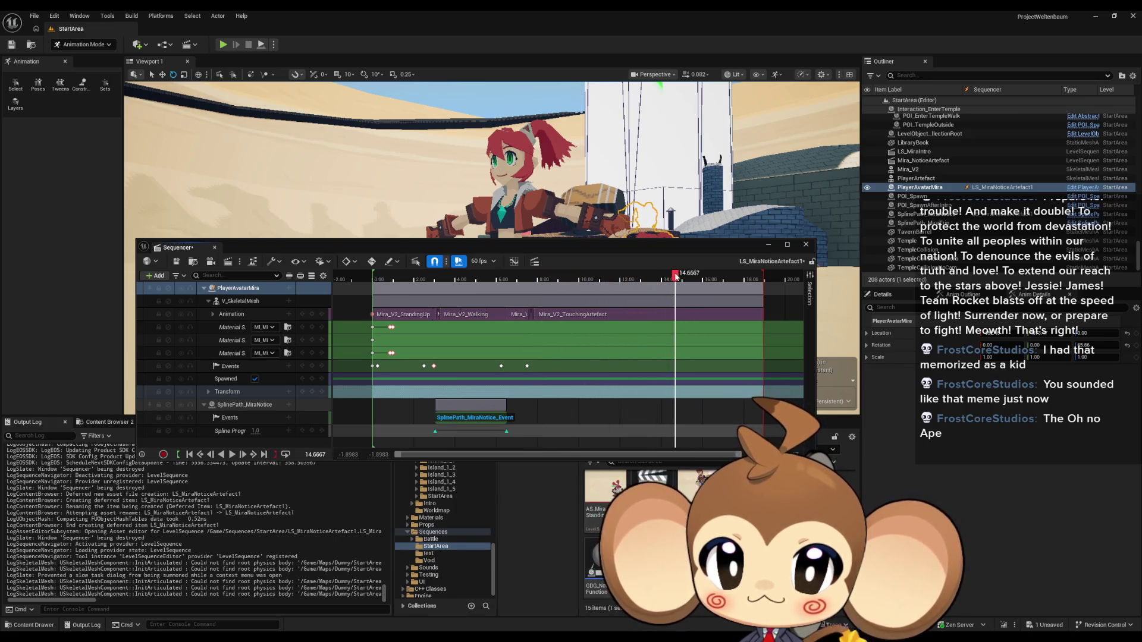
{"action": "left_click_drag", "start_coordinate": [688, 176], "coordinate": [649, 177]}
{"action": "left_click_drag", "start_coordinate": [580, 247], "coordinate": [518, 343]}
Step: Frame Mira's head and play the sequence to preview the animation
{"action": "scroll", "coordinate": [609, 452], "scroll_direction": "up", "scroll_amount": 10}
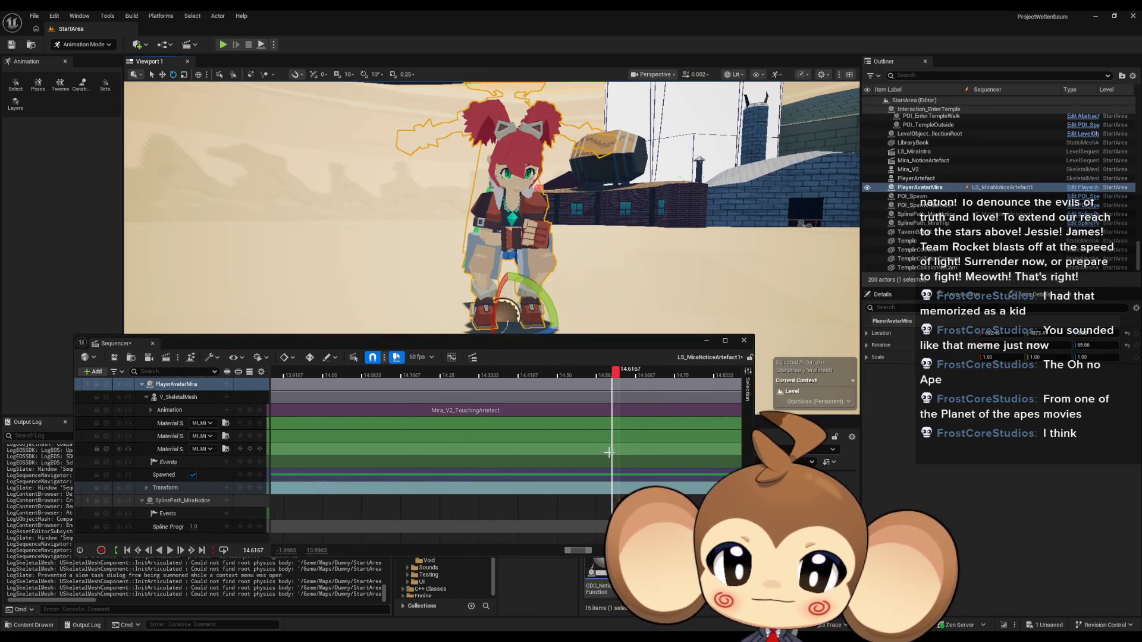
{"action": "scroll", "coordinate": [596, 451], "scroll_direction": "up", "scroll_amount": 2}
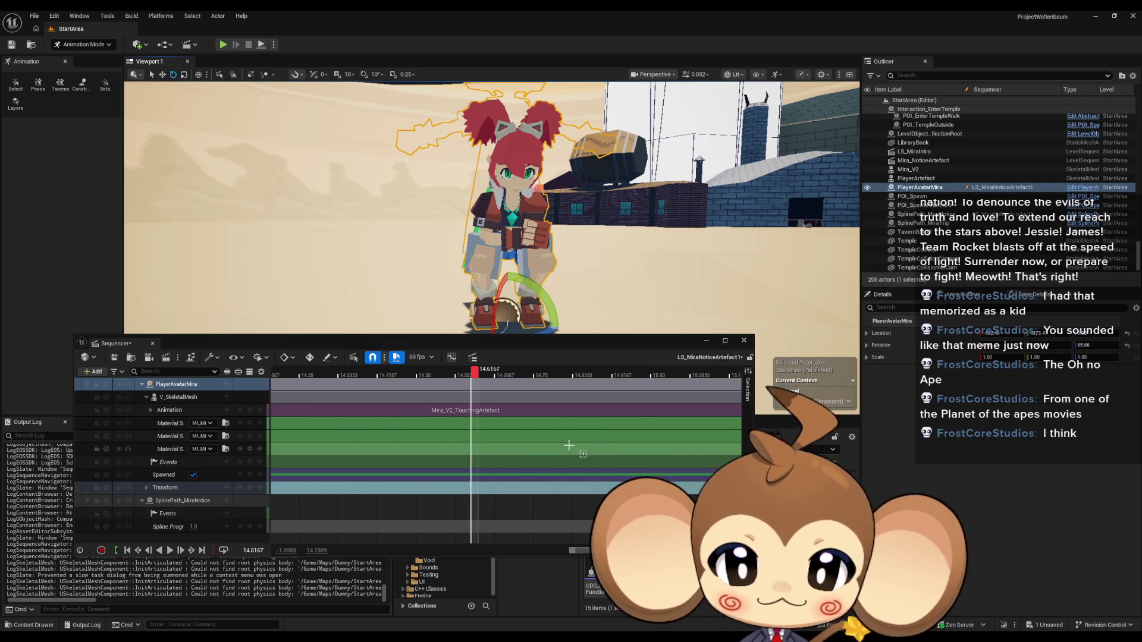
{"action": "key", "text": "f"}
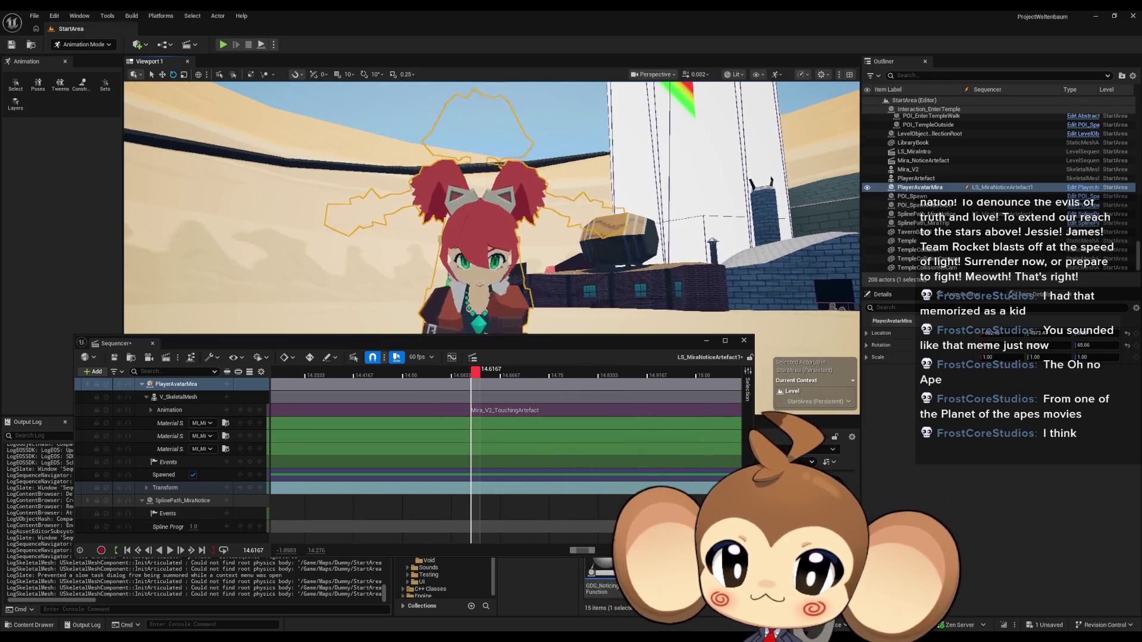
{"action": "left_click", "coordinate": [481, 378]}
{"action": "key", "text": "space"}
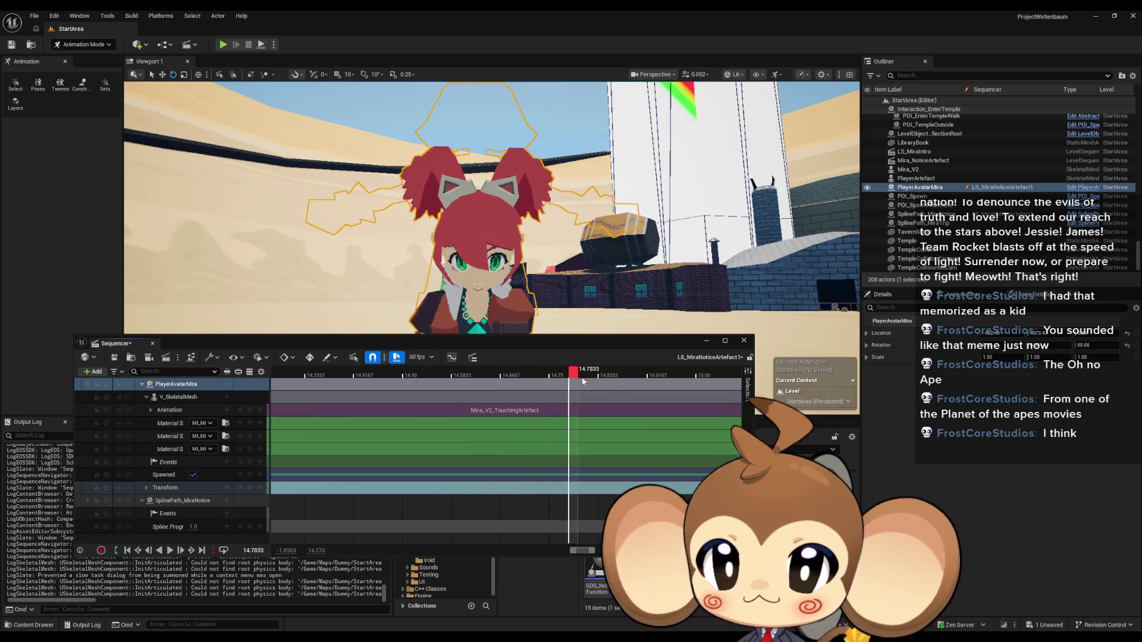
{"action": "scroll", "coordinate": [550, 388], "scroll_direction": "right", "scroll_amount": 5}
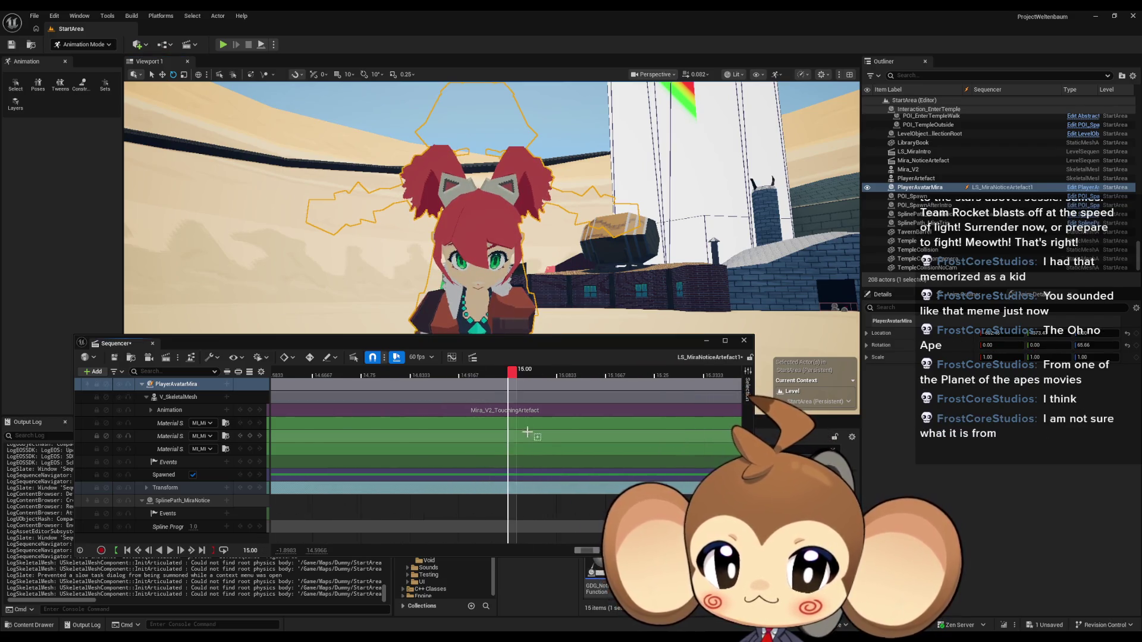
Step: Scrub back to 15.00 and key the Shocked mouth material
{"action": "mouse_move", "coordinate": [278, 376]}
{"action": "left_mouse_down"}
{"action": "mouse_move", "coordinate": [408, 377]}
{"action": "mouse_move", "coordinate": [344, 376]}
{"action": "left_mouse_up"}
{"action": "scroll", "coordinate": [559, 375], "scroll_direction": "left", "scroll_amount": 3}
{"action": "left_click_drag", "start_coordinate": [516, 376], "coordinate": [465, 375]}
{"action": "scroll", "coordinate": [313, 448], "scroll_direction": "up", "scroll_amount": 5}
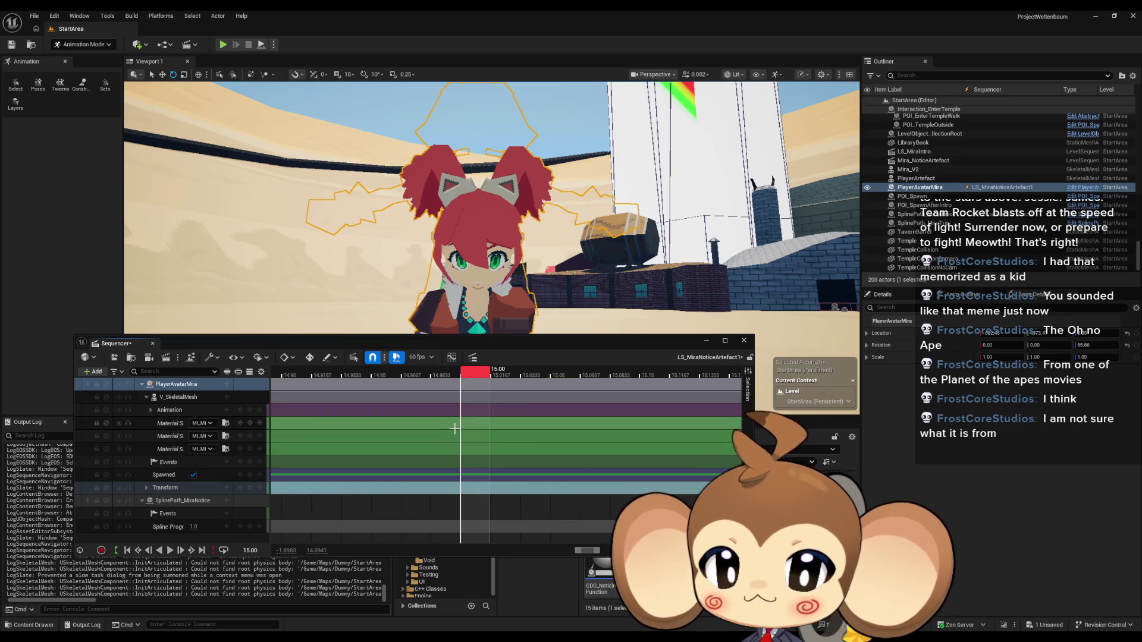
{"action": "left_click", "coordinate": [203, 436]}
{"action": "type", "text": "shock"}
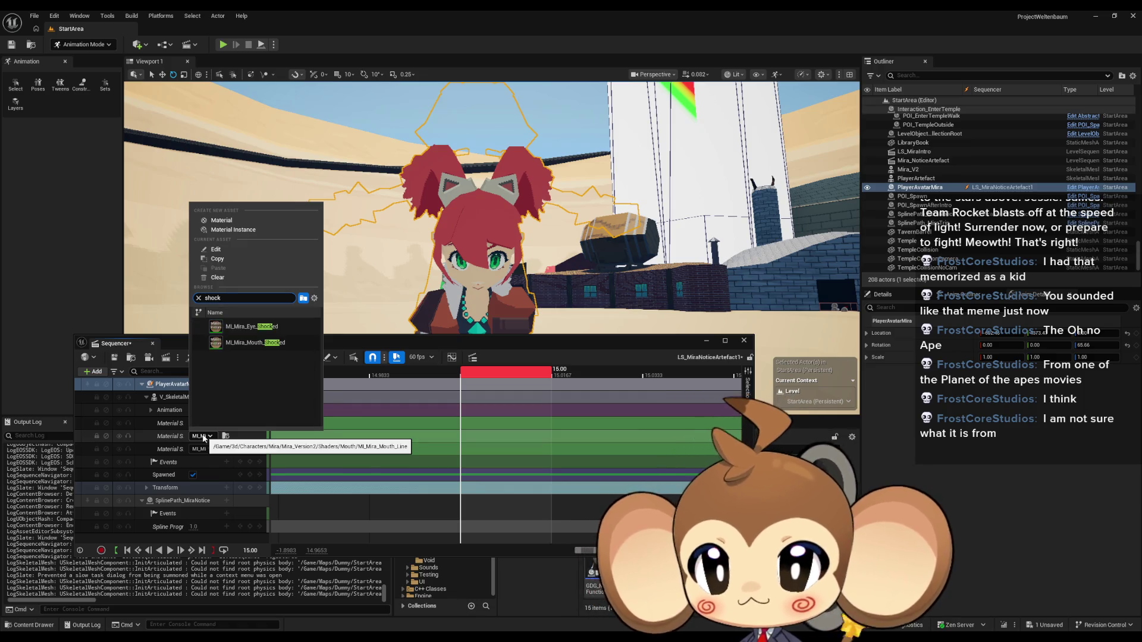
{"action": "left_click", "coordinate": [249, 341]}
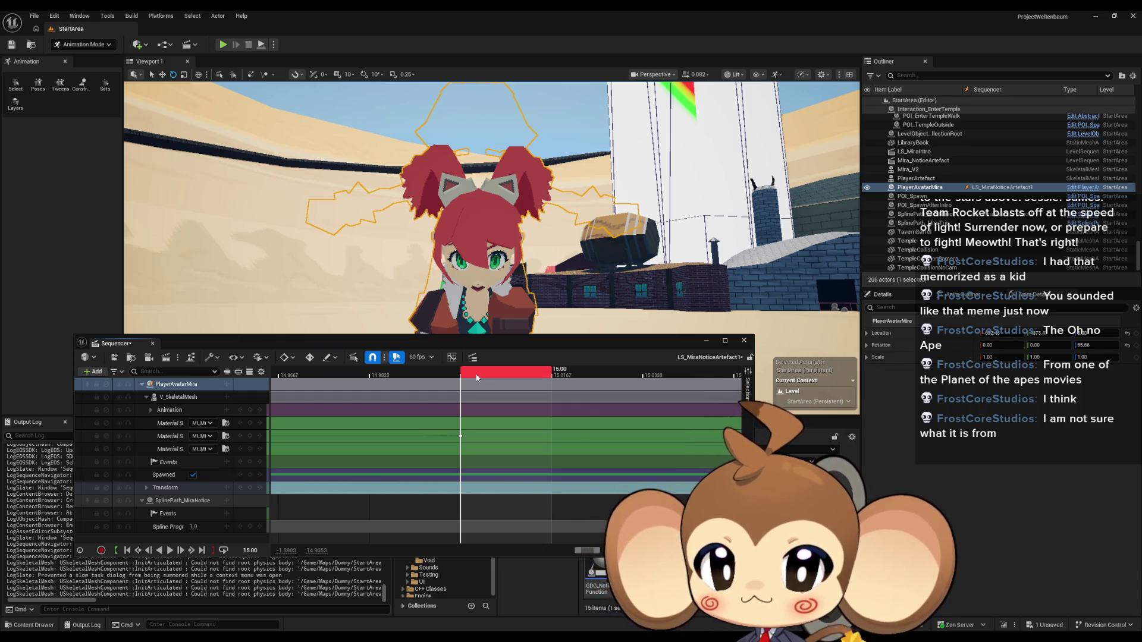
Step: At 15.0333, key both eye slots to HalfClosed
{"action": "scroll", "coordinate": [486, 461], "scroll_direction": "down", "scroll_amount": 2}
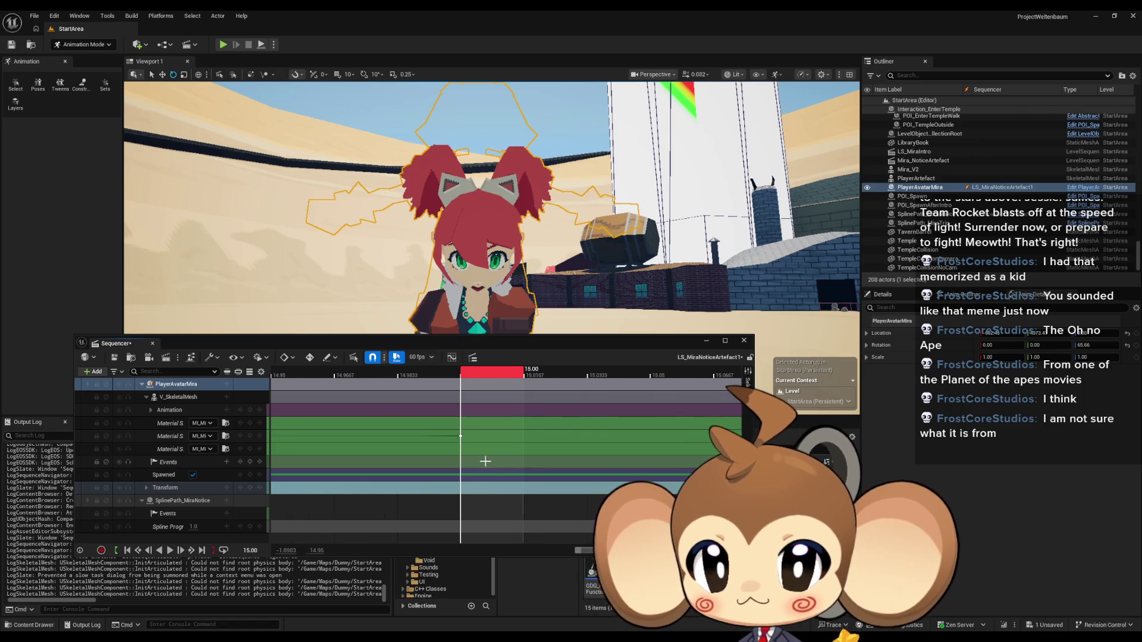
{"action": "scroll", "coordinate": [485, 461], "scroll_direction": "right", "scroll_amount": 2}
{"action": "left_click_drag", "start_coordinate": [443, 376], "coordinate": [552, 376]}
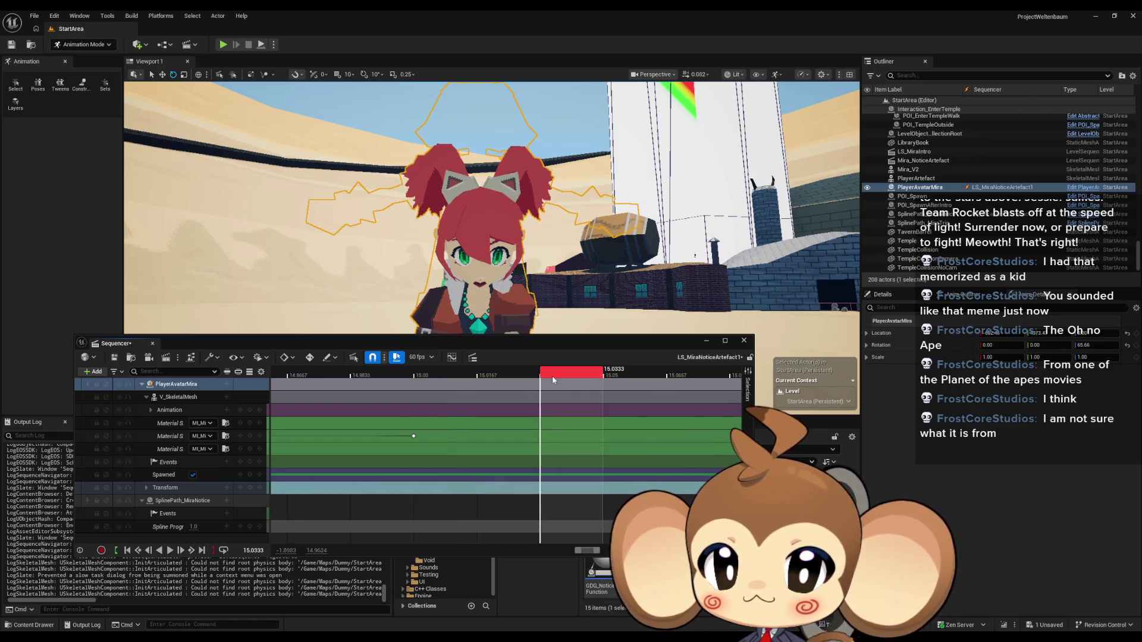
{"action": "left_click", "coordinate": [206, 428]}
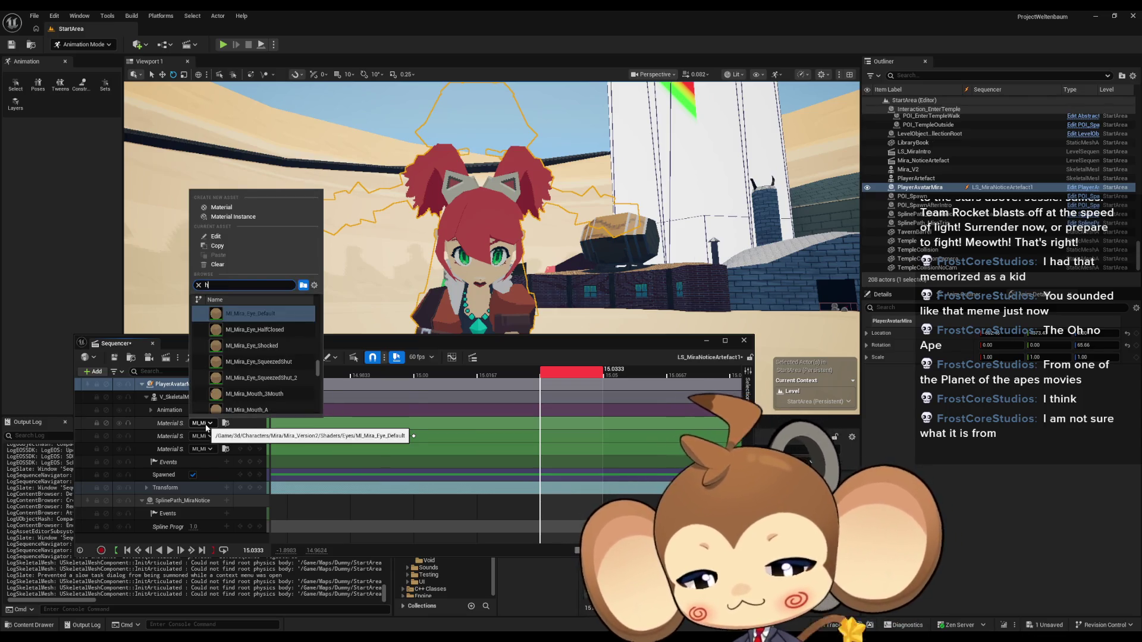
{"action": "left_click", "coordinate": [265, 315]}
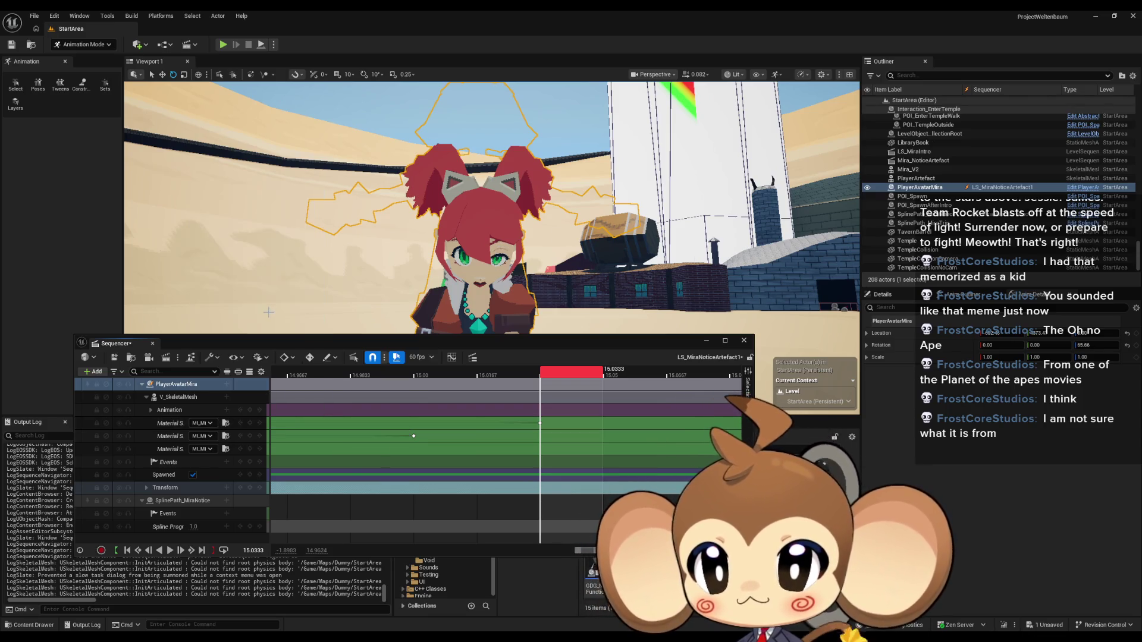
{"action": "left_click", "coordinate": [197, 448]}
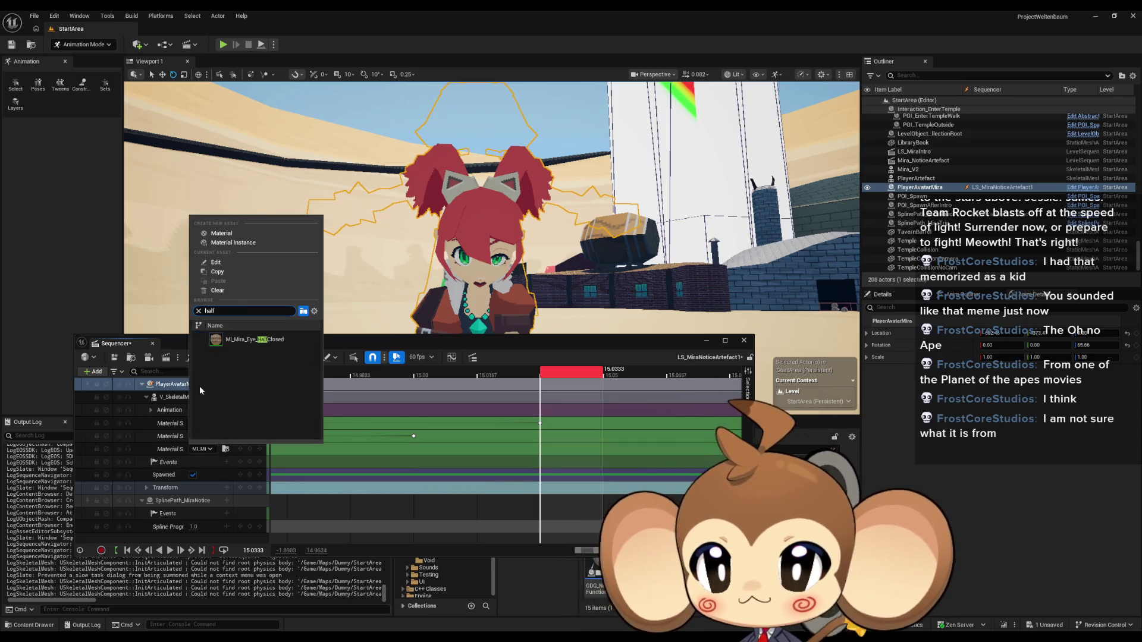
{"action": "left_click", "coordinate": [260, 340]}
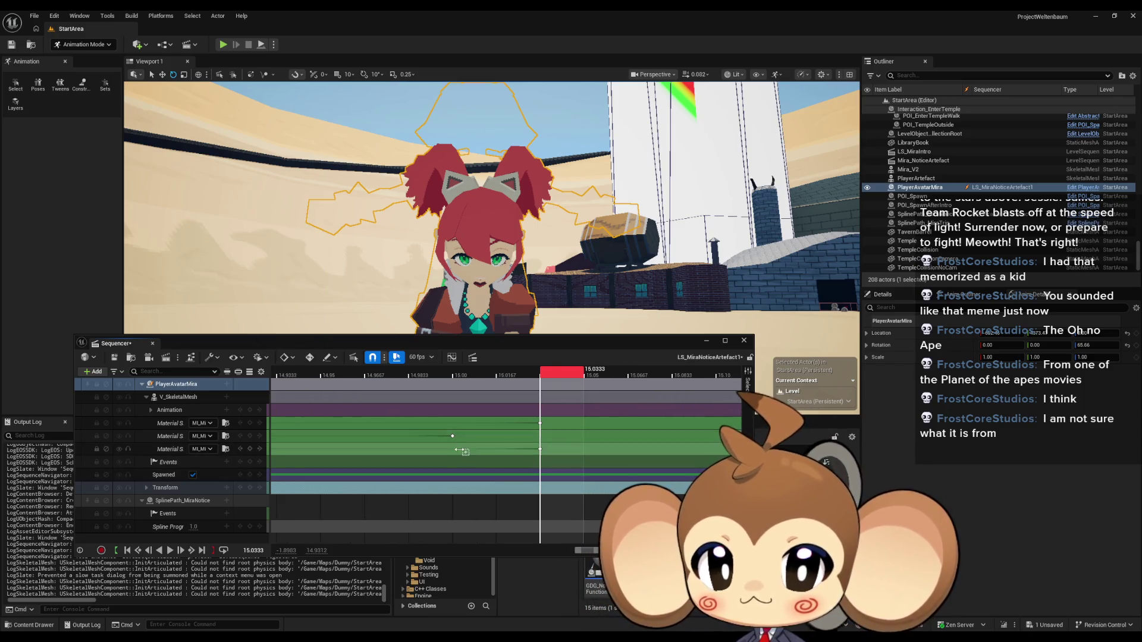
Step: At 15.0667, key the first eye slot to SqueezedShut, leaving the other eye unchanged
{"action": "scroll", "coordinate": [452, 457], "scroll_direction": "down", "scroll_amount": 2}
{"action": "scroll", "coordinate": [453, 457], "scroll_direction": "up", "scroll_amount": 1}
{"action": "left_click_drag", "start_coordinate": [467, 376], "coordinate": [588, 380]}
{"action": "left_click", "coordinate": [211, 424]}
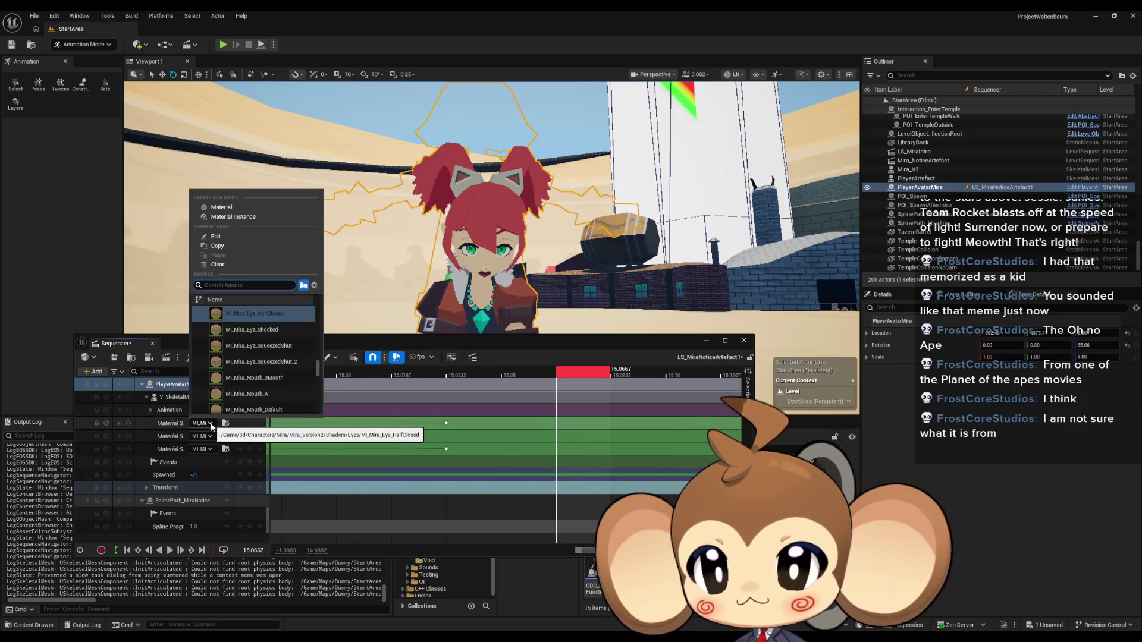
{"action": "type", "text": "squ"}
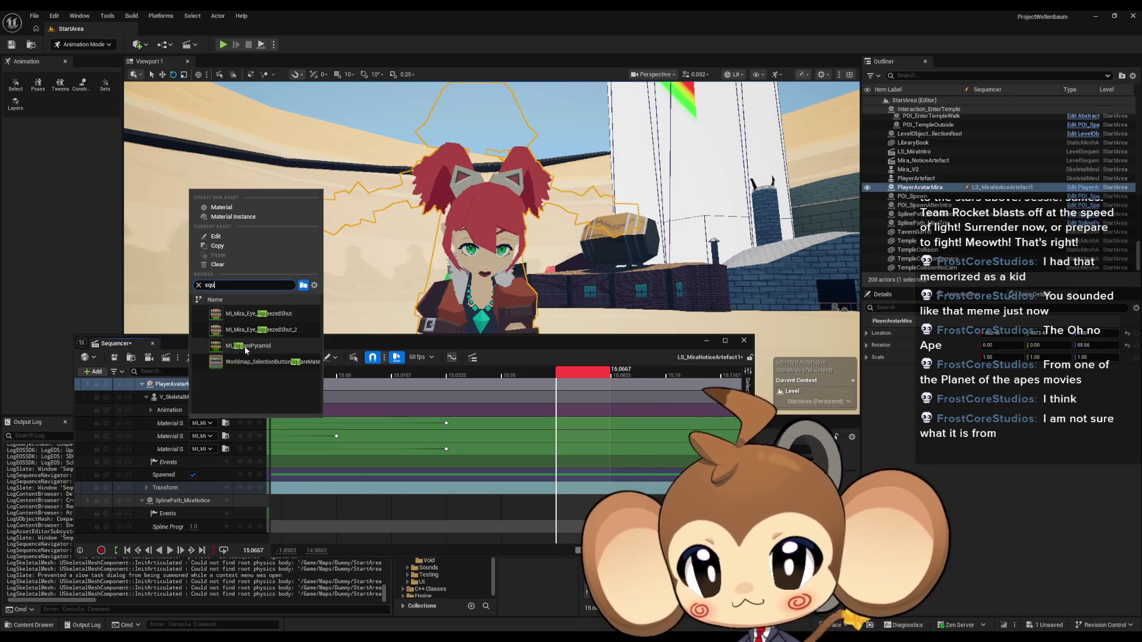
{"action": "left_click", "coordinate": [256, 330]}
{"action": "left_click", "coordinate": [205, 449]}
{"action": "type", "text": "seq"}
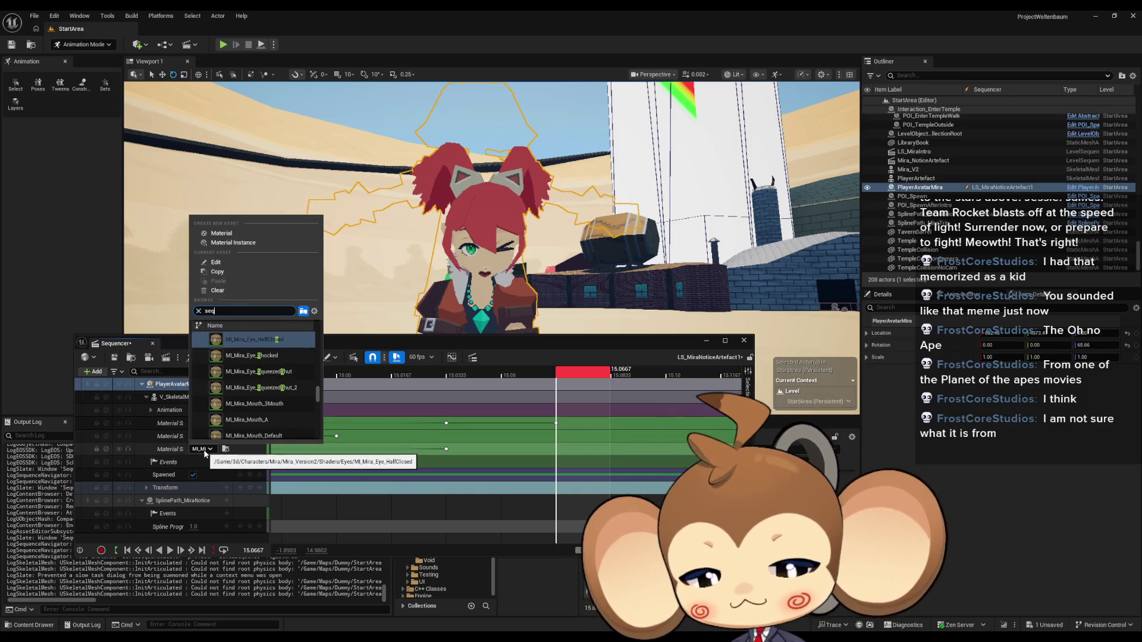
{"action": "type", "text": "u"}
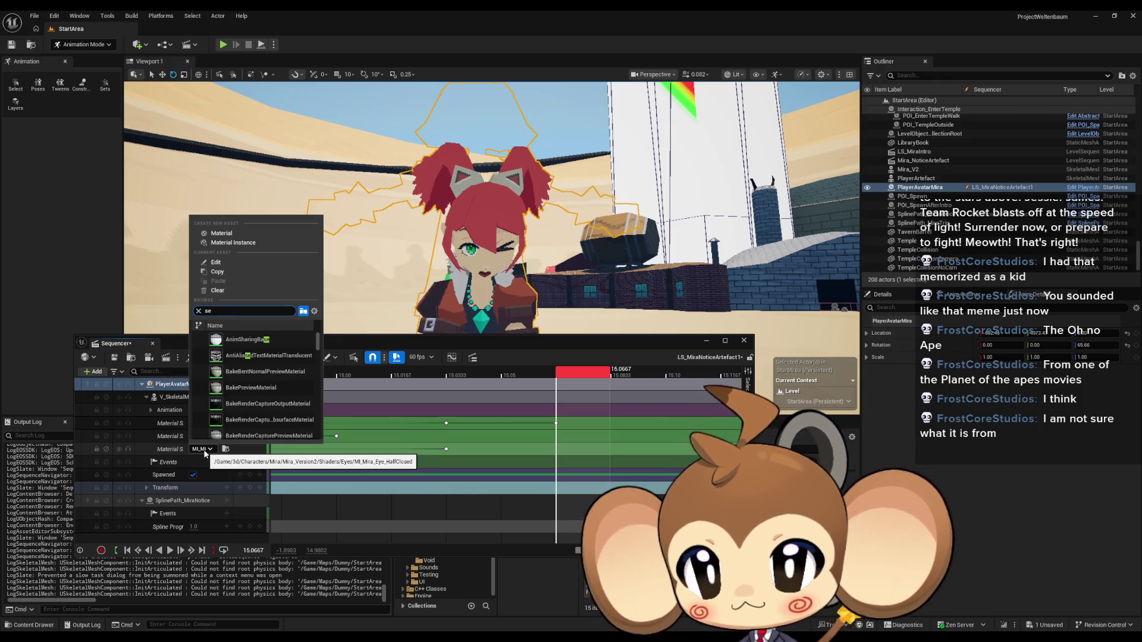
{"action": "key", "text": "BackSpace"}
{"action": "key", "text": "BackSpace"}
{"action": "type", "text": "qu"}
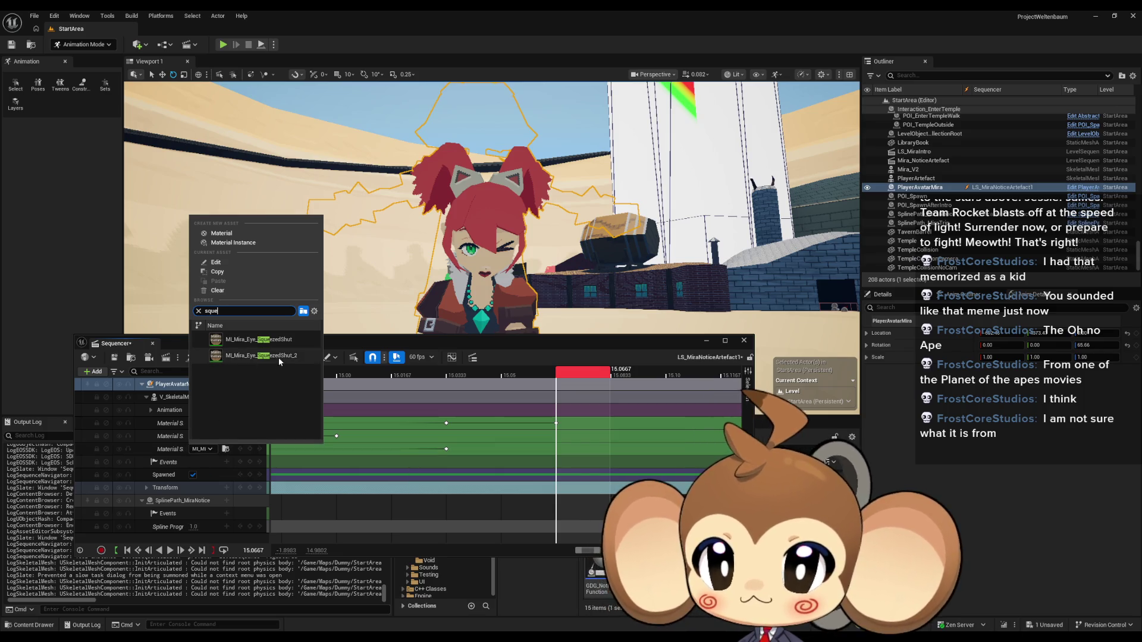
{"action": "left_click", "coordinate": [492, 474]}
Step: Return the time to 15.0333 and select the key on the first eye track
{"action": "scroll", "coordinate": [486, 480], "scroll_direction": "down", "scroll_amount": 1}
{"action": "scroll", "coordinate": [360, 452], "scroll_direction": "right", "scroll_amount": 2}
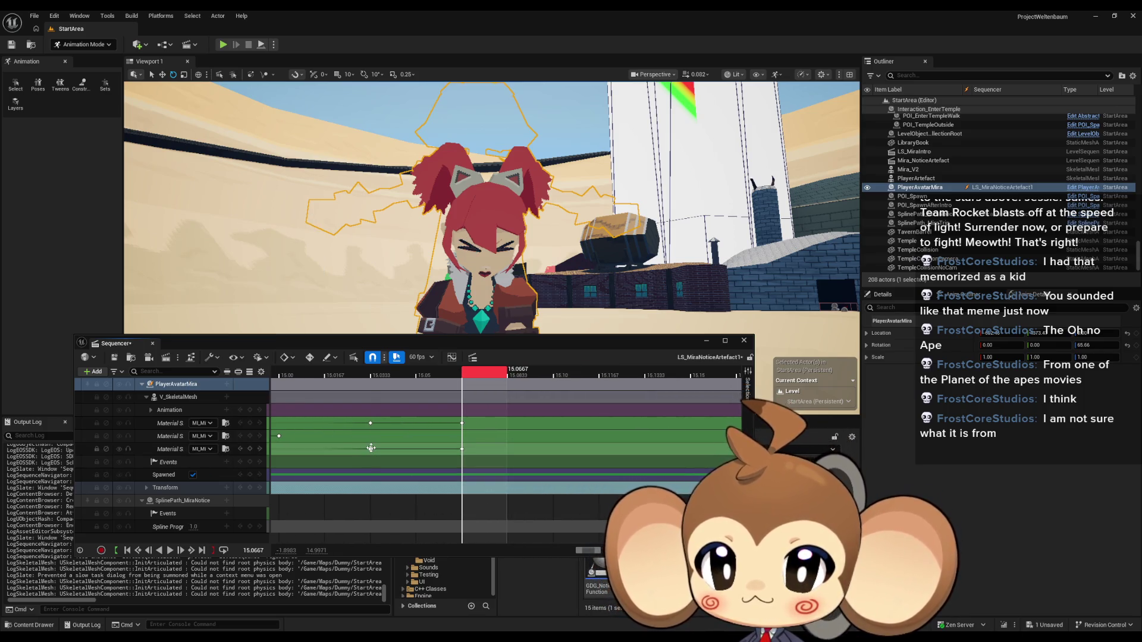
{"action": "left_click", "coordinate": [371, 447]}
{"action": "left_click", "coordinate": [371, 424]}
Step: At 15.1333, key the right eye slot to MI_Mira_Eye_SqueezedShut_2
{"action": "left_click_drag", "start_coordinate": [515, 381], "coordinate": [742, 378]}
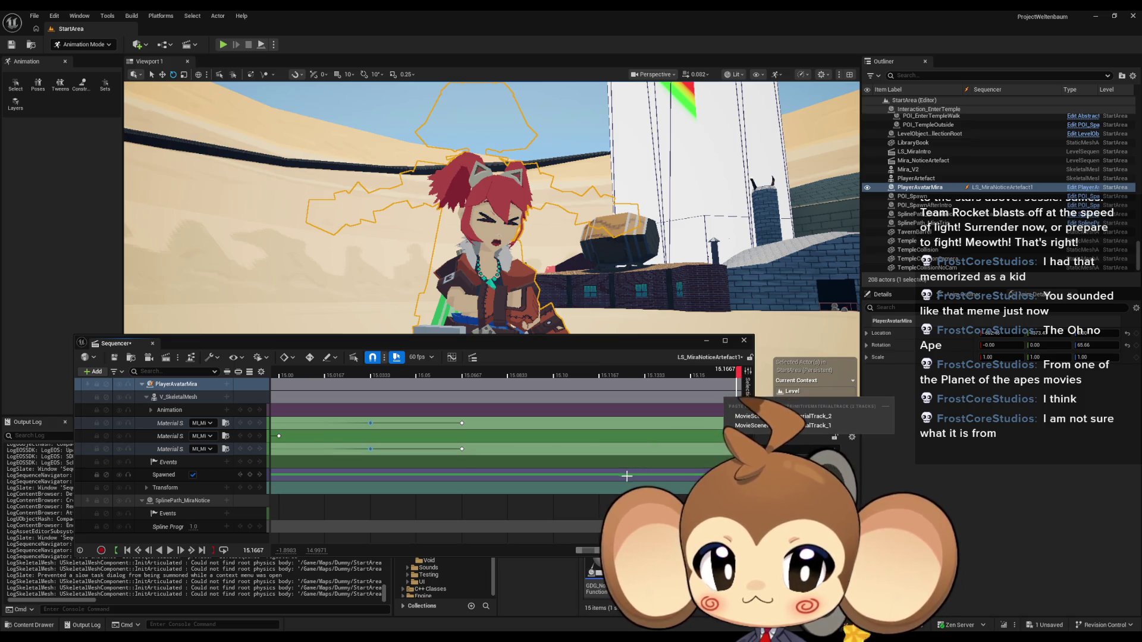
{"action": "left_click", "coordinate": [202, 449]}
{"action": "type", "text": "sq"}
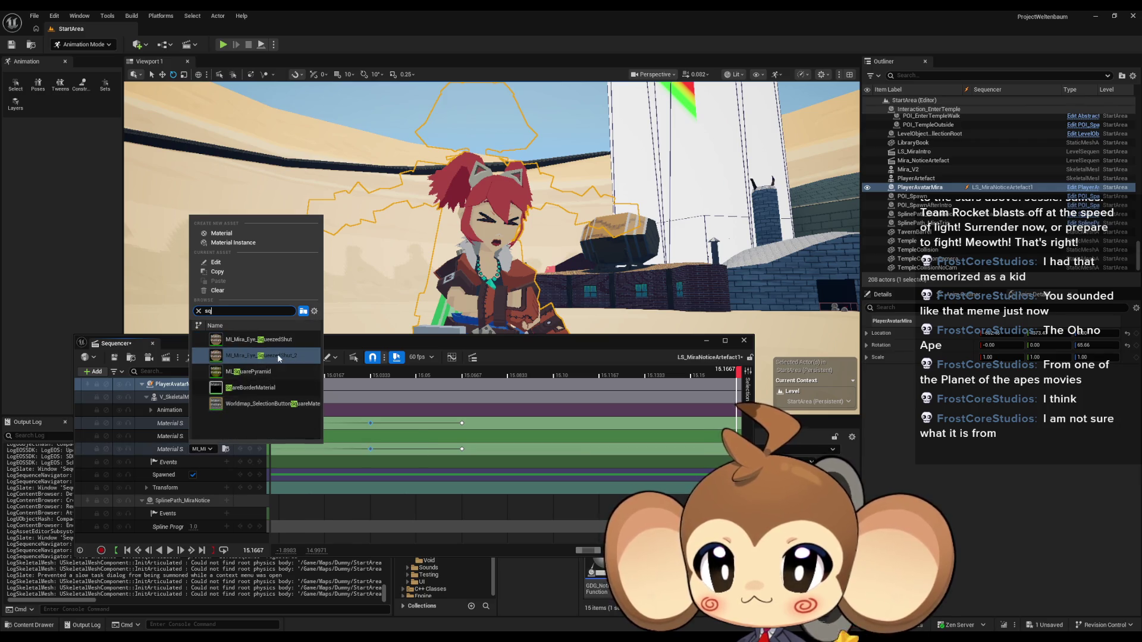
{"action": "left_click", "coordinate": [234, 356]}
{"action": "left_click", "coordinate": [202, 450]}
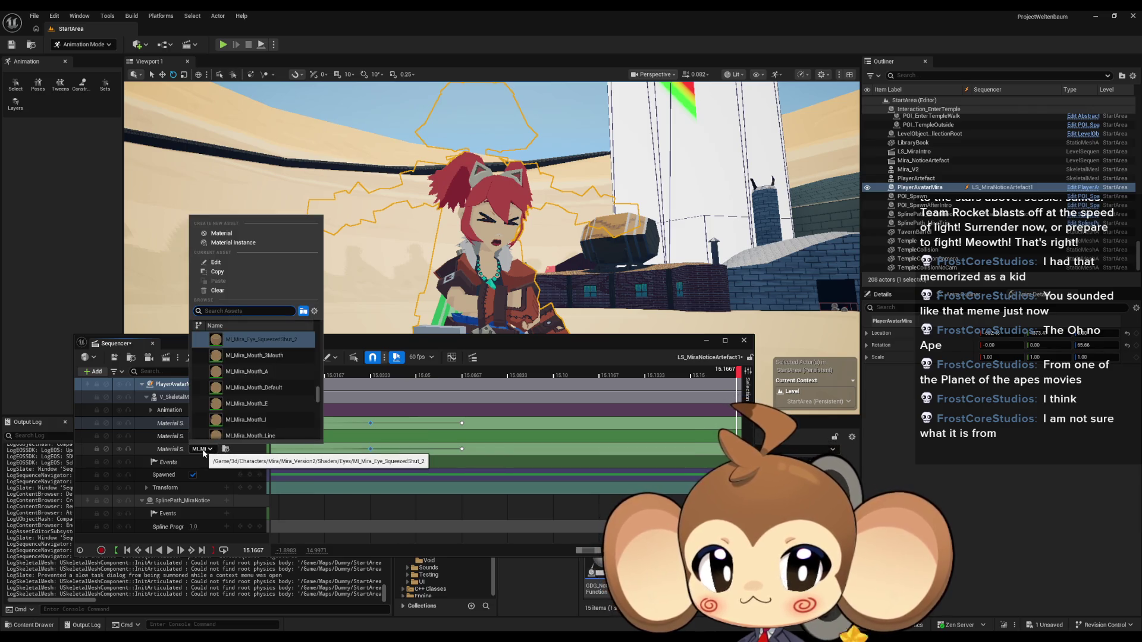
{"action": "type", "text": "sq"}
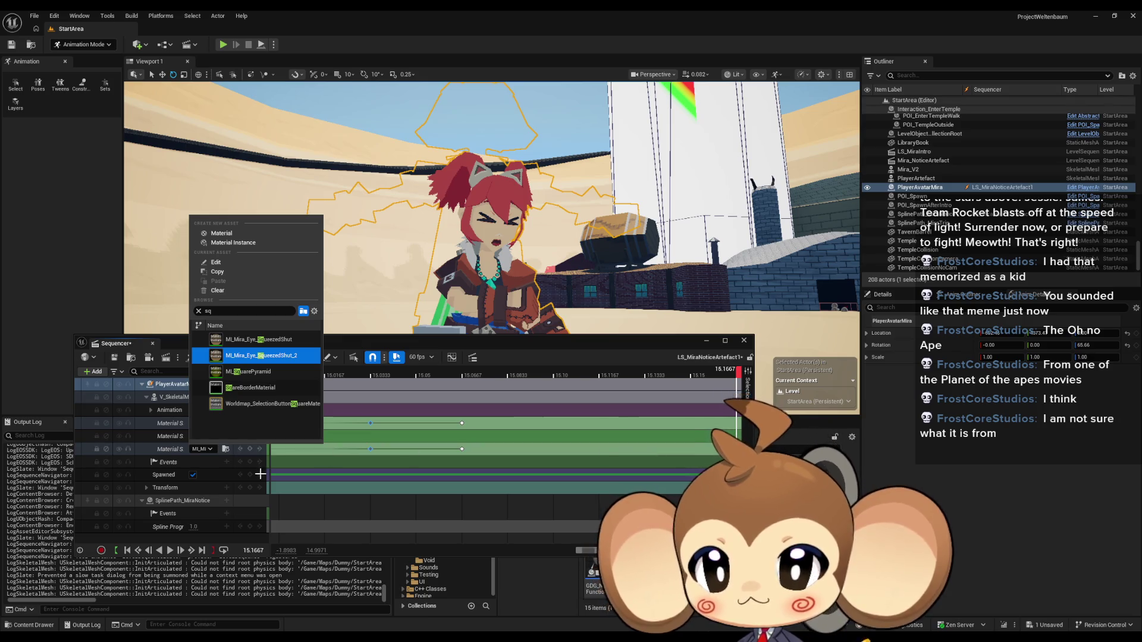
{"action": "key", "text": "Return"}
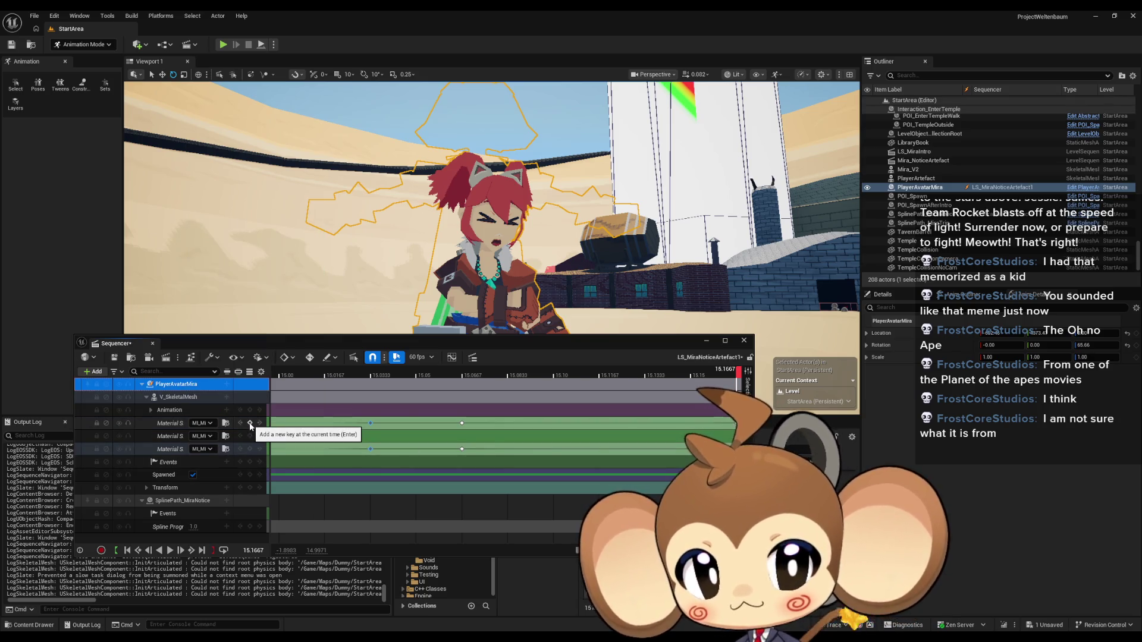
Step: Key the first eye slot to SqueezedShut_2 as well
{"action": "left_click", "coordinate": [199, 424]}
{"action": "type", "text": "se"}
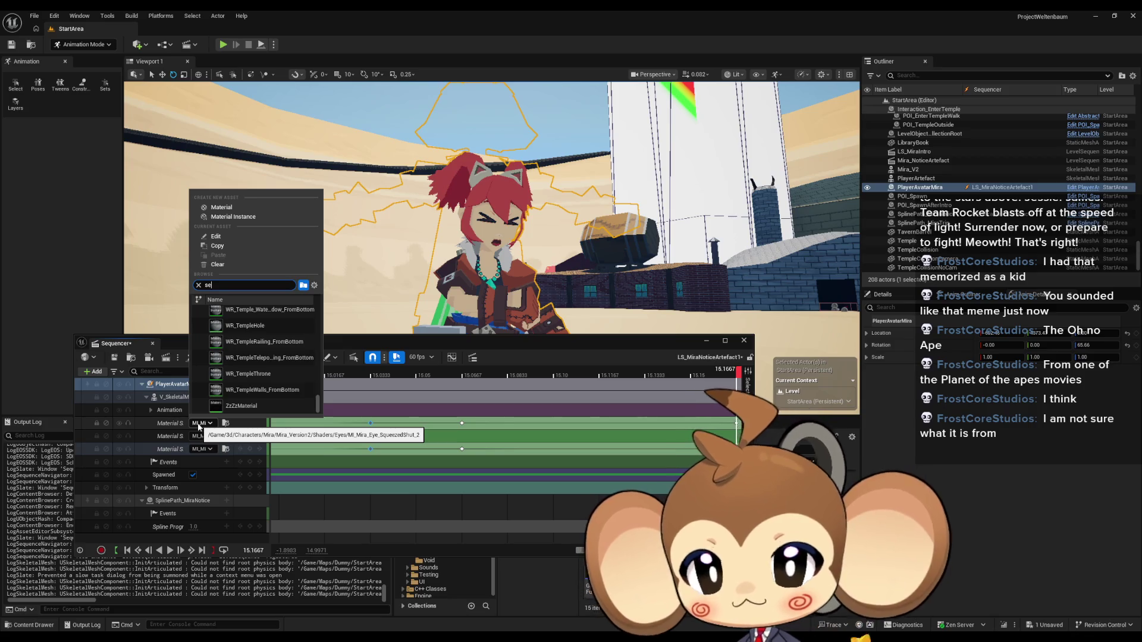
{"action": "type", "text": "qu"}
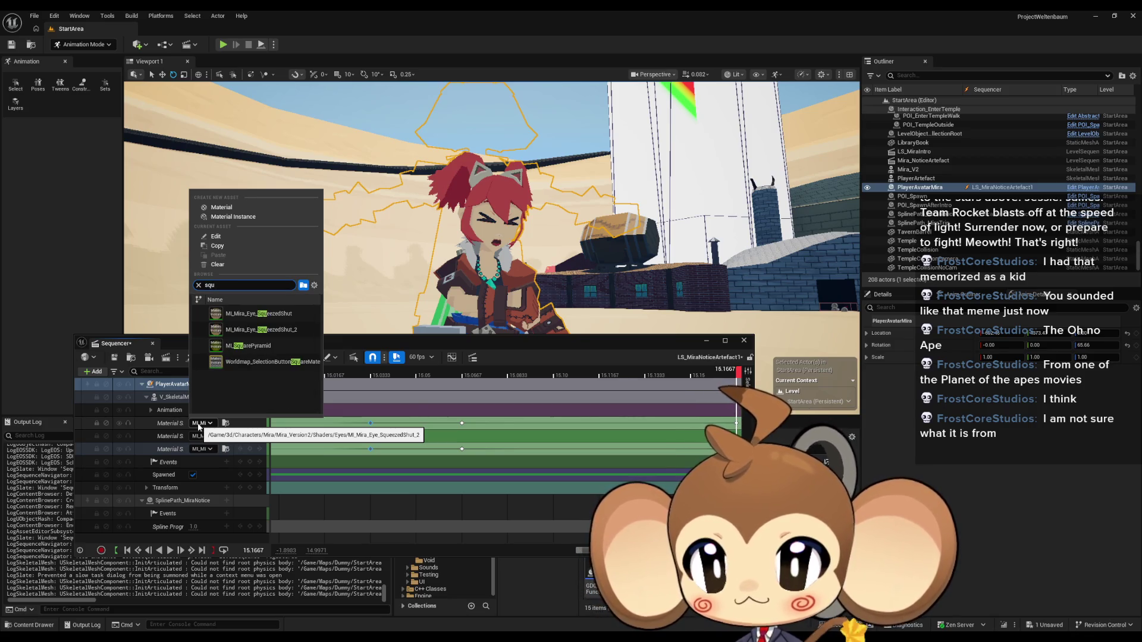
{"action": "left_click", "coordinate": [261, 329]}
{"action": "left_click", "coordinate": [207, 449]}
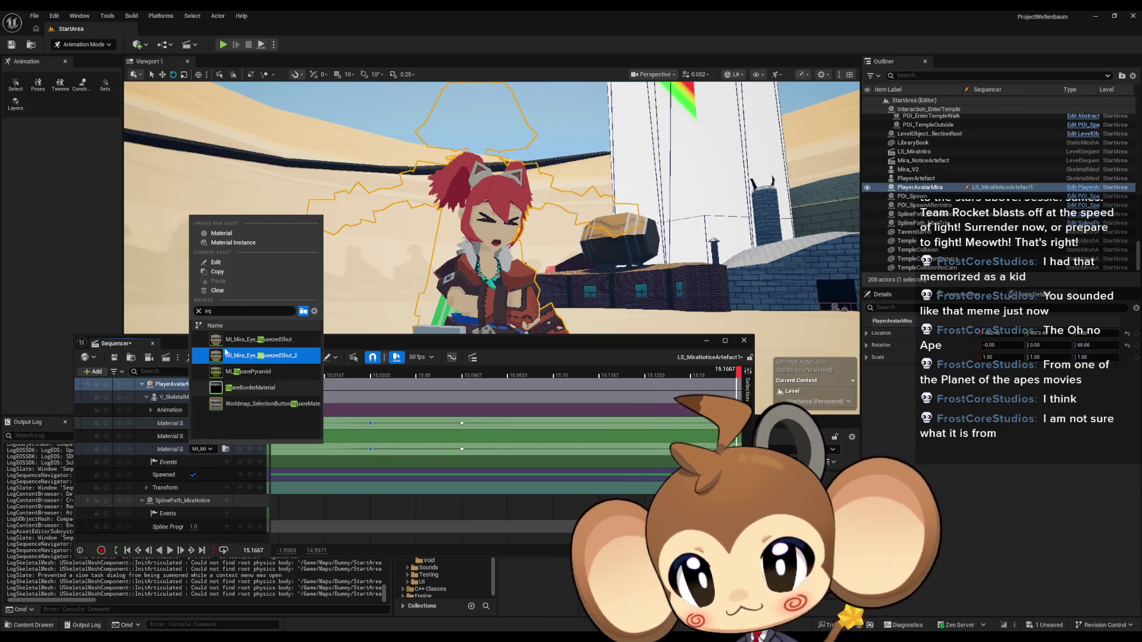
{"action": "left_click", "coordinate": [174, 450]}
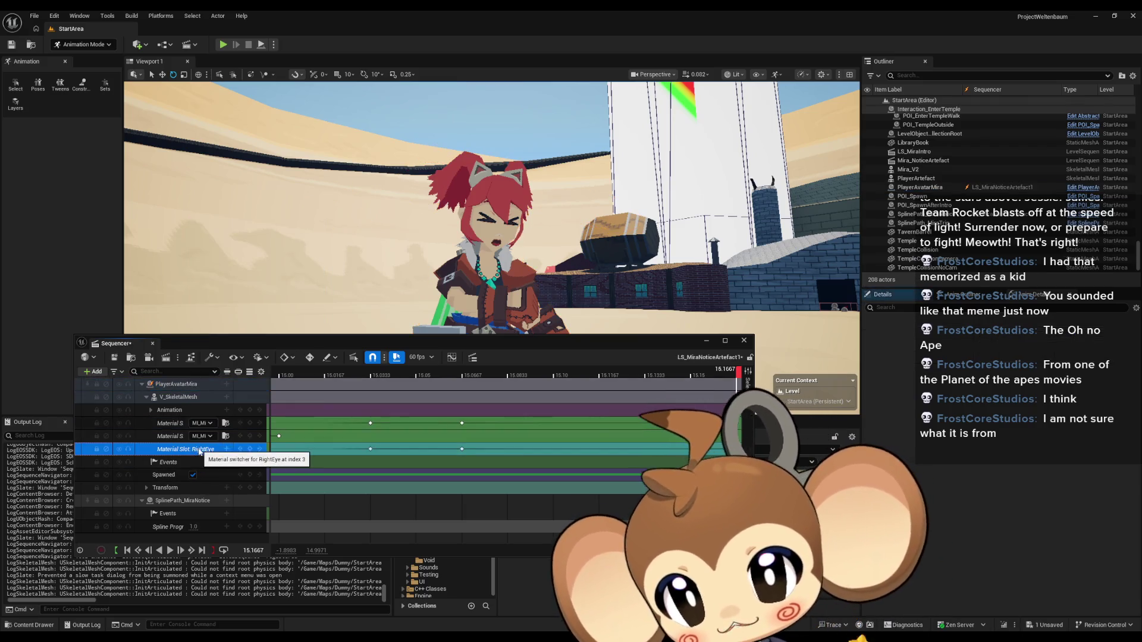
Step: Key both eye slots to MI_Mira_Eye_HalfClosed
{"action": "left_click", "coordinate": [207, 450]}
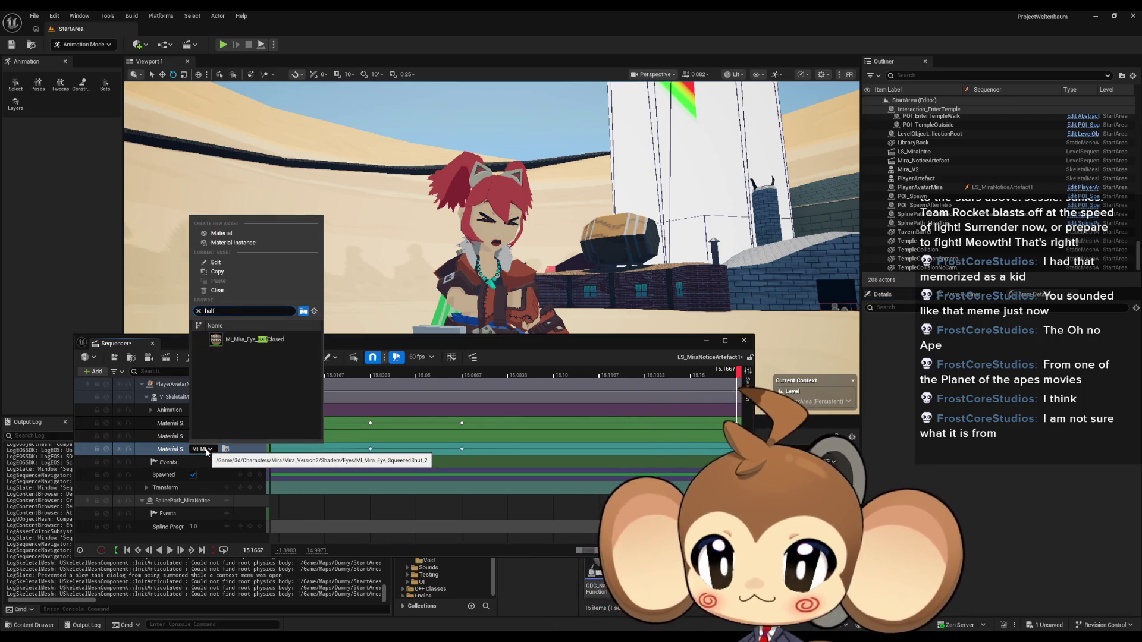
{"action": "left_click", "coordinate": [260, 341]}
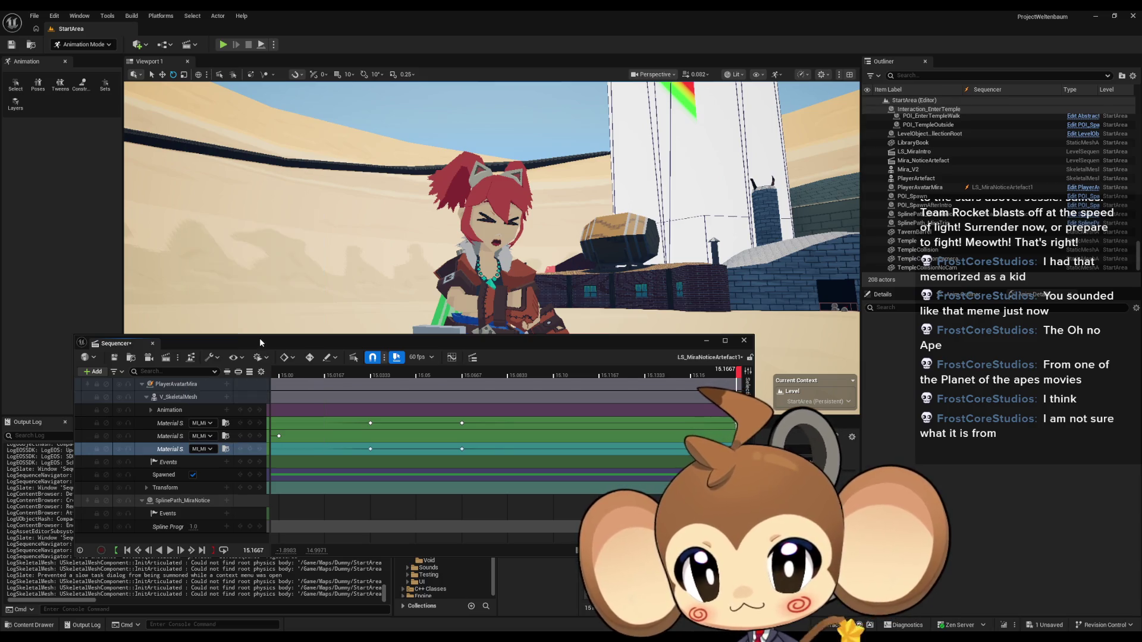
{"action": "left_click", "coordinate": [202, 423]}
{"action": "type", "text": "lf"}
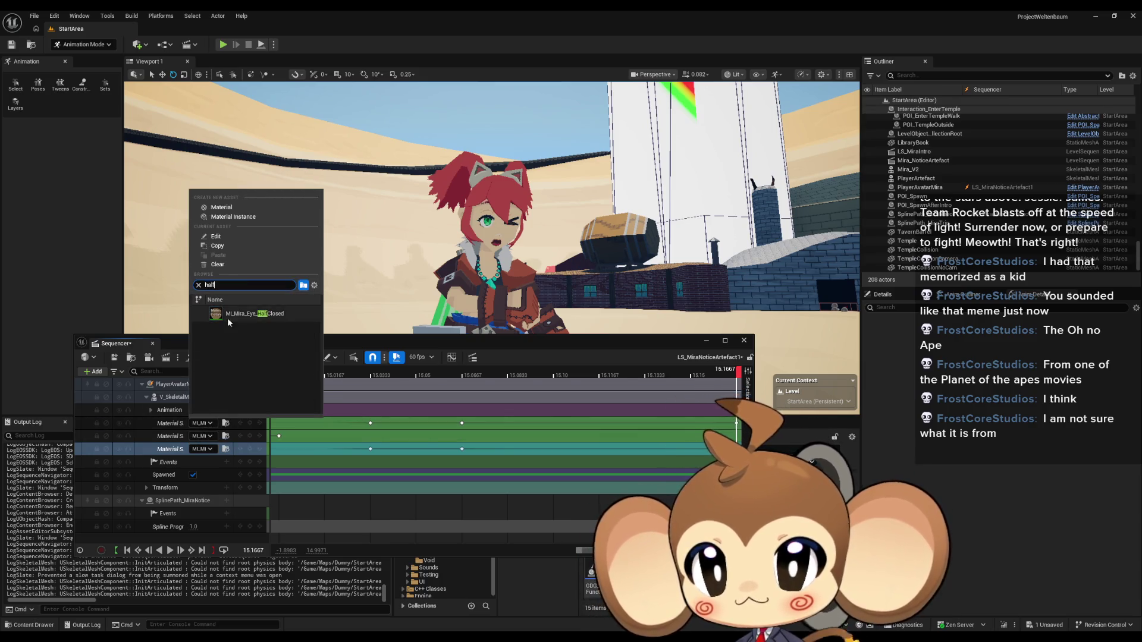
{"action": "left_click", "coordinate": [256, 313]}
Step: At 15.20, key MI_Mira_Eye_Shocked on the third and first eye slots
{"action": "scroll", "coordinate": [545, 469], "scroll_direction": "right", "scroll_amount": 3}
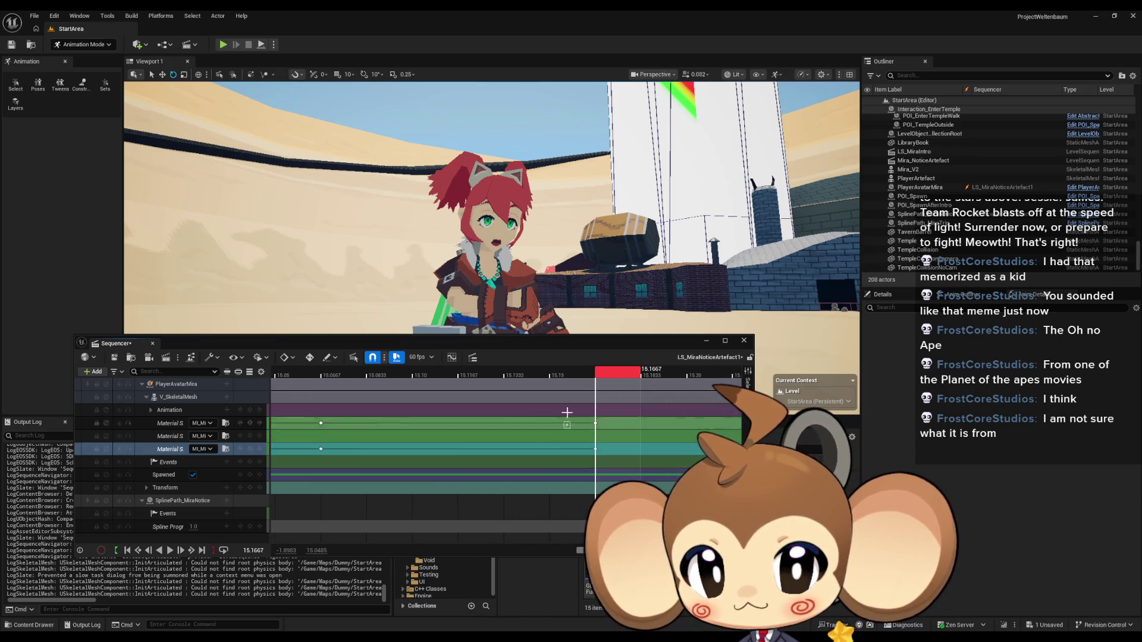
{"action": "left_click", "coordinate": [694, 375]}
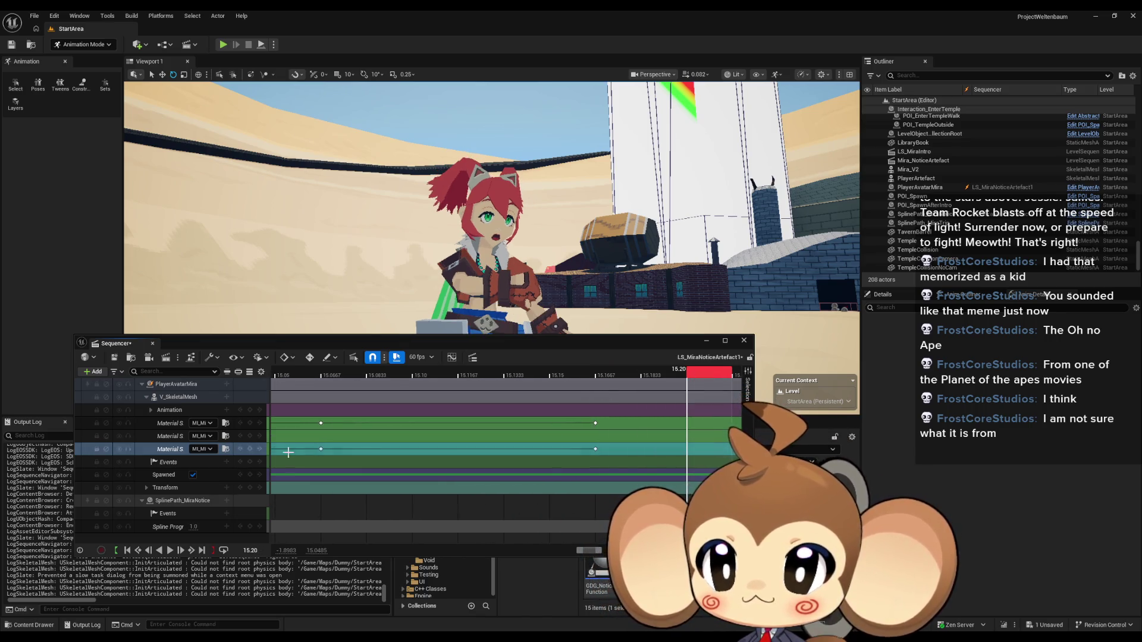
{"action": "left_click", "coordinate": [201, 451]}
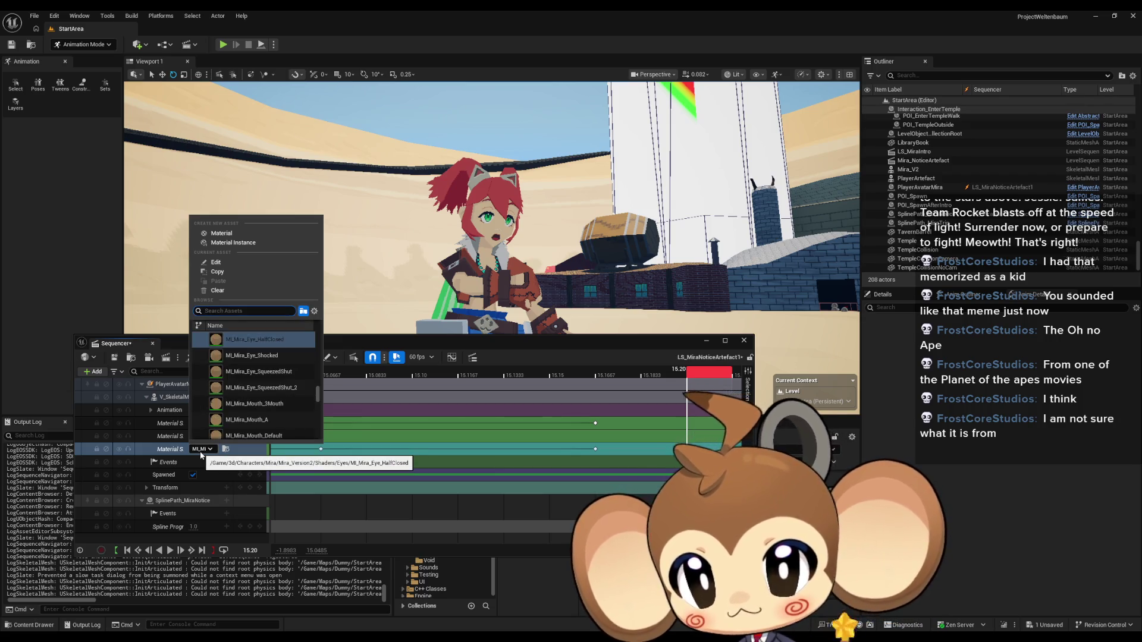
{"action": "type", "text": "shock"}
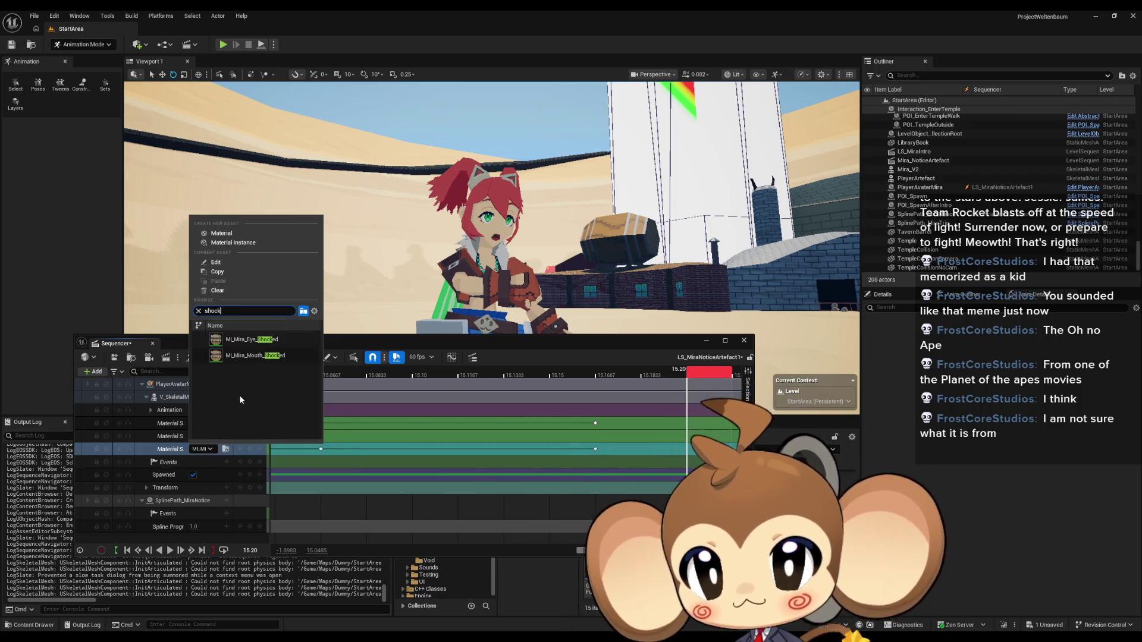
{"action": "left_click", "coordinate": [281, 337]}
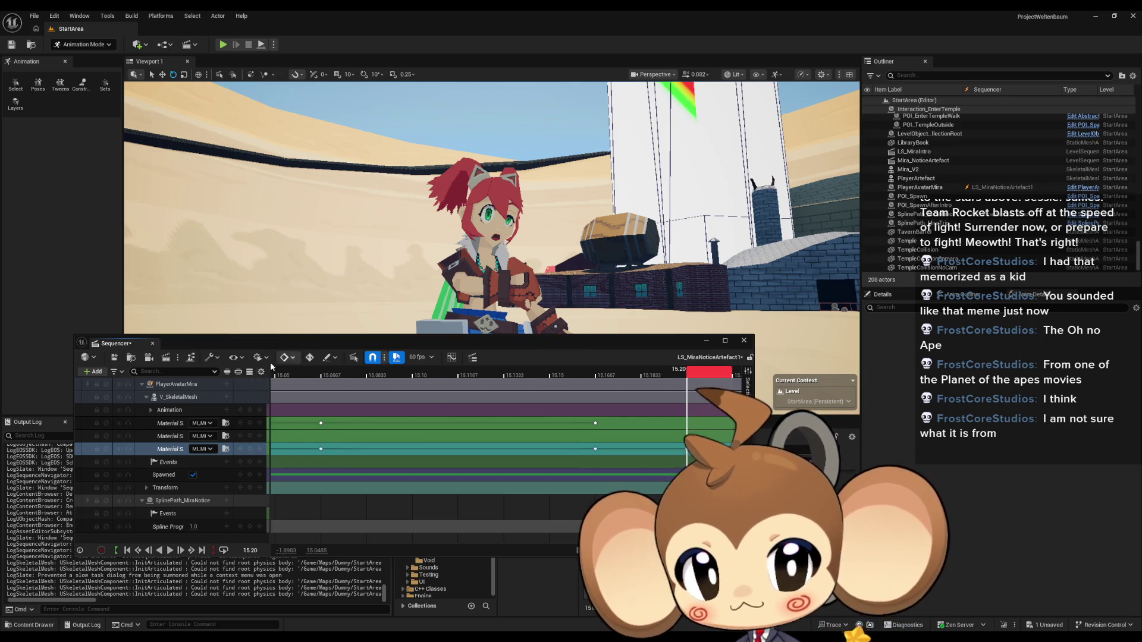
{"action": "left_click", "coordinate": [204, 424]}
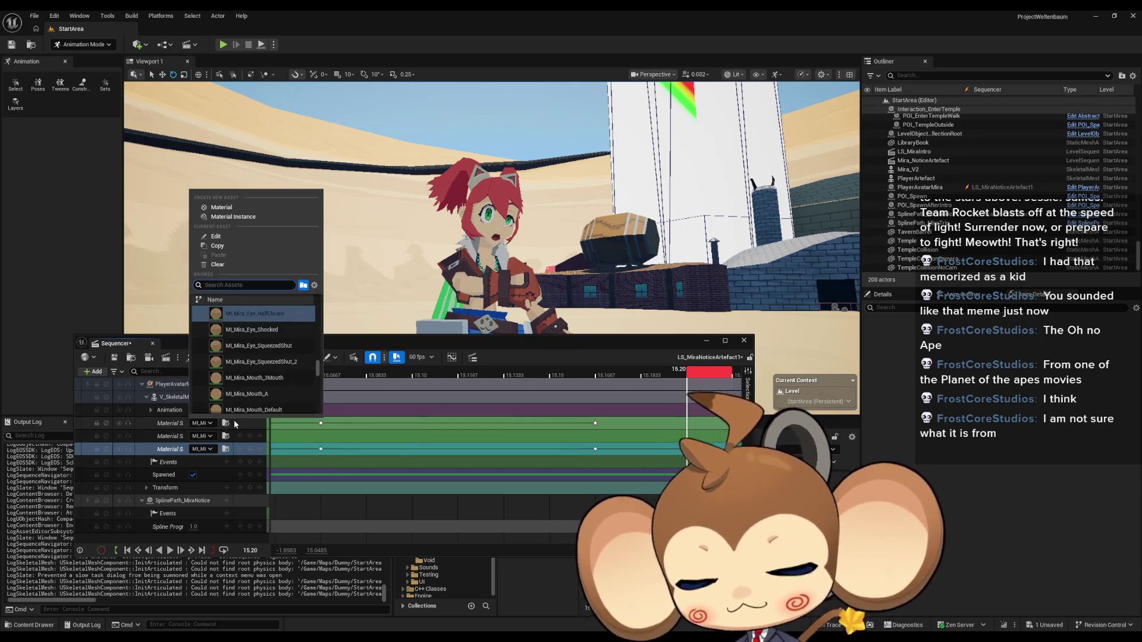
{"action": "type", "text": "shock"}
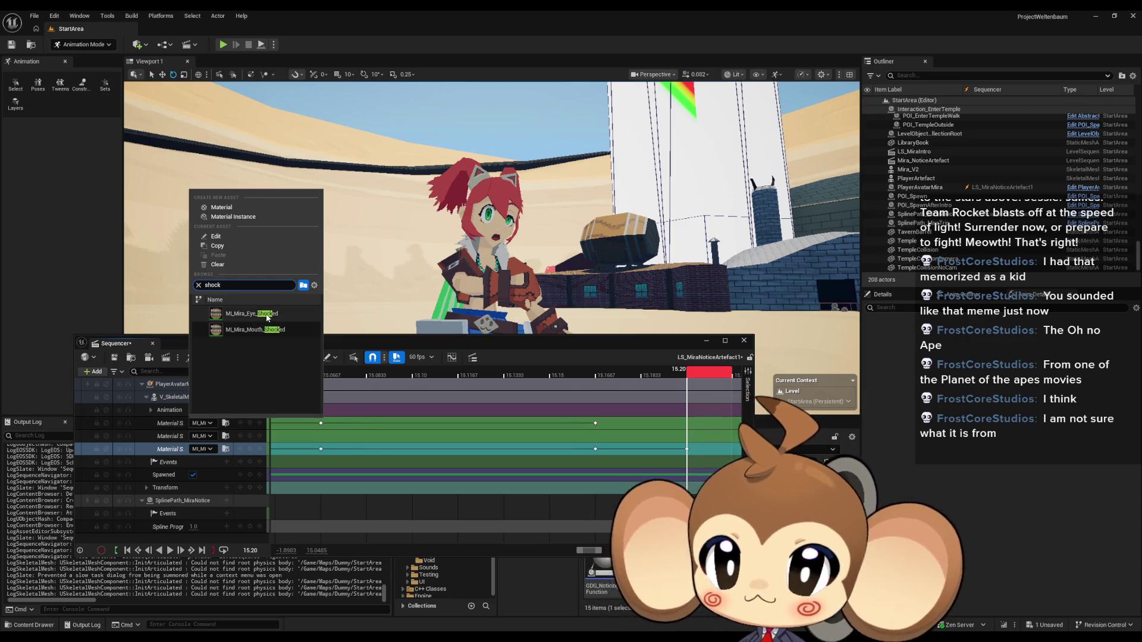
{"action": "left_click", "coordinate": [281, 332]}
{"action": "scroll", "coordinate": [496, 457], "scroll_direction": "down", "scroll_amount": 10}
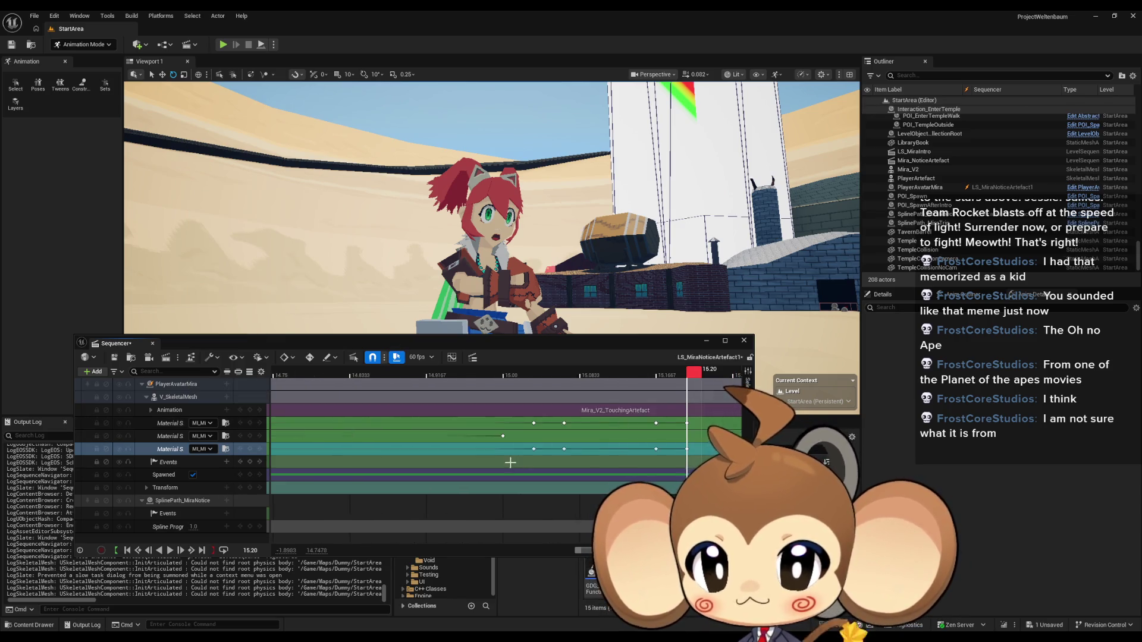
Step: Start the playback range near 13.5 s, preview, and shift the material keys 0.07 s later
{"action": "scroll", "coordinate": [536, 417], "scroll_direction": "down", "scroll_amount": 8}
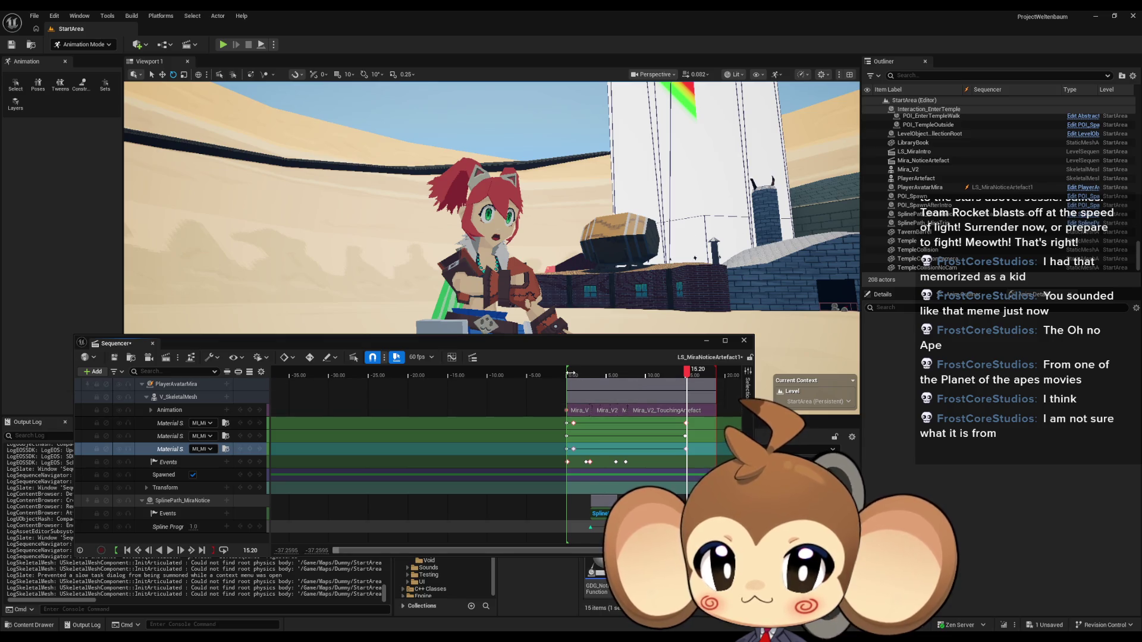
{"action": "left_click_drag", "start_coordinate": [571, 373], "coordinate": [675, 384]}
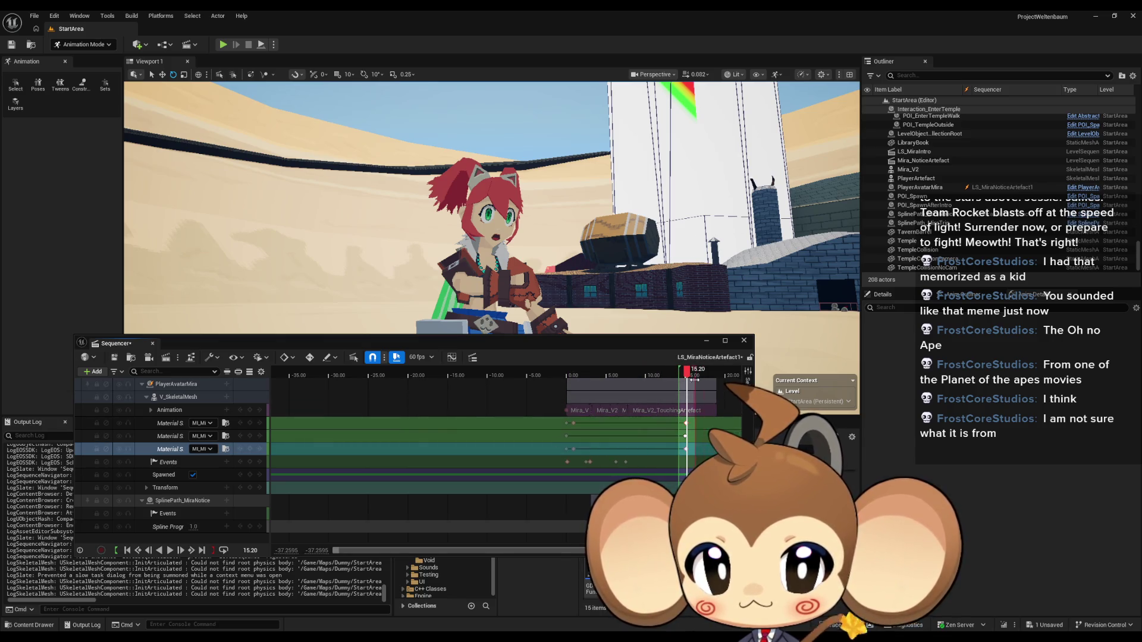
{"action": "left_click", "coordinate": [170, 550]}
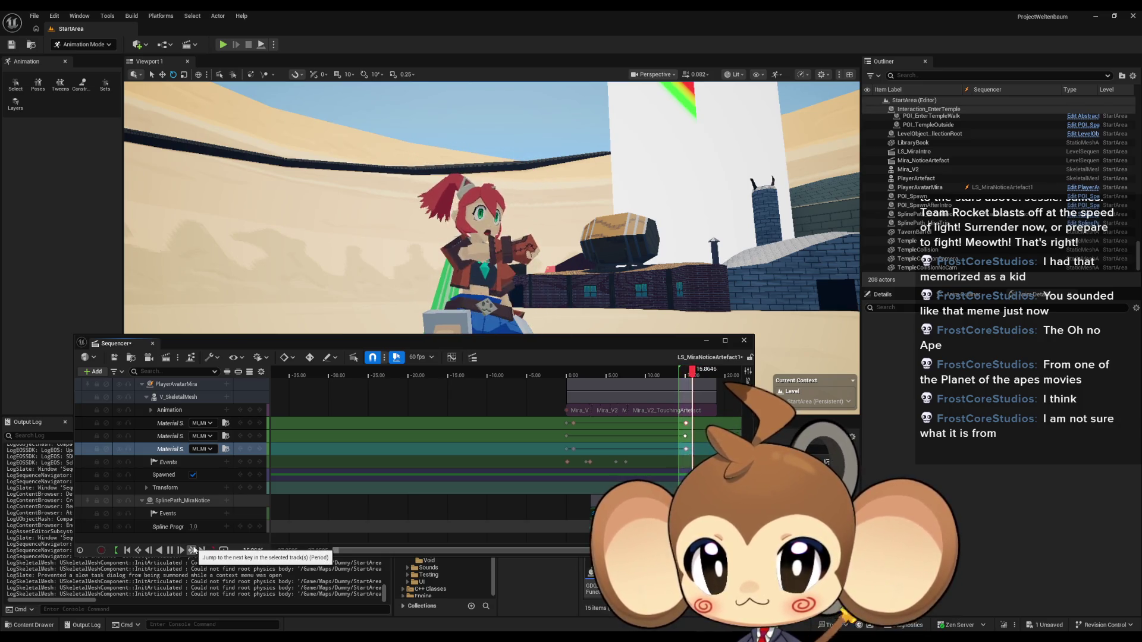
{"action": "scroll", "coordinate": [660, 450], "scroll_direction": "up", "scroll_amount": 3}
{"action": "scroll", "coordinate": [649, 449], "scroll_direction": "up", "scroll_amount": 5}
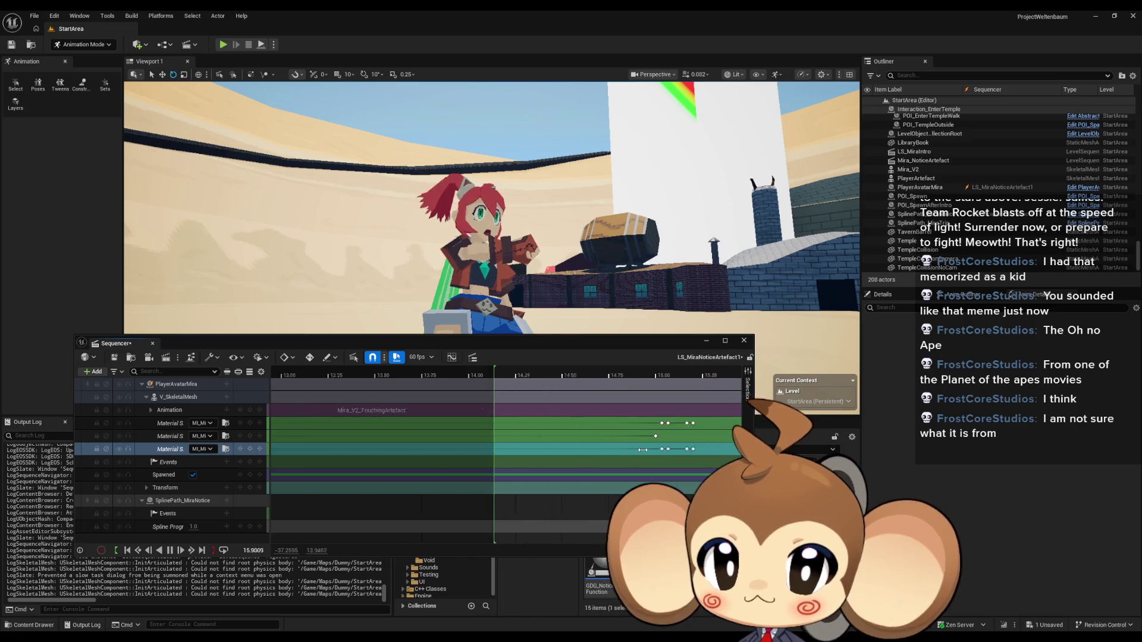
{"action": "scroll", "coordinate": [598, 455], "scroll_direction": "up", "scroll_amount": 3}
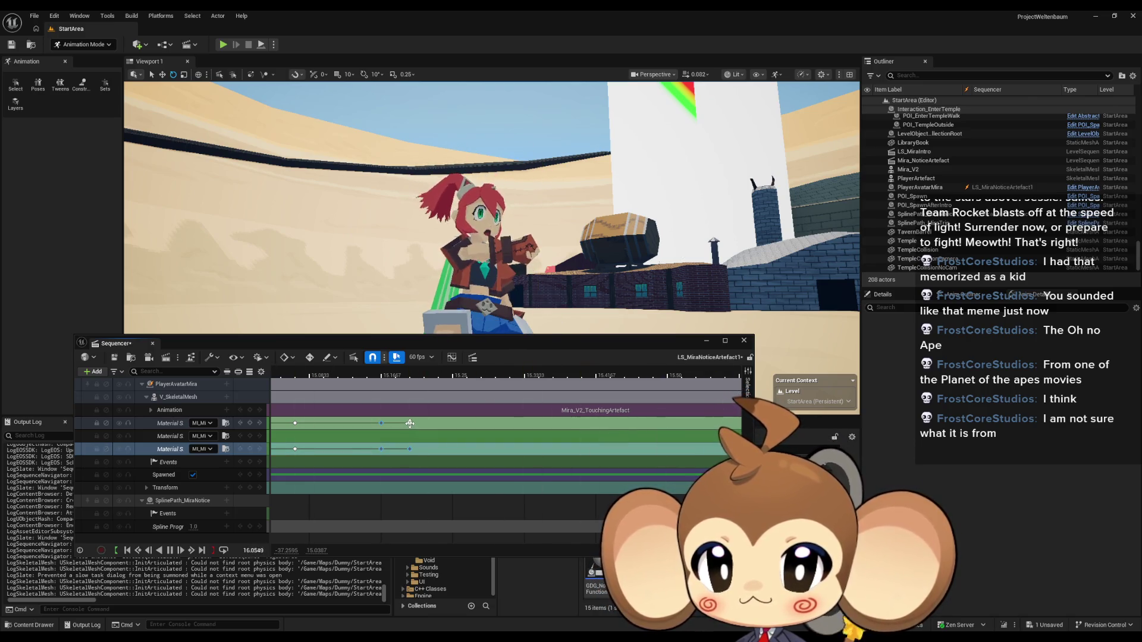
{"action": "left_click_drag", "start_coordinate": [410, 424], "coordinate": [512, 423]}
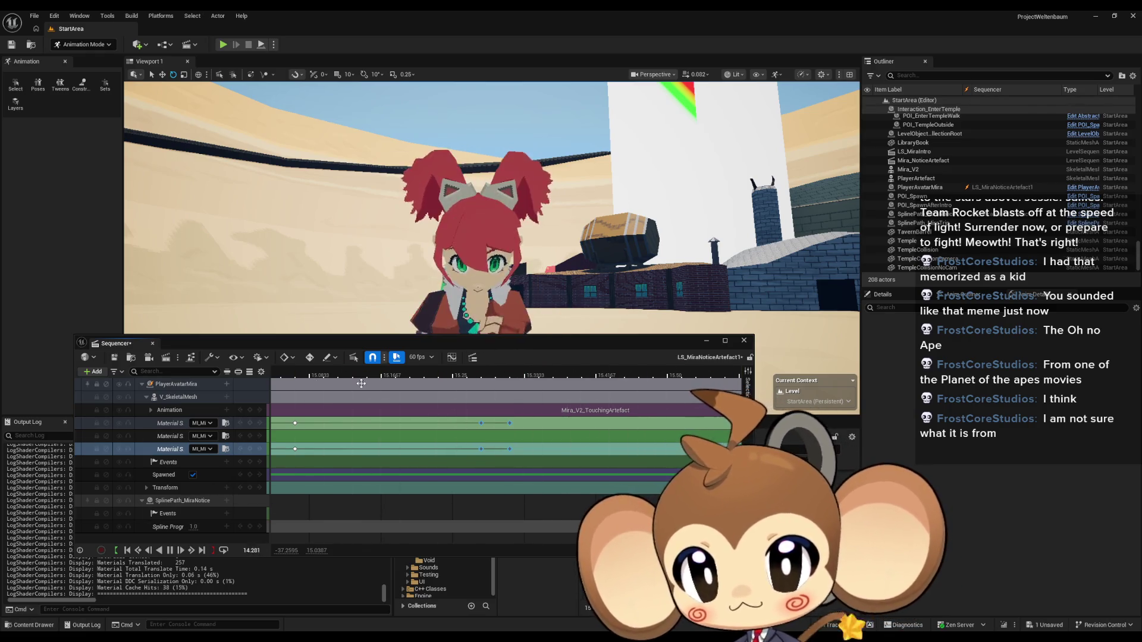
{"action": "left_click_drag", "start_coordinate": [361, 383], "coordinate": [503, 491]}
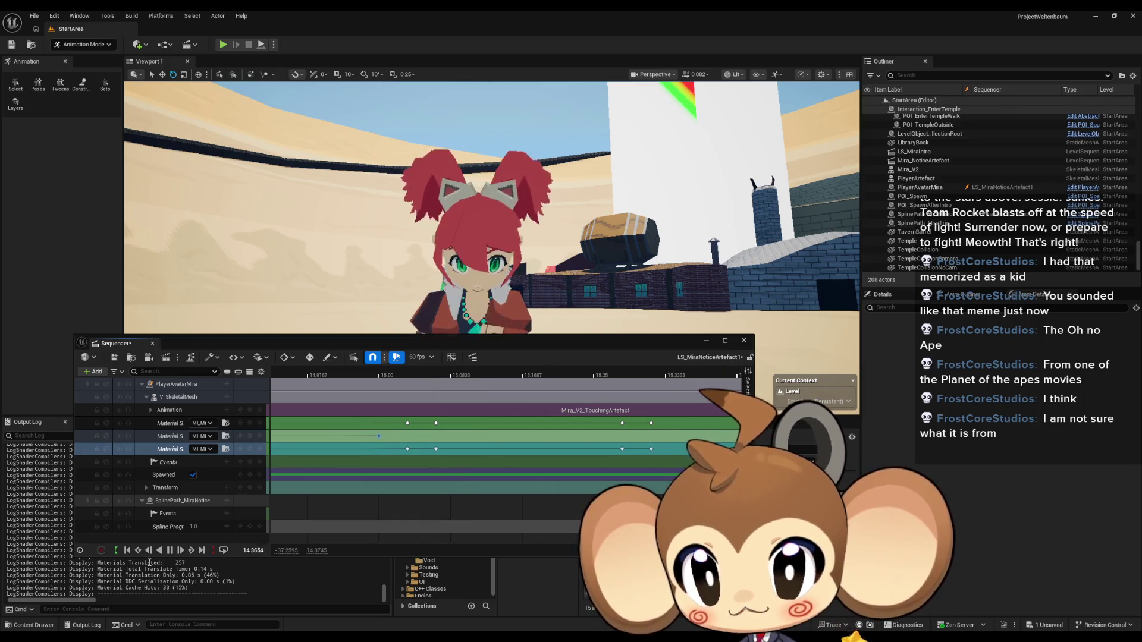
{"action": "left_click", "coordinate": [170, 551]}
Step: Step the playhead through the eye keys from 15.00 out to 15.3167
{"action": "left_click", "coordinate": [378, 436]}
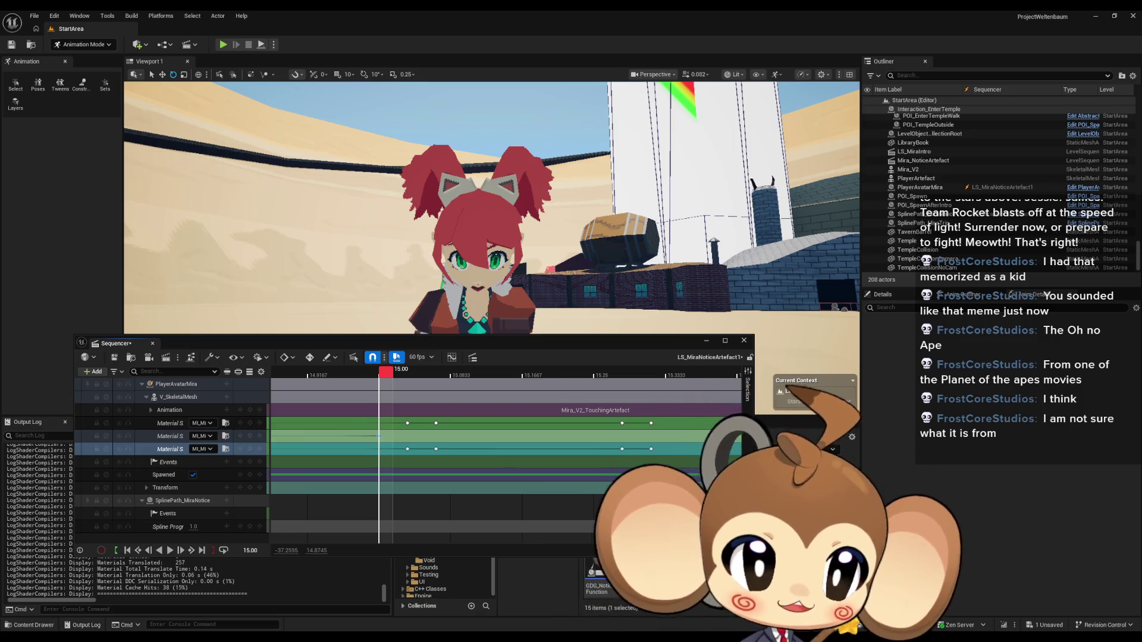
{"action": "left_click", "coordinate": [407, 424]}
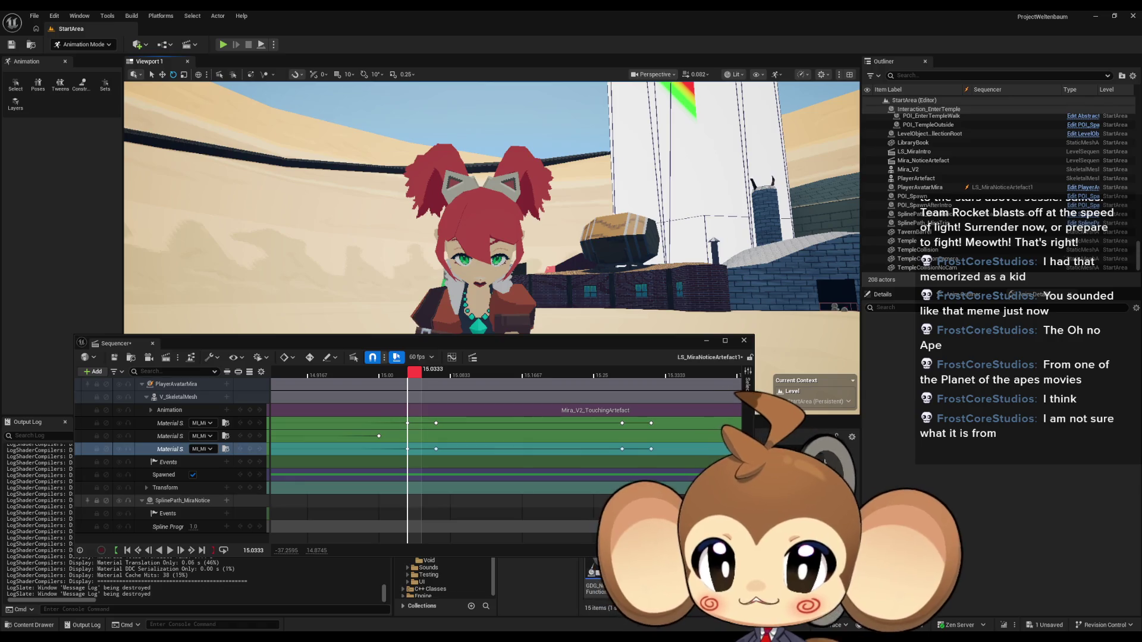
{"action": "key", "text": "period"}
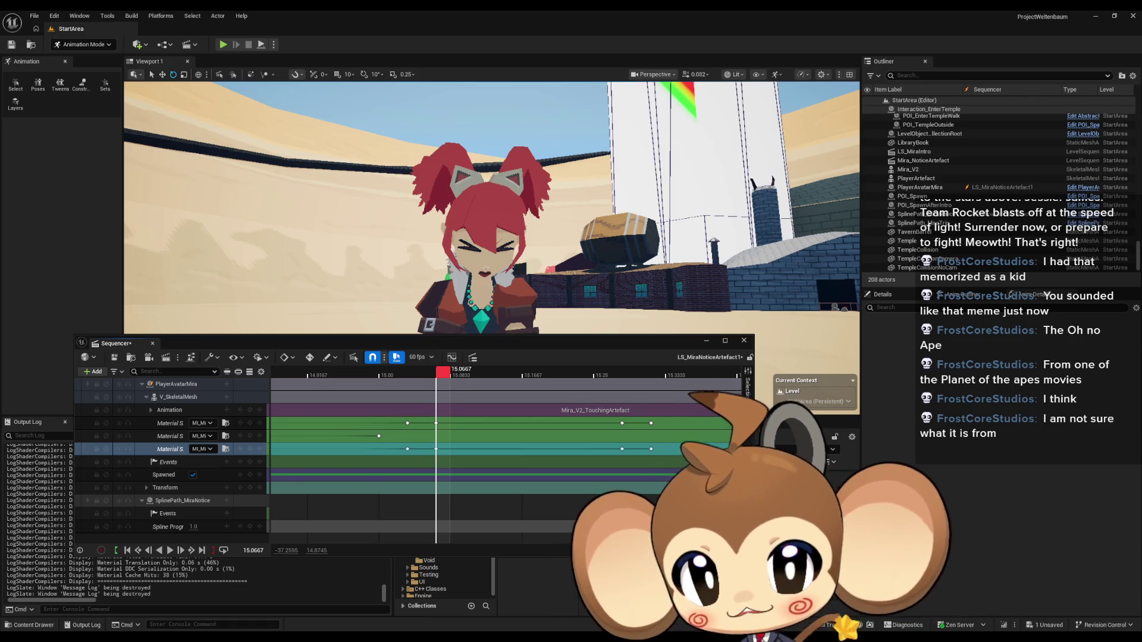
{"action": "key", "text": "period"}
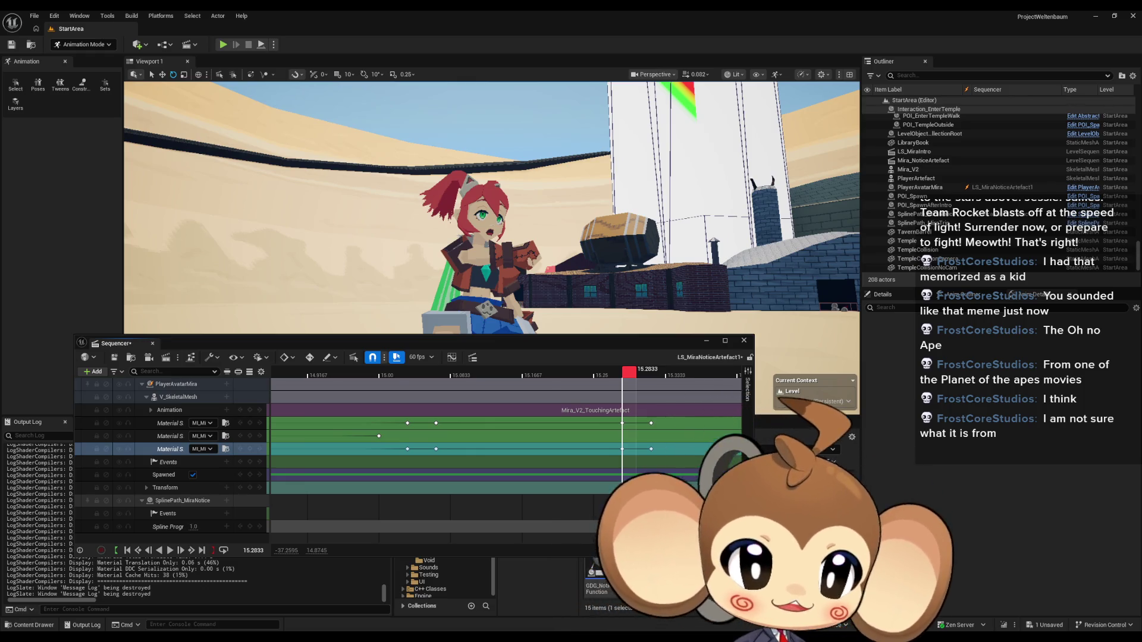
{"action": "left_click", "coordinate": [651, 448]}
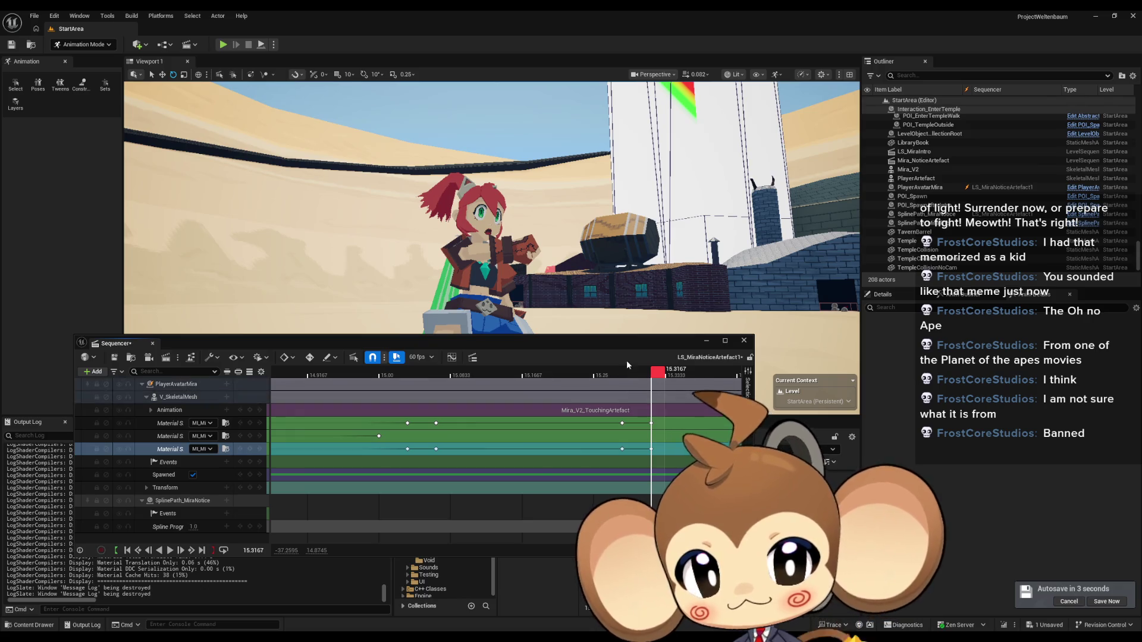
Step: Review the expression swap, close Sequencer, and force-delete the LS_MiraNoticeArtefact1 sequence
{"action": "left_click", "coordinate": [499, 375]}
{"action": "mouse_move", "coordinate": [498, 378]}
{"action": "left_mouse_down"}
{"action": "mouse_move", "coordinate": [336, 376]}
{"action": "mouse_move", "coordinate": [725, 376]}
{"action": "mouse_move", "coordinate": [311, 378]}
{"action": "mouse_move", "coordinate": [647, 389]}
{"action": "mouse_move", "coordinate": [328, 387]}
{"action": "mouse_move", "coordinate": [678, 387]}
{"action": "left_mouse_up"}
{"action": "left_click", "coordinate": [745, 341]}
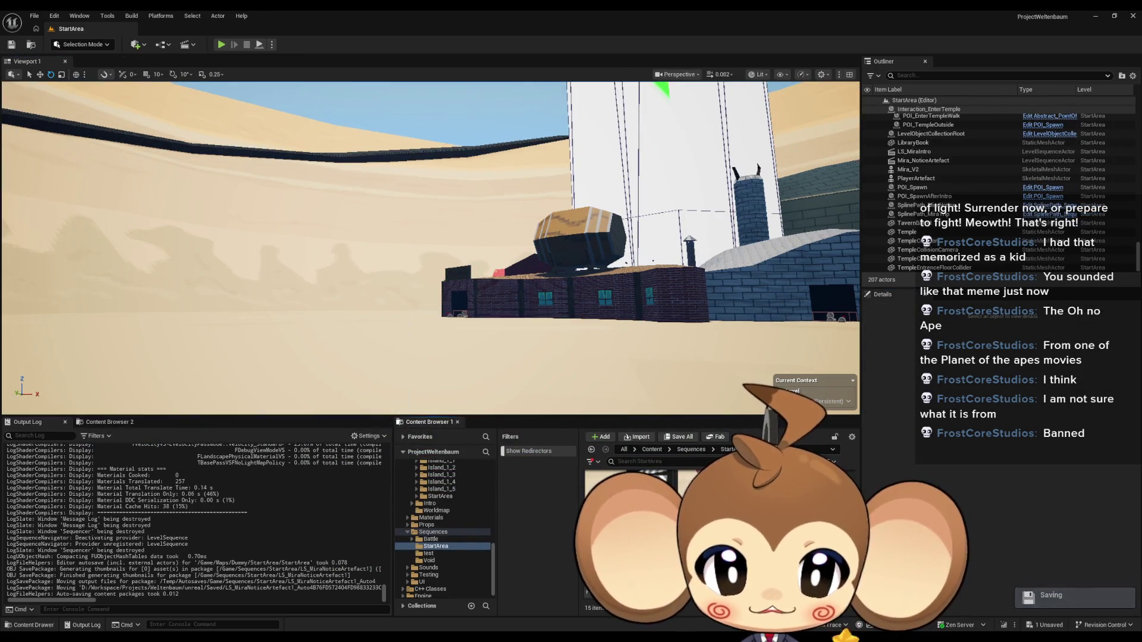
{"action": "key", "text": "Delete"}
{"action": "left_click", "coordinate": [531, 470]}
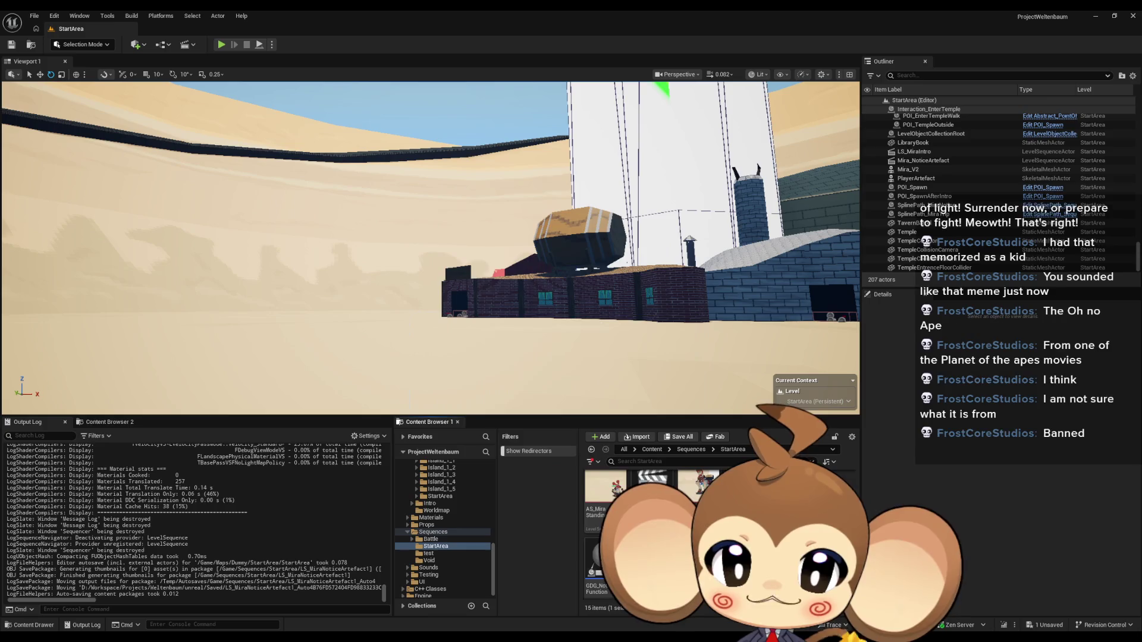
Step: Open LS_MiraNoticeArtefact and move its playhead to 12.50
{"action": "double_click", "coordinate": [642, 512]}
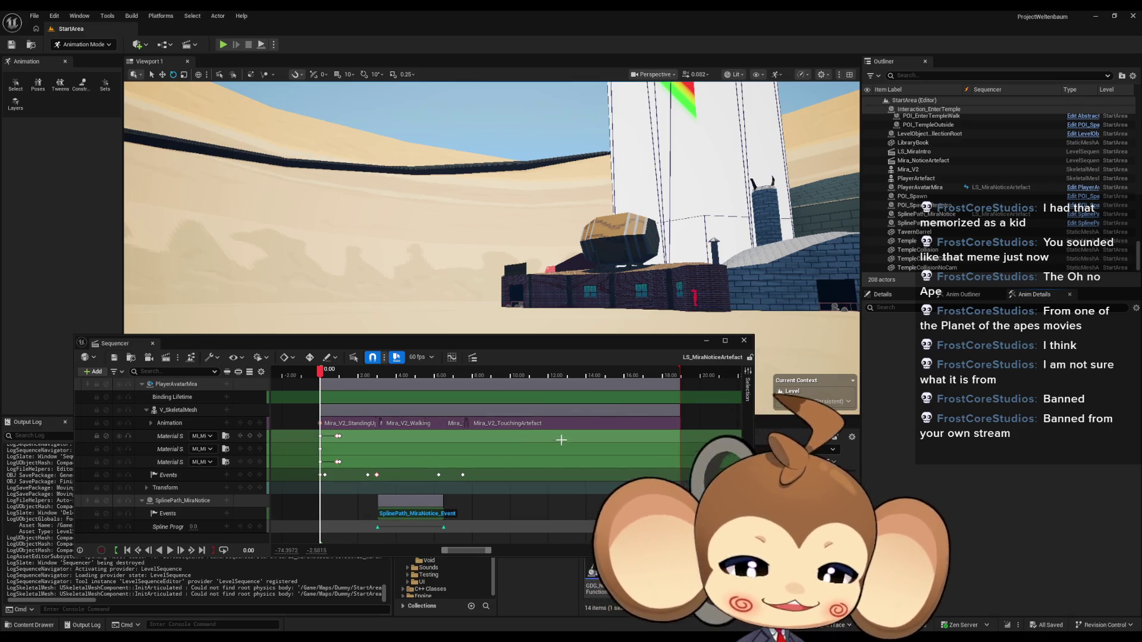
{"action": "scroll", "coordinate": [553, 457], "scroll_direction": "up", "scroll_amount": 5}
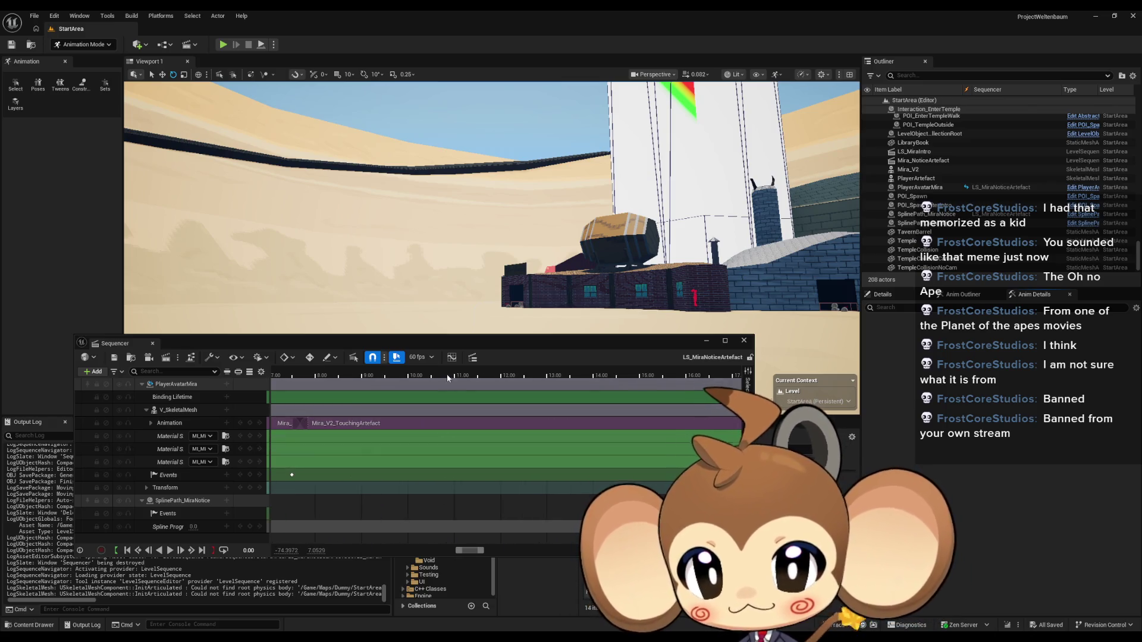
{"action": "left_click", "coordinate": [524, 374]}
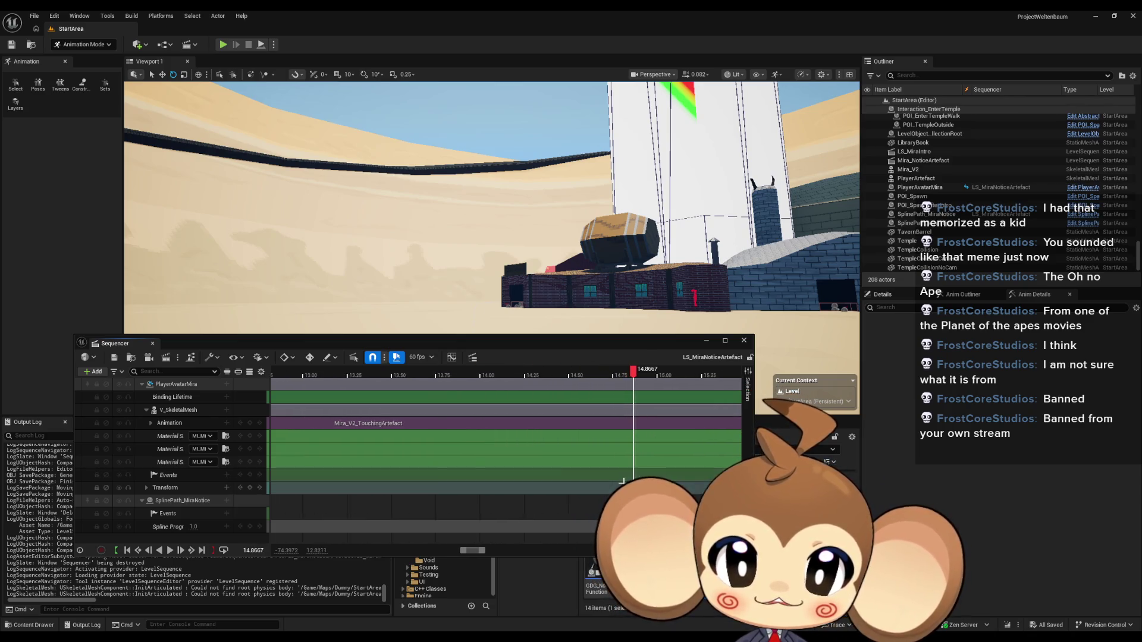
{"action": "scroll", "coordinate": [635, 376], "scroll_direction": "up", "scroll_amount": 5}
Step: At 15.00, key the Shocked mouth material on the second material slot
{"action": "left_click_drag", "start_coordinate": [407, 376], "coordinate": [445, 376]}
{"action": "left_click", "coordinate": [209, 450]}
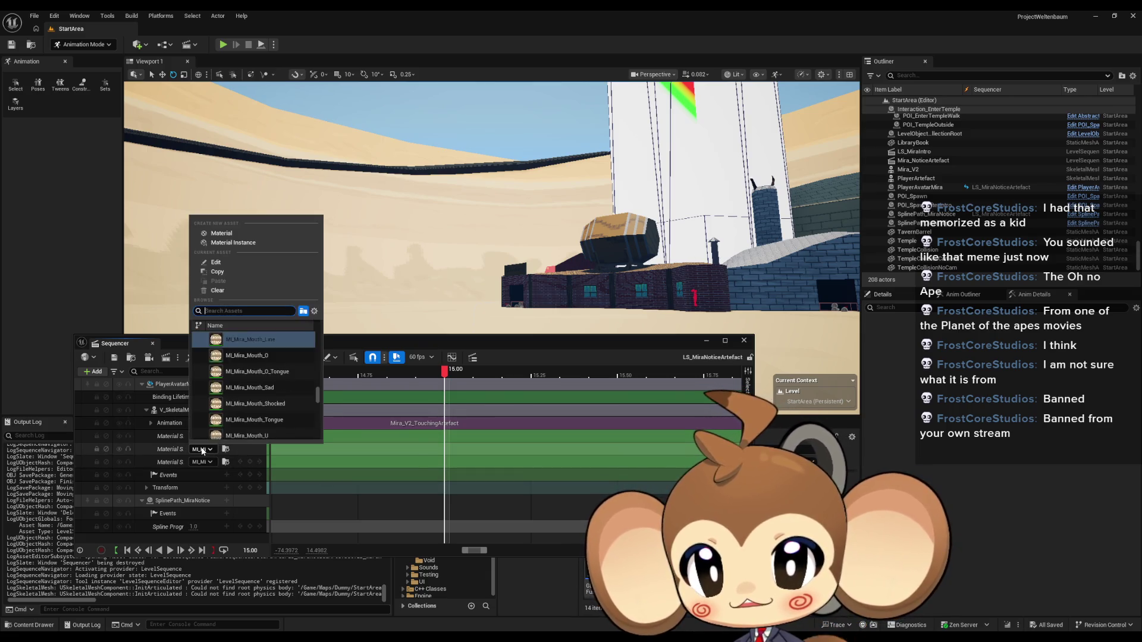
{"action": "type", "text": "shock"}
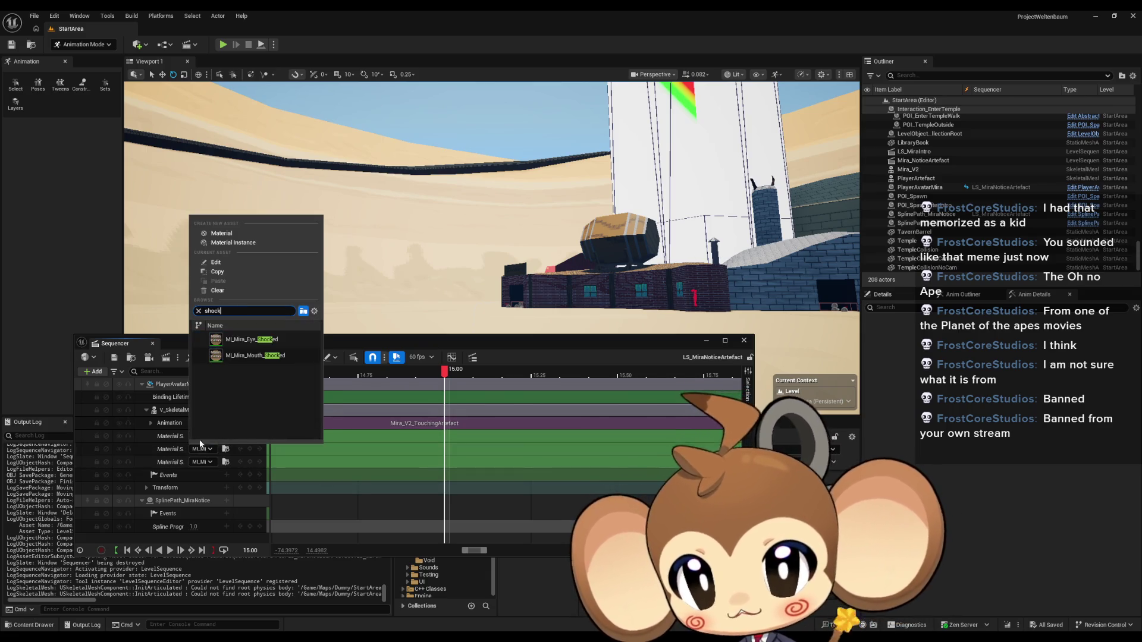
{"action": "left_click", "coordinate": [242, 356]}
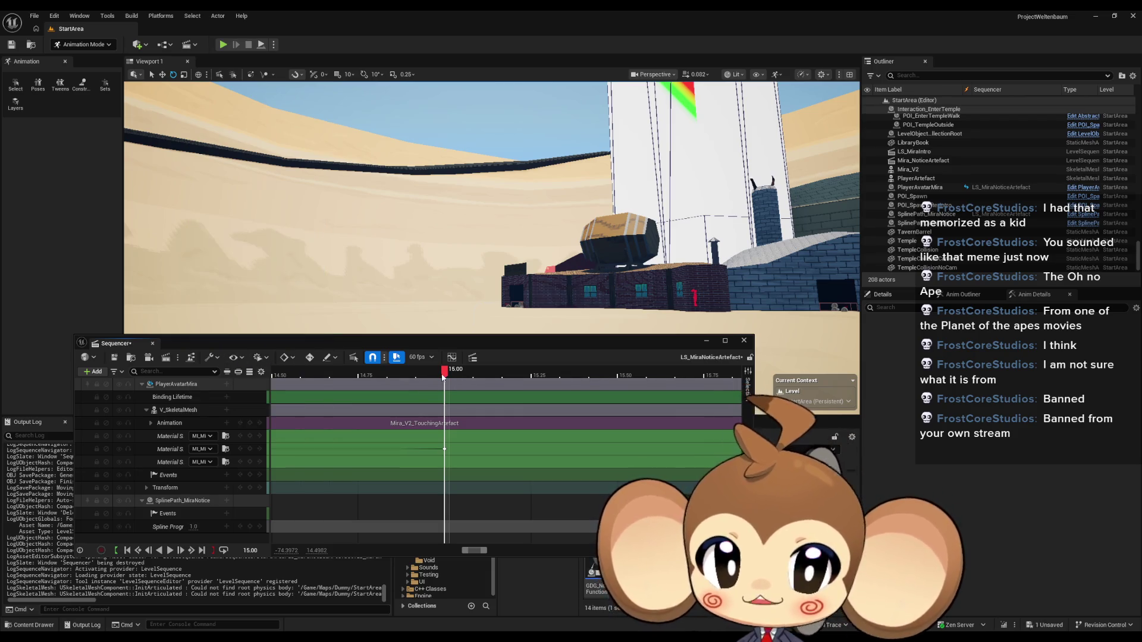
Step: A little later, key ML_Mira_Eye_HalfClosed on the first and third eye slots
{"action": "mouse_move", "coordinate": [443, 377]}
{"action": "left_mouse_down"}
{"action": "mouse_move", "coordinate": [495, 373]}
{"action": "mouse_move", "coordinate": [459, 379]}
{"action": "left_mouse_up"}
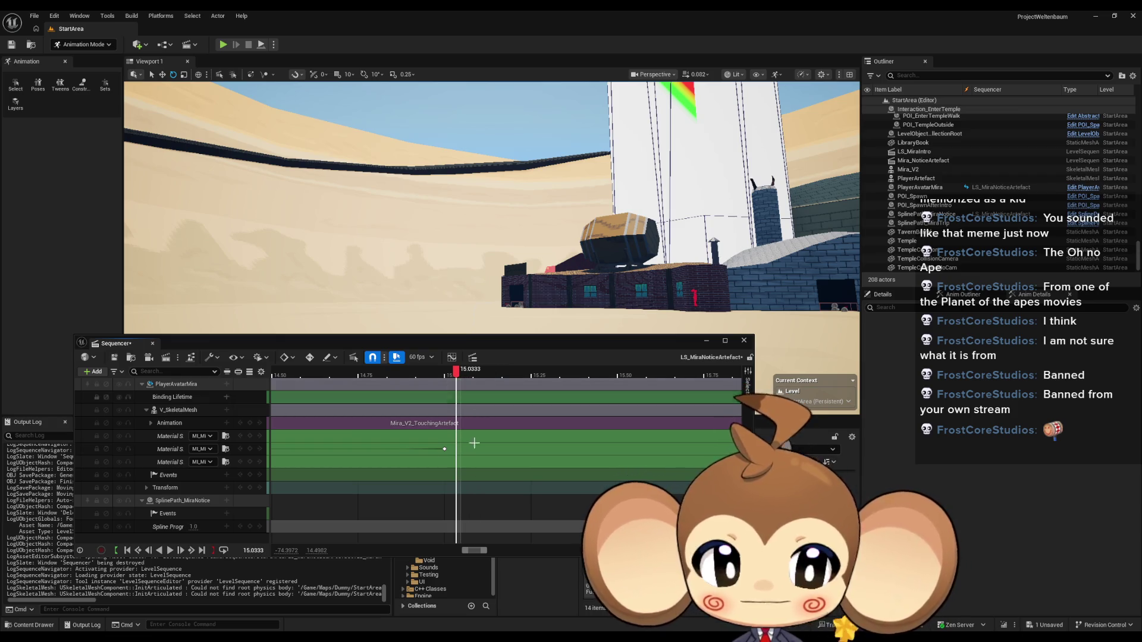
{"action": "scroll", "coordinate": [461, 488], "scroll_direction": "up", "scroll_amount": 5}
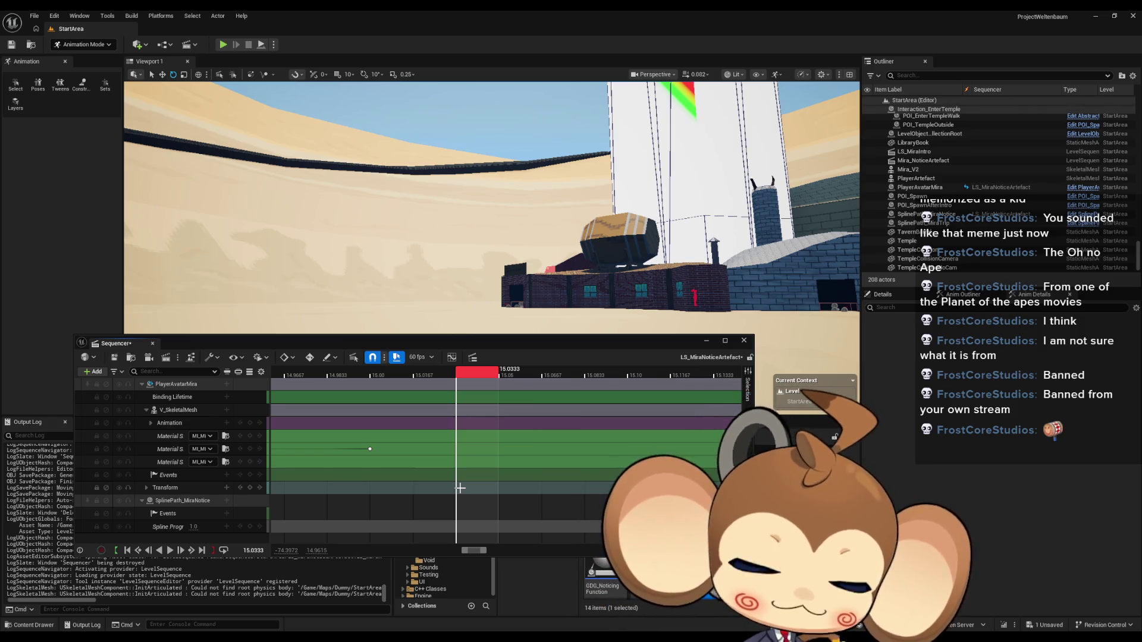
{"action": "left_click", "coordinate": [209, 437]}
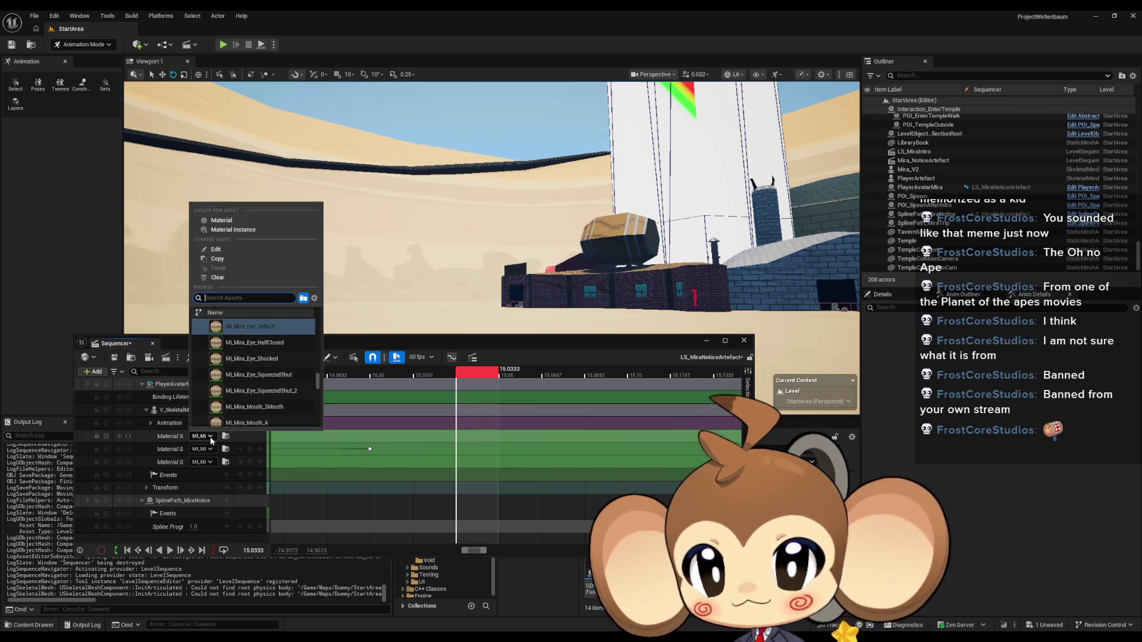
{"action": "type", "text": "half"}
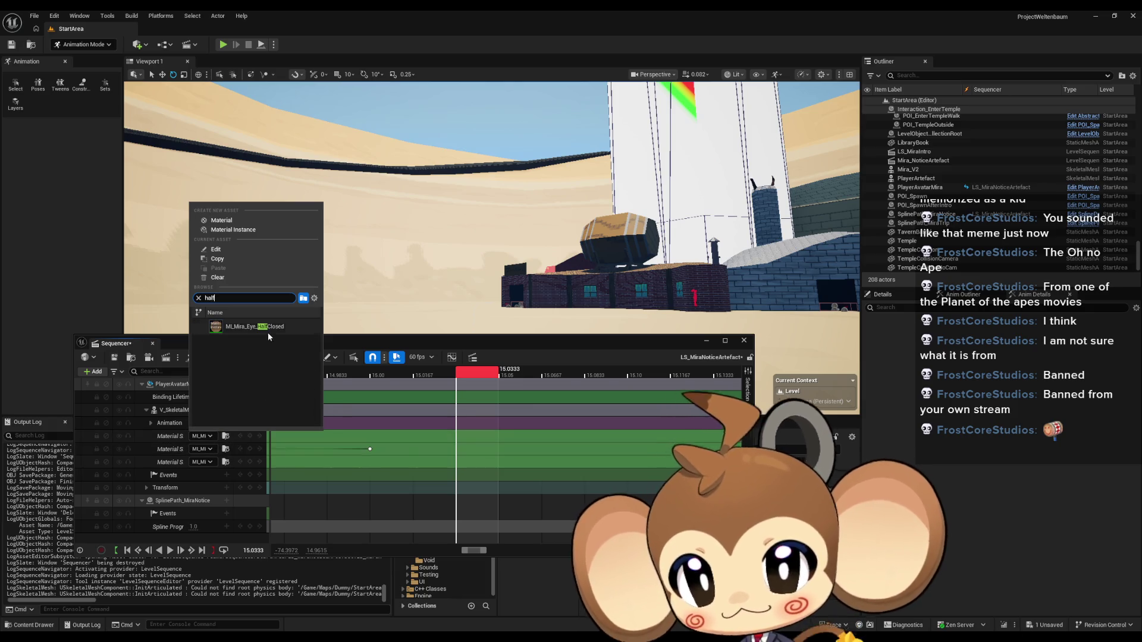
{"action": "left_click", "coordinate": [268, 326]}
{"action": "left_click", "coordinate": [203, 462]}
{"action": "type", "text": "half"}
{"action": "left_click", "coordinate": [250, 353]}
Step: One frame later at 15.0667, key SqueezedShut_2 on both eye slots
{"action": "left_click_drag", "start_coordinate": [480, 379], "coordinate": [548, 379]}
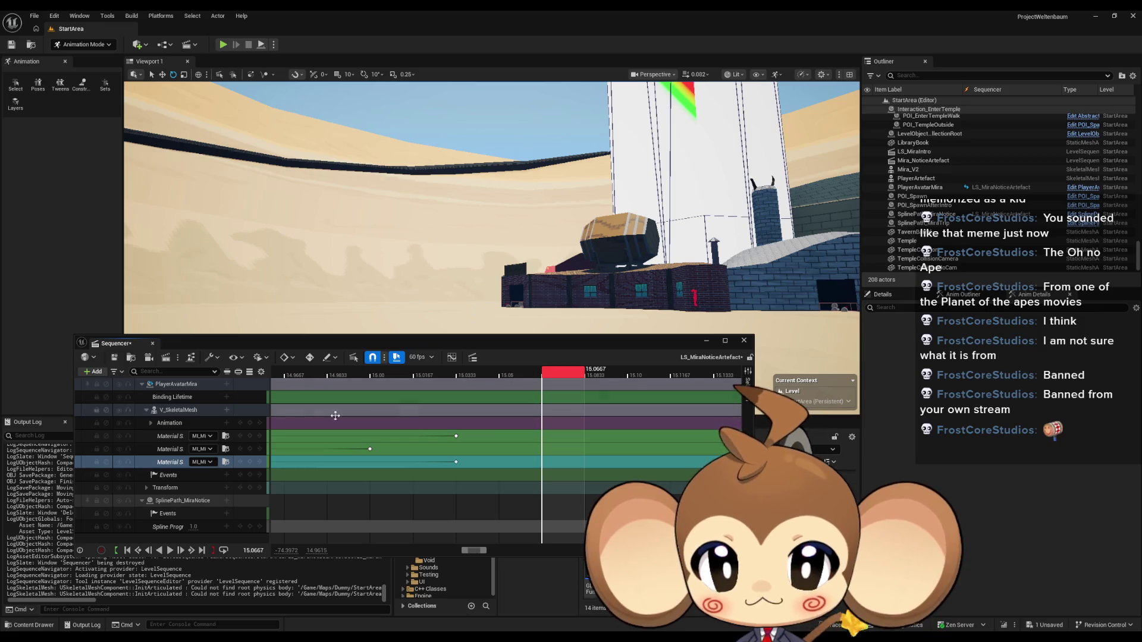
{"action": "left_click", "coordinate": [199, 436]}
{"action": "type", "text": "squ"}
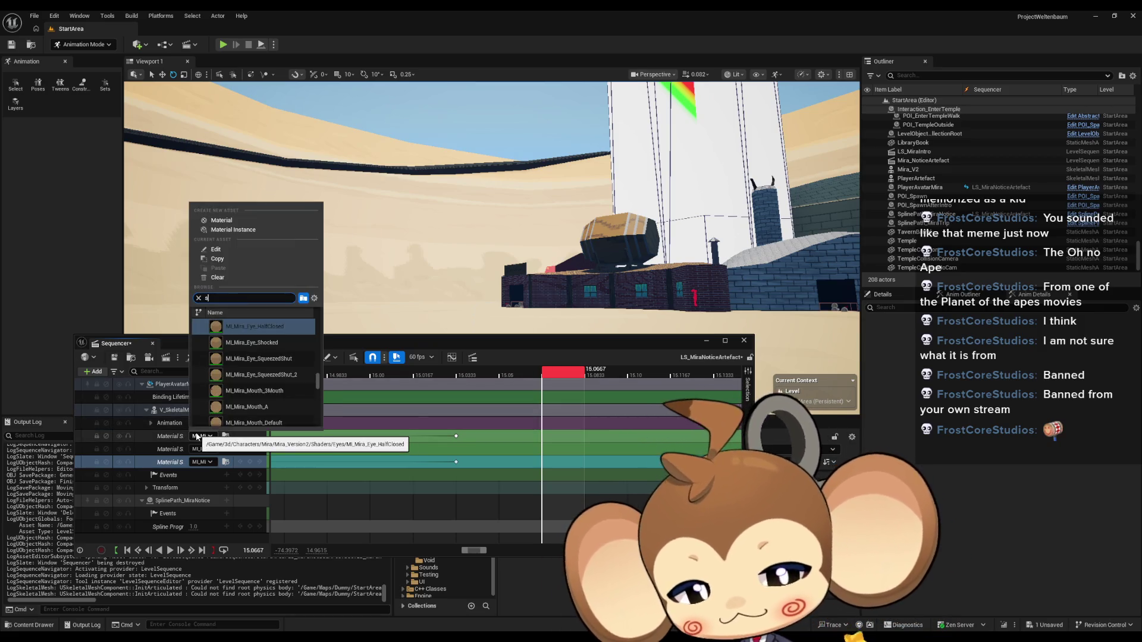
{"action": "left_click", "coordinate": [273, 344]}
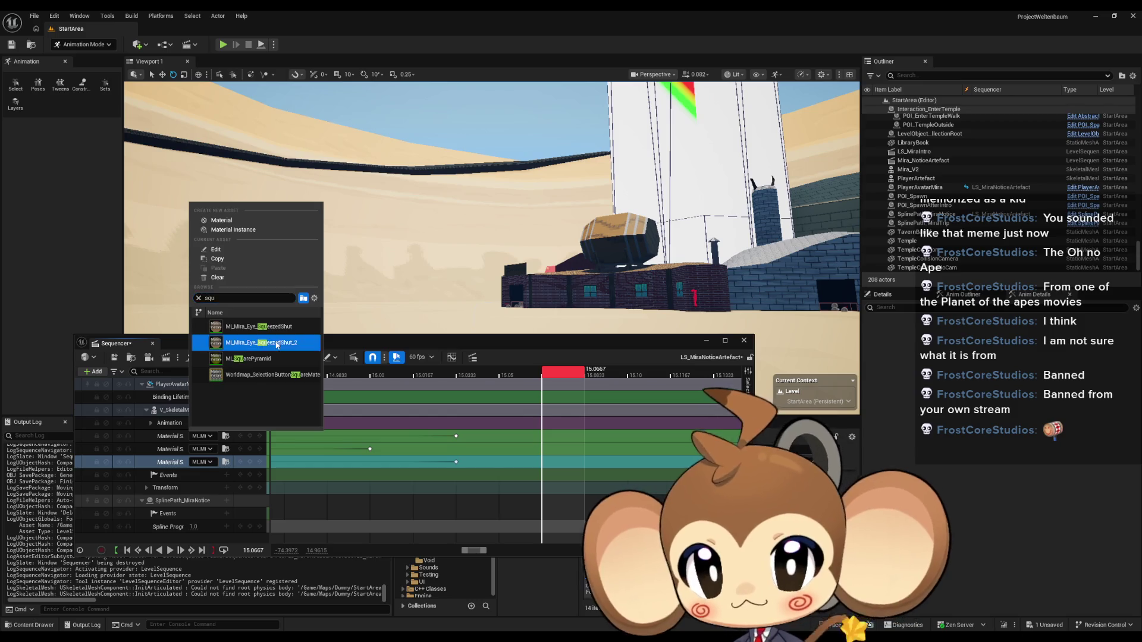
{"action": "left_click", "coordinate": [203, 463]}
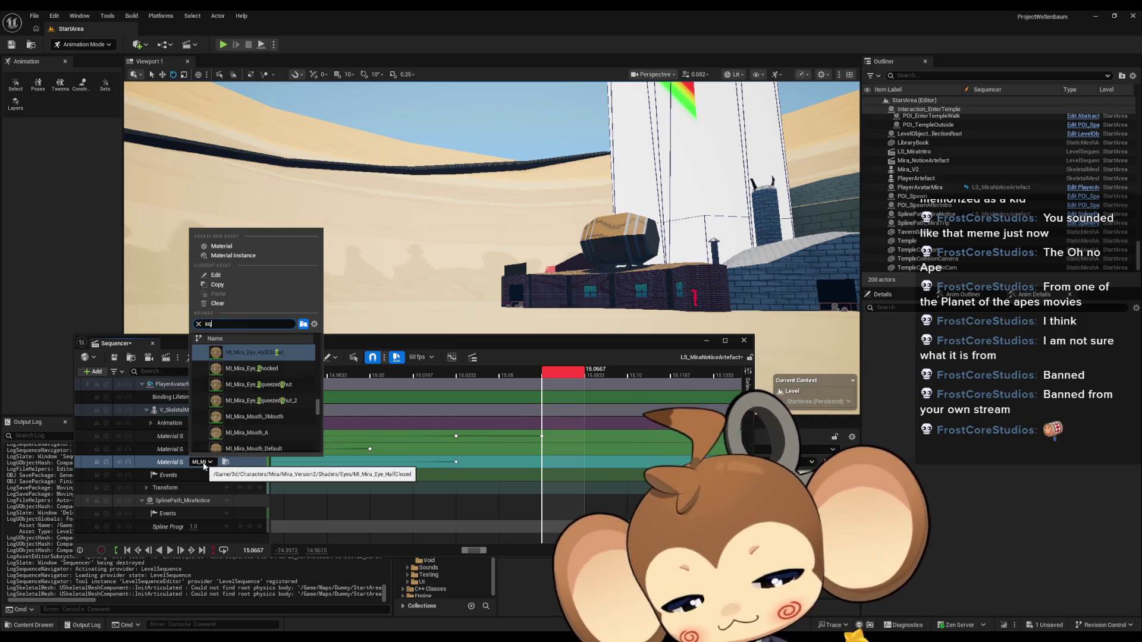
{"action": "type", "text": "squ"}
{"action": "left_click", "coordinate": [279, 369]}
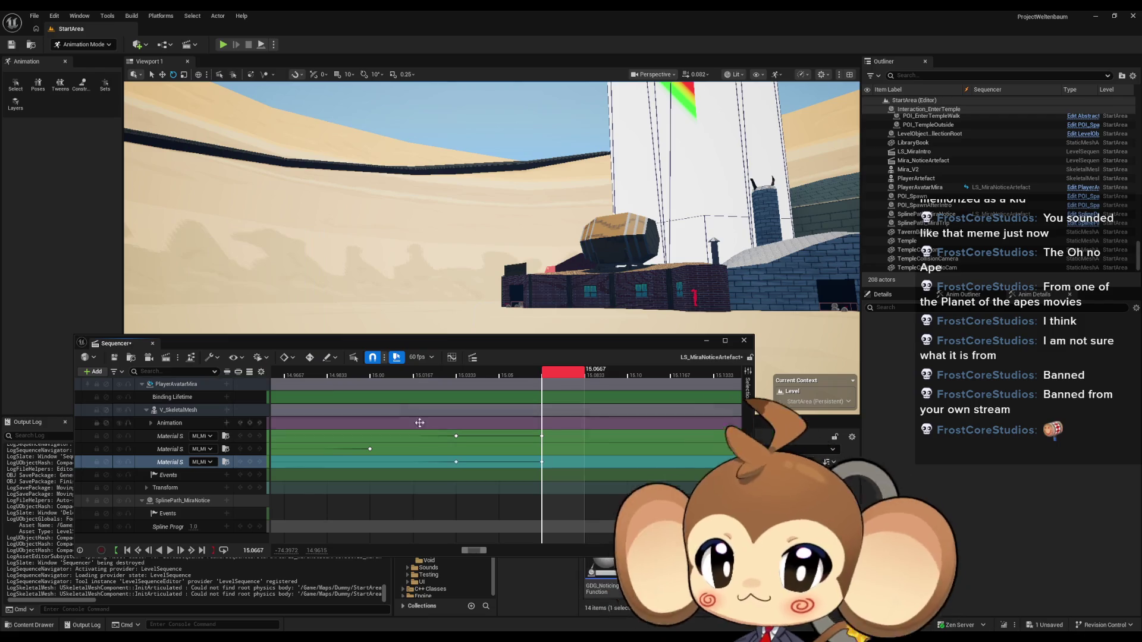
{"action": "scroll", "coordinate": [470, 483], "scroll_direction": "right", "scroll_amount": 5}
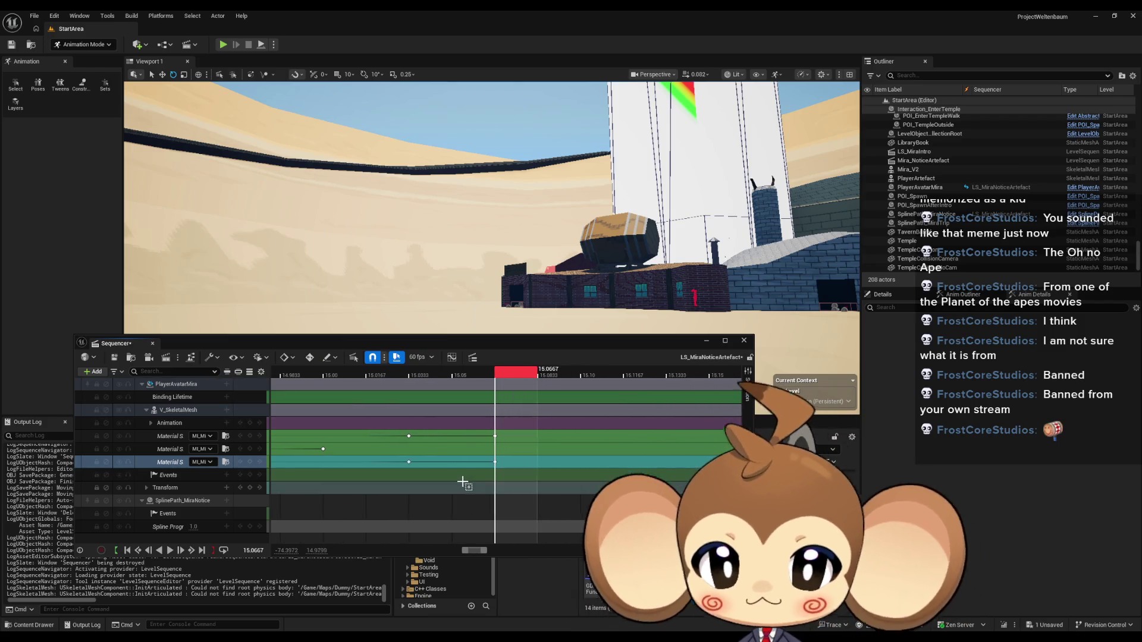
{"action": "key", "text": "Right"}
{"action": "mouse_move", "coordinate": [376, 384]}
{"action": "left_mouse_down"}
{"action": "mouse_move", "coordinate": [715, 403]}
{"action": "mouse_move", "coordinate": [737, 393]}
{"action": "mouse_move", "coordinate": [524, 374]}
{"action": "mouse_move", "coordinate": [646, 374]}
{"action": "left_mouse_up"}
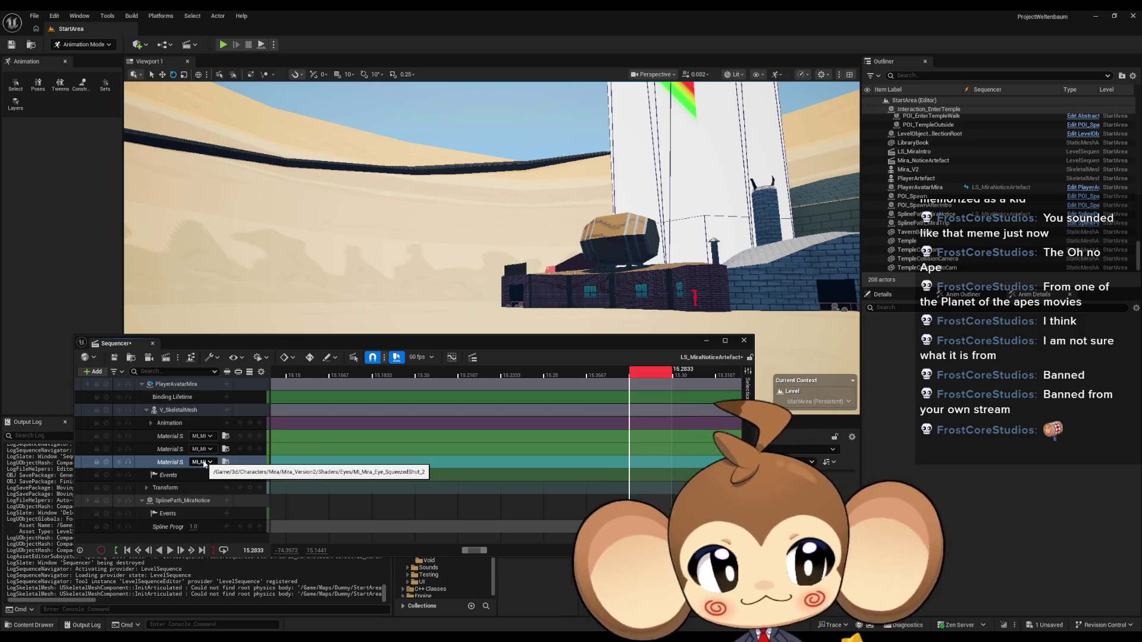
Step: Key the HalfClosed eye material on the third and first eye slots
{"action": "left_click", "coordinate": [204, 463]}
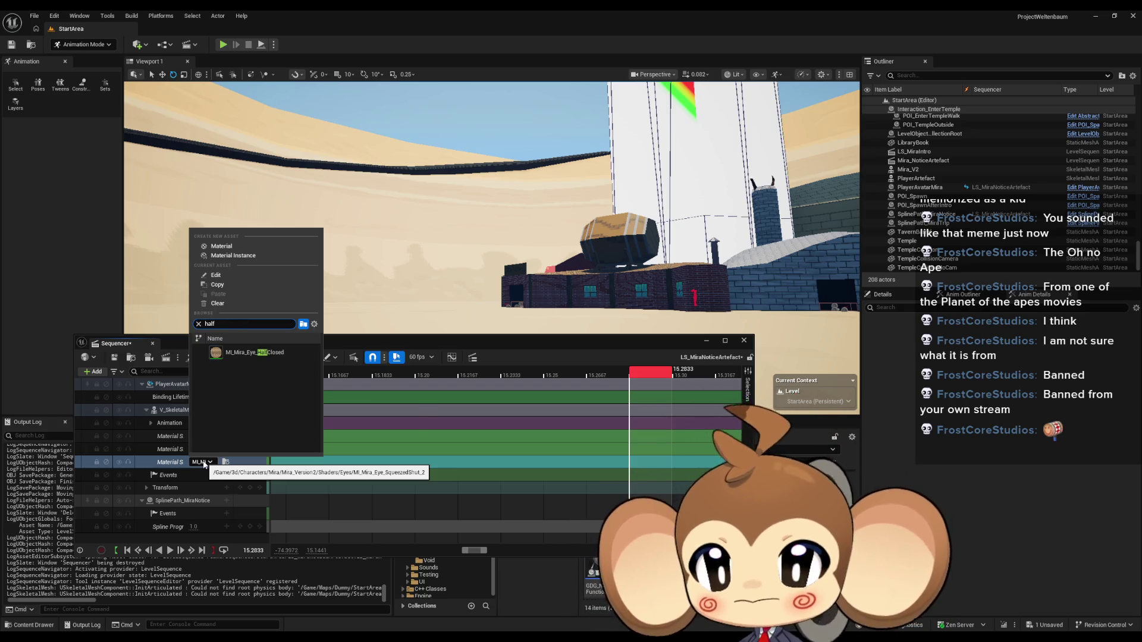
{"action": "left_click", "coordinate": [267, 353]}
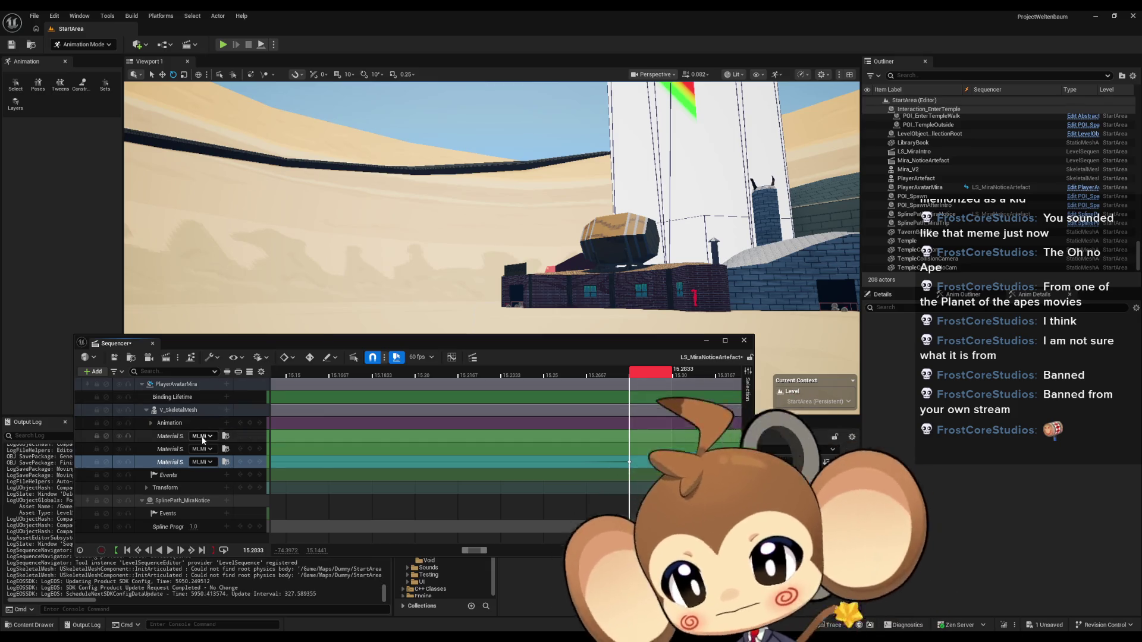
{"action": "left_click", "coordinate": [201, 437]}
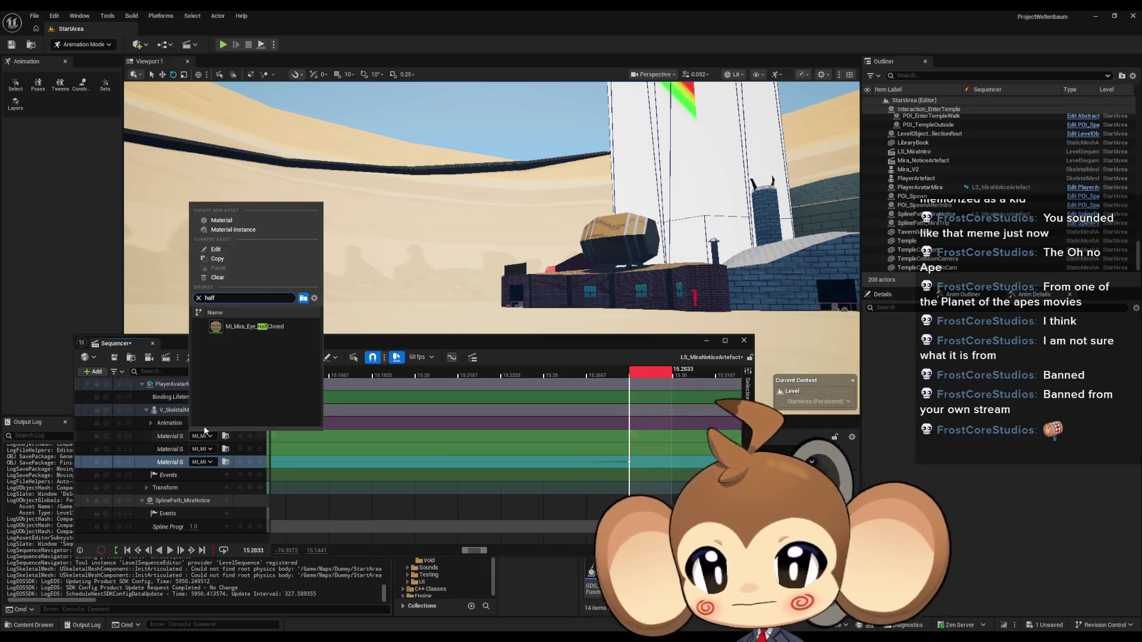
{"action": "left_click", "coordinate": [262, 327]}
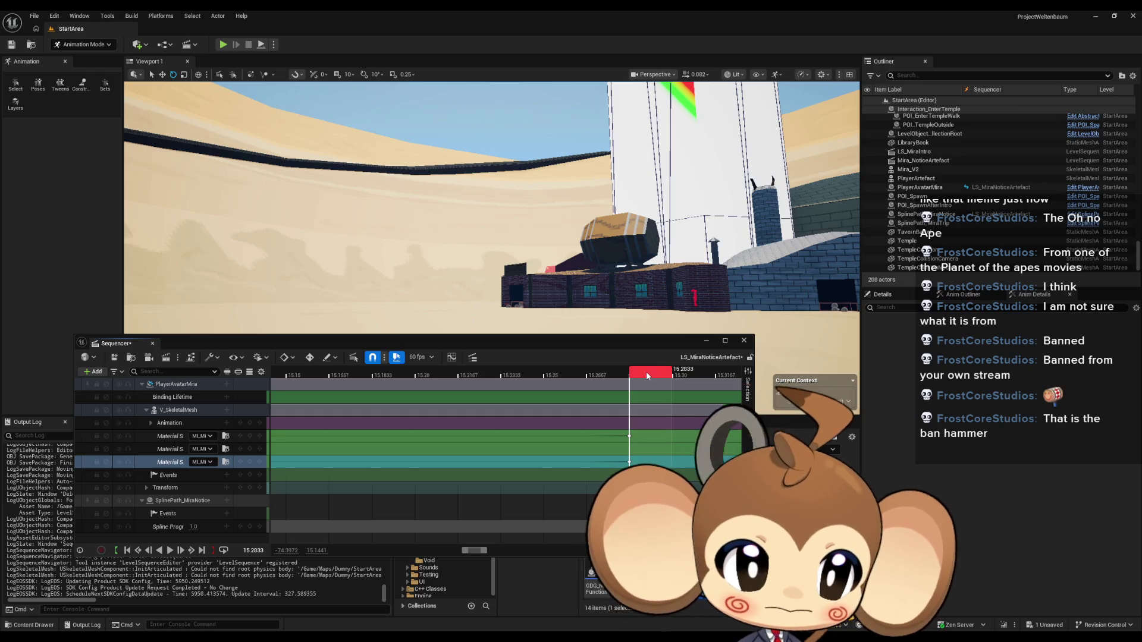
Step: At 15.3167, key Shocked materials on the first and third slots
{"action": "left_click_drag", "start_coordinate": [650, 377], "coordinate": [715, 378]}
{"action": "scroll", "coordinate": [654, 419], "scroll_direction": "right", "scroll_amount": 2}
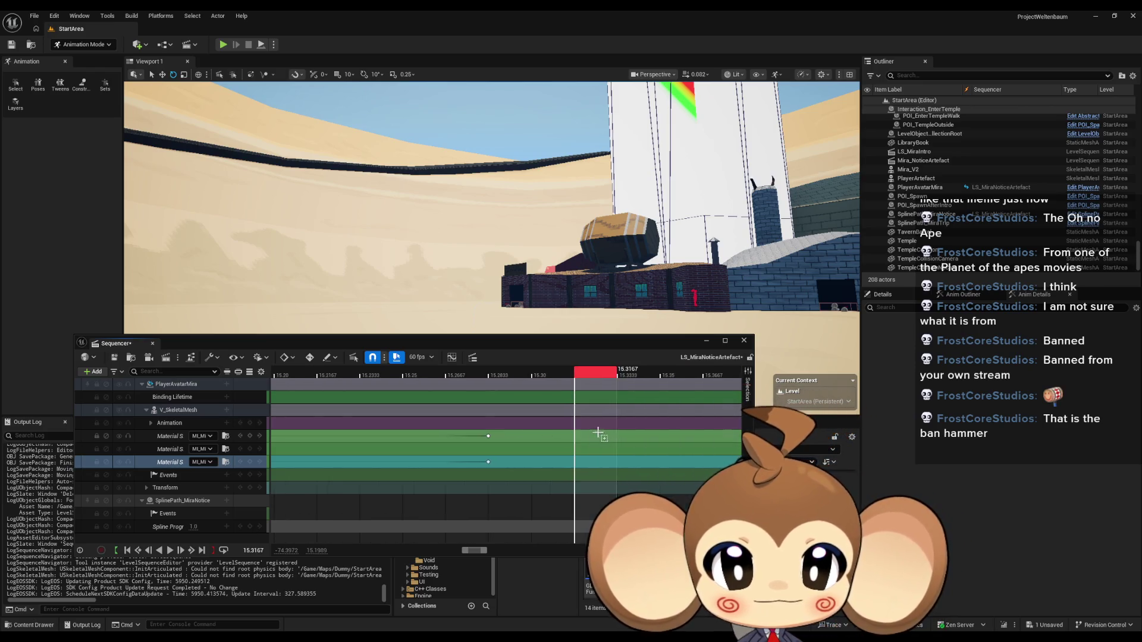
{"action": "left_click", "coordinate": [208, 438]}
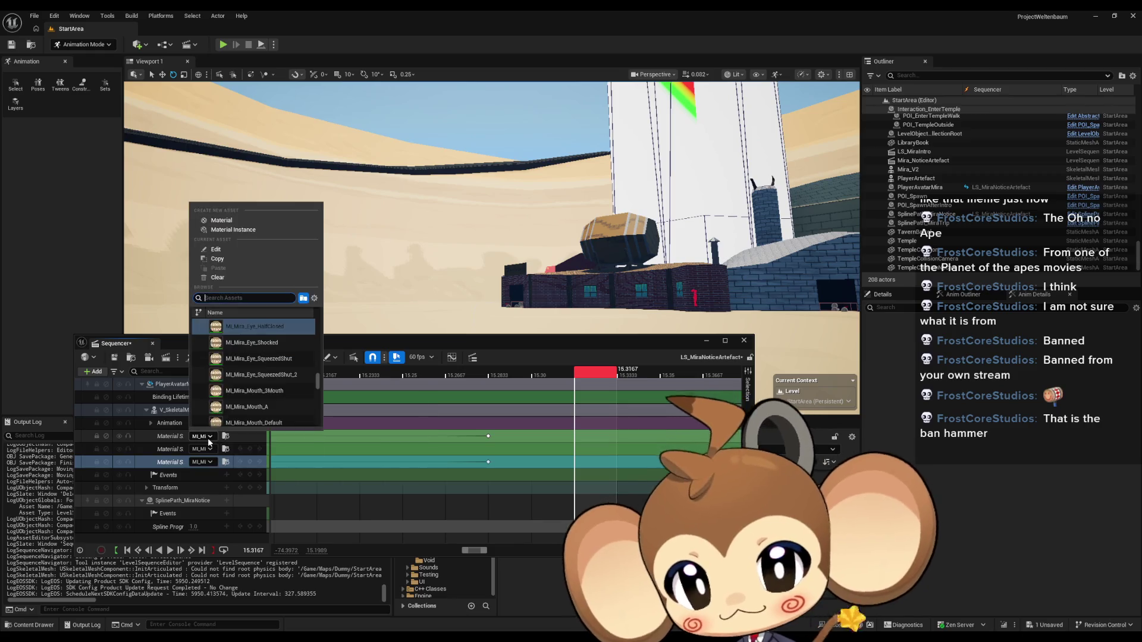
{"action": "type", "text": "shock"}
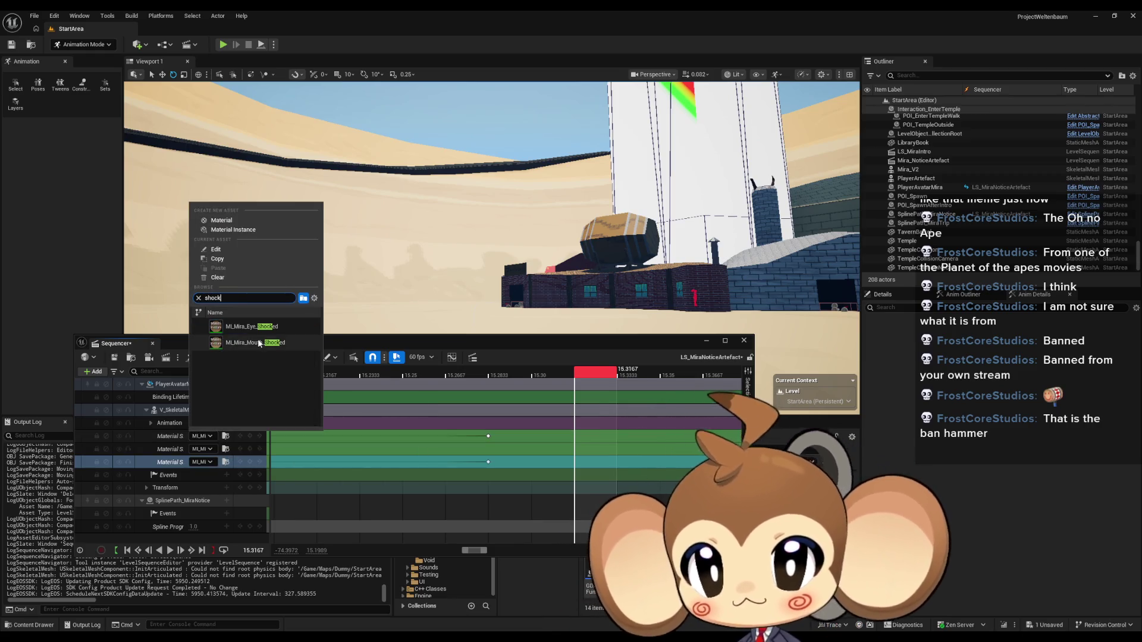
{"action": "left_click", "coordinate": [255, 340]}
{"action": "left_click", "coordinate": [201, 462]}
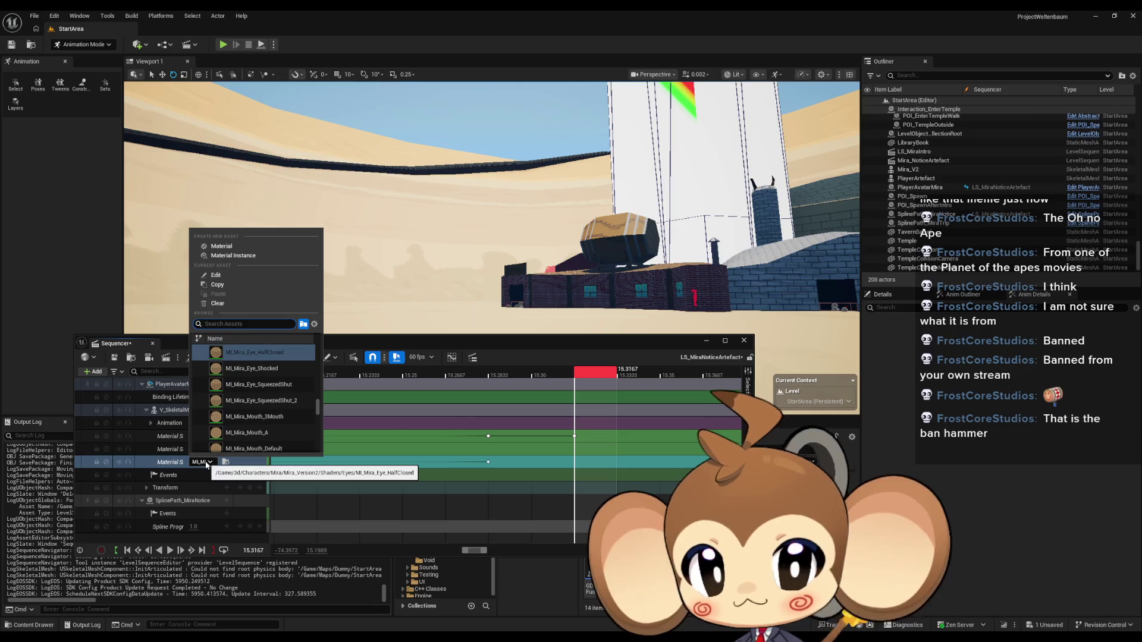
{"action": "type", "text": "shock"}
{"action": "left_click", "coordinate": [232, 353]}
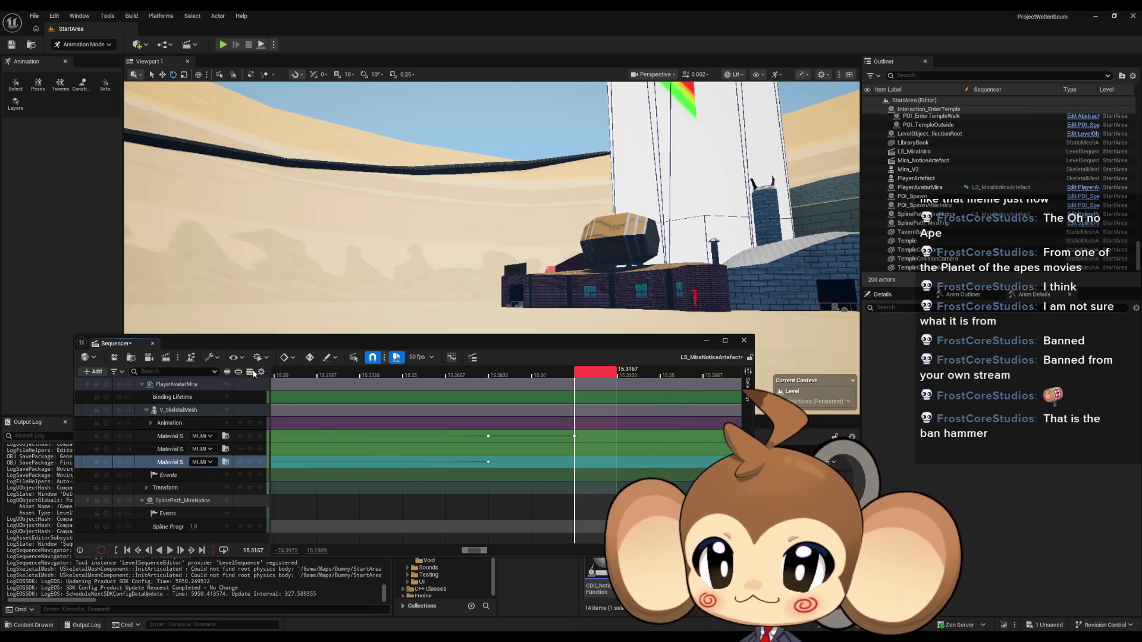
Step: Save the level sequence, close Sequencer, and open the Main level
{"action": "left_click", "coordinate": [111, 361]}
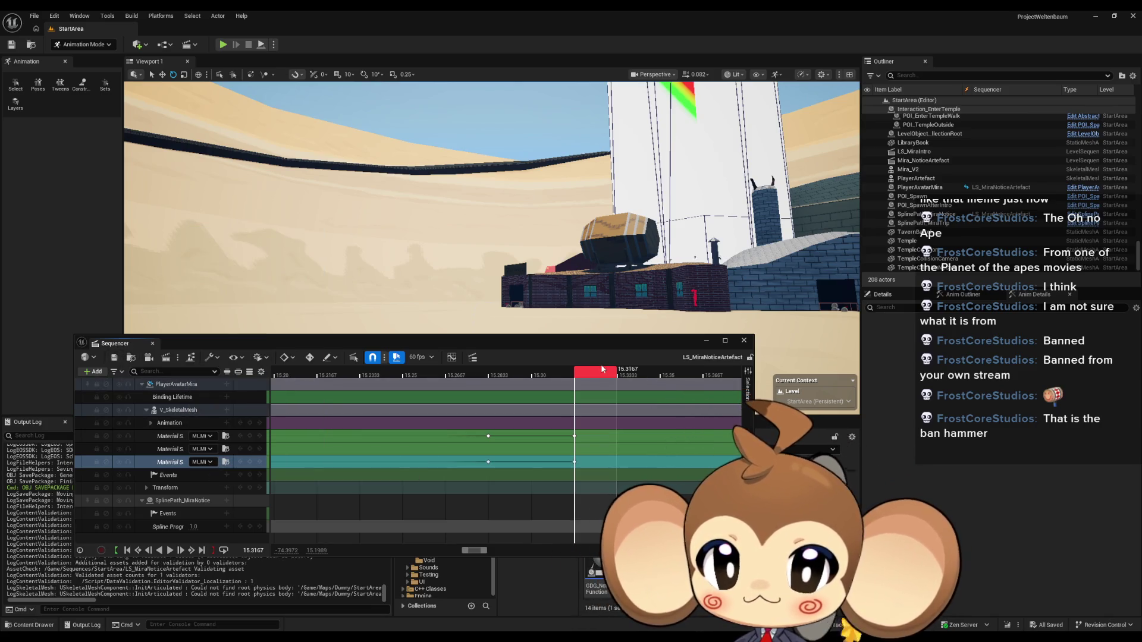
{"action": "left_click", "coordinate": [744, 341]}
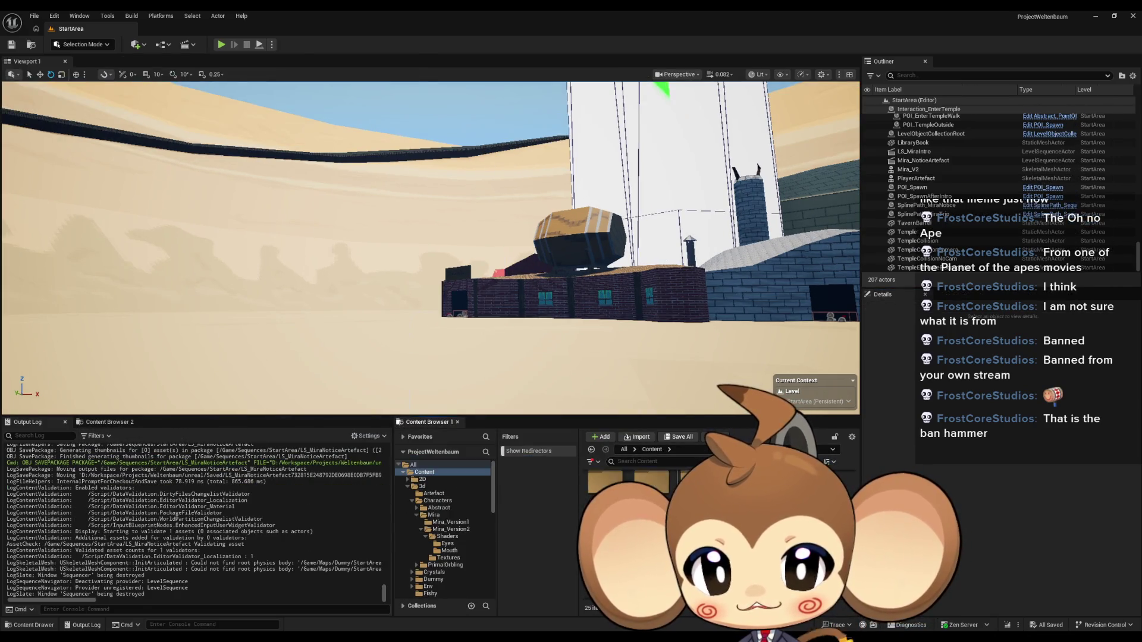
{"action": "double_click", "coordinate": [650, 556]}
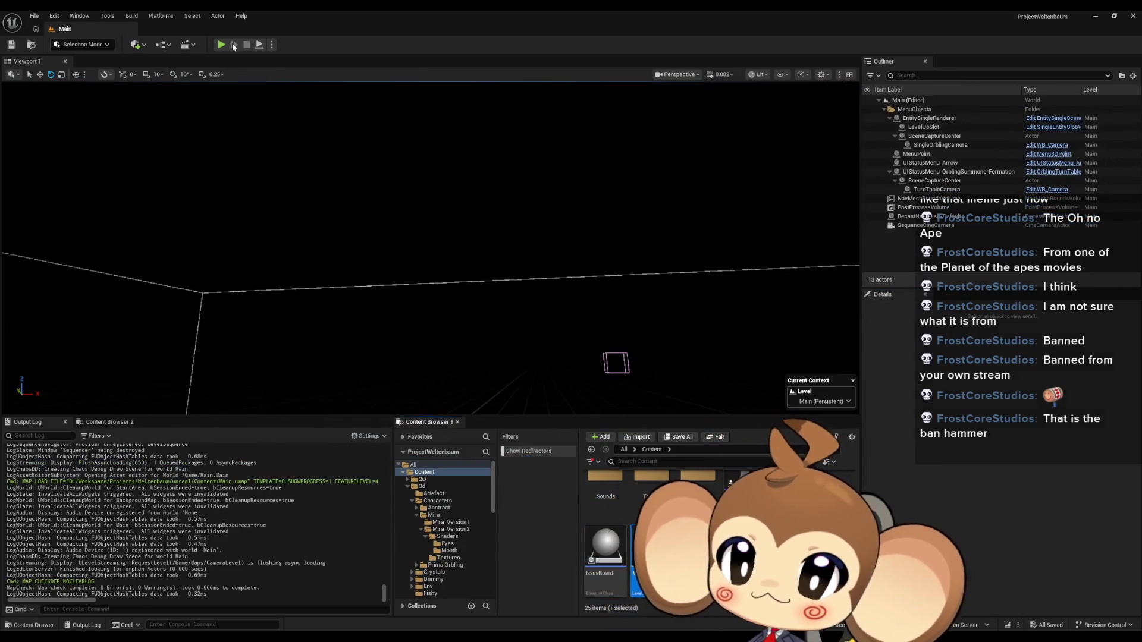
Step: Play in editor, watch Mira's artefact scene fullscreen with F11, then stop the session
{"action": "left_click", "coordinate": [223, 45]}
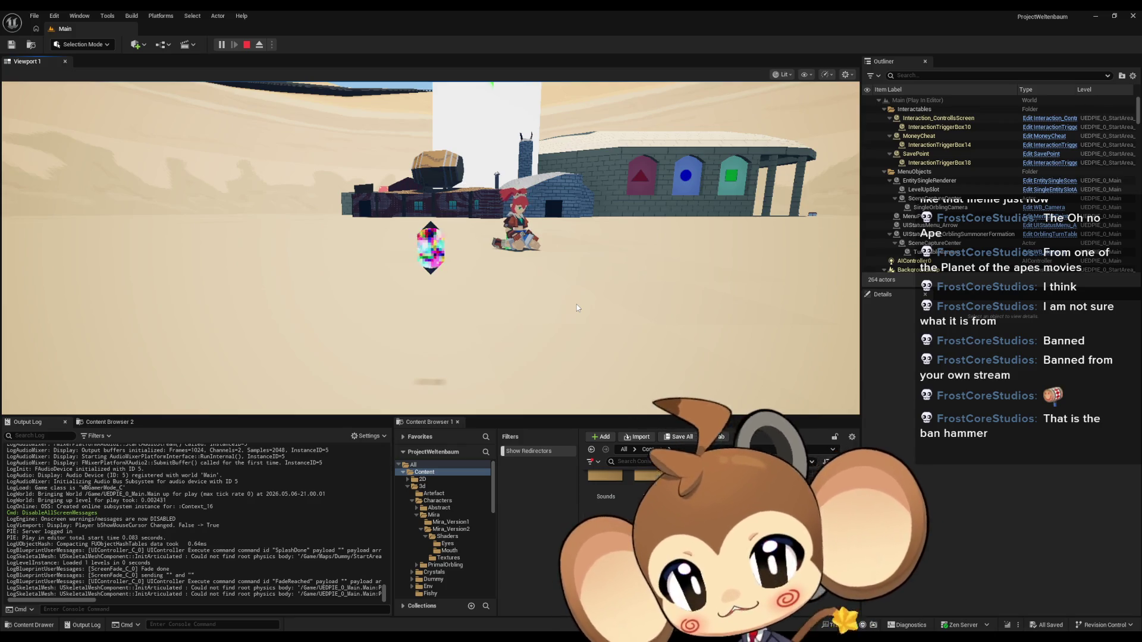
{"action": "key", "text": "F11"}
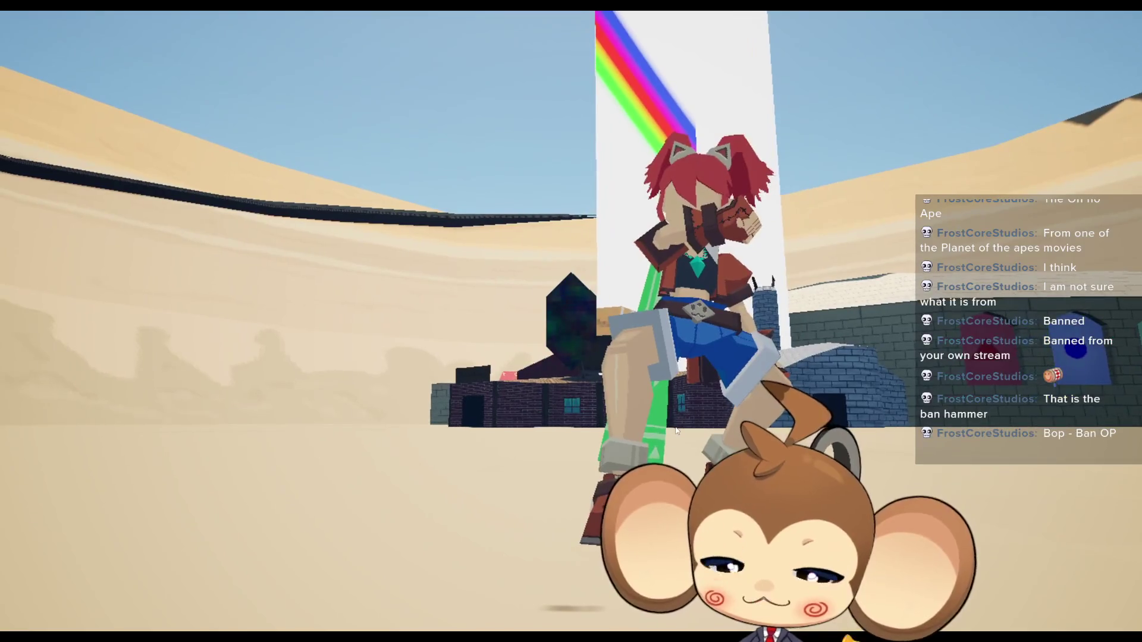
{"action": "key", "text": "F11"}
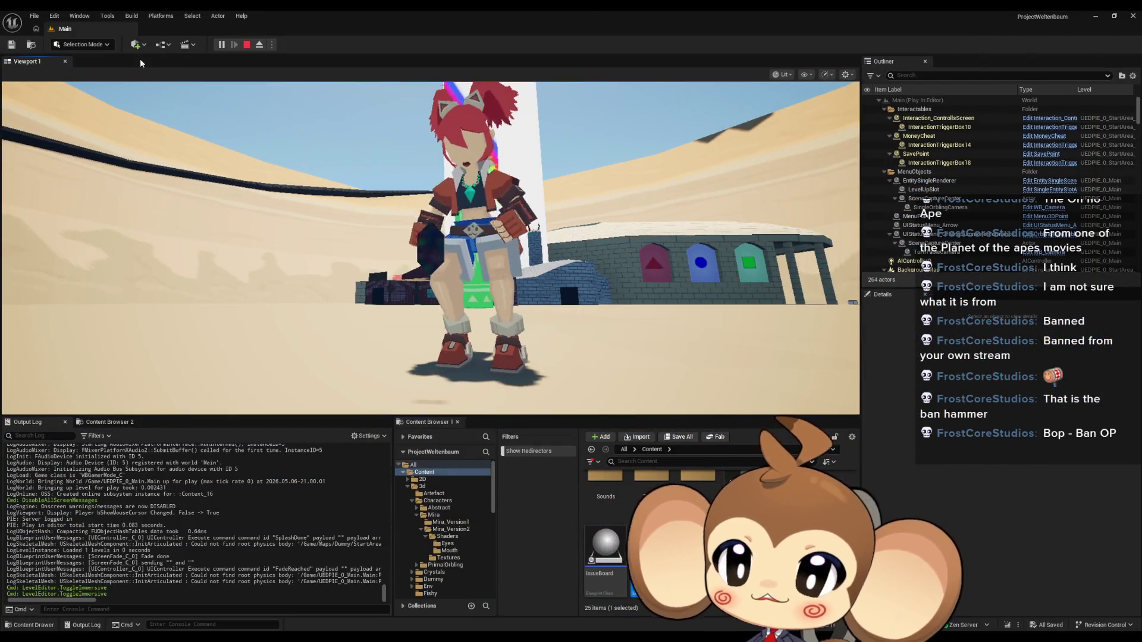
{"action": "left_click", "coordinate": [247, 46]}
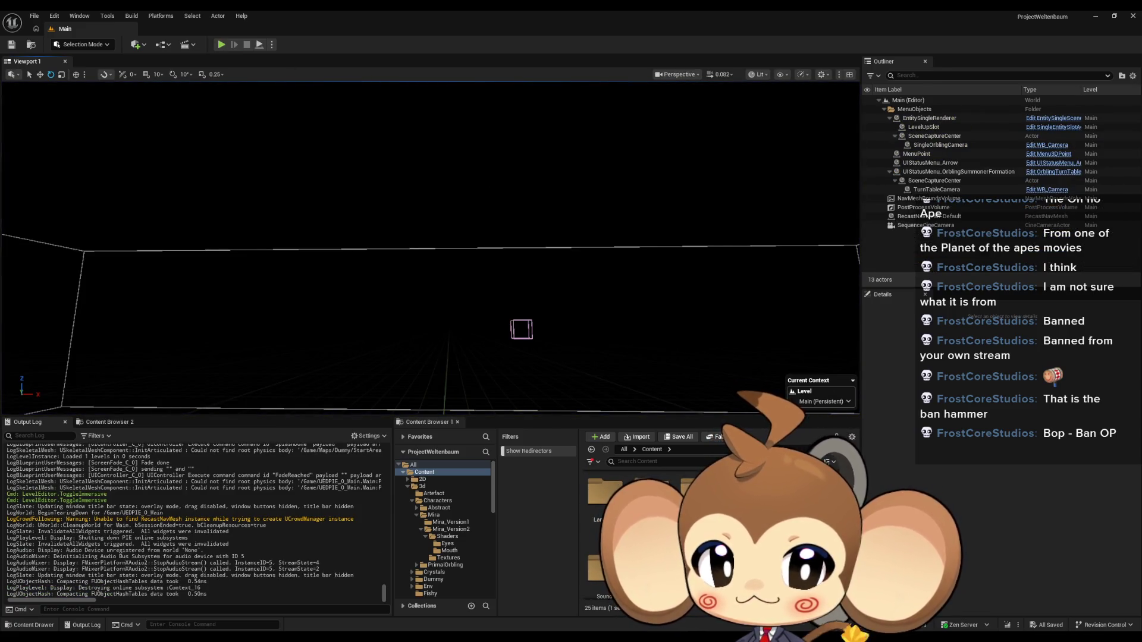
Step: Open the StartArea level from the Dummy maps folder
{"action": "left_click", "coordinate": [433, 532]}
{"action": "double_click", "coordinate": [651, 486]}
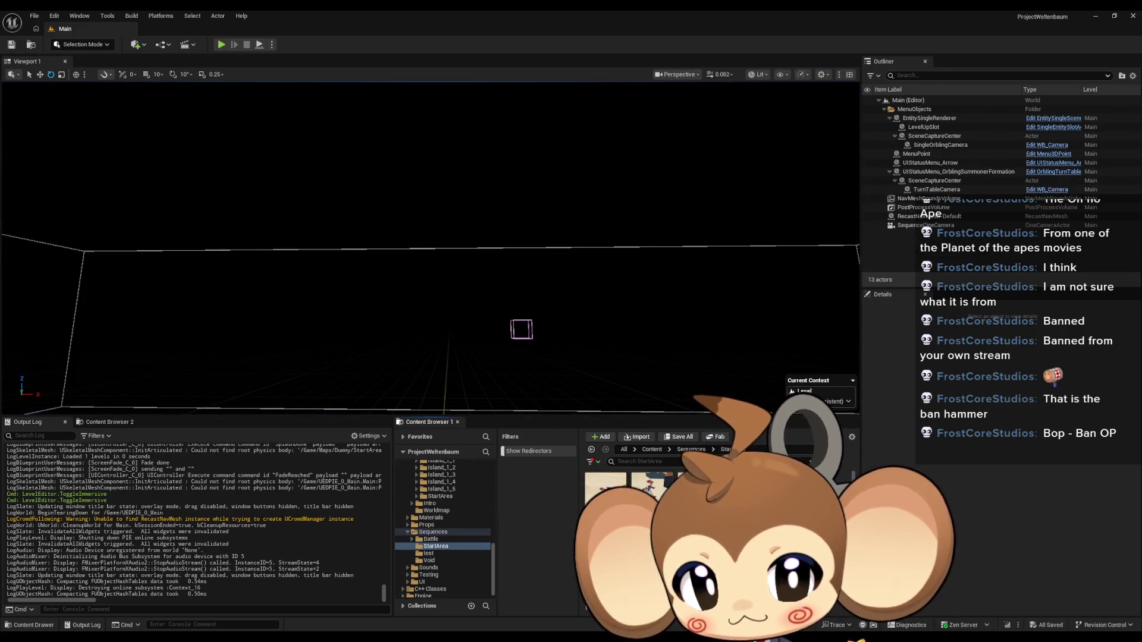
{"action": "left_click", "coordinate": [652, 450]}
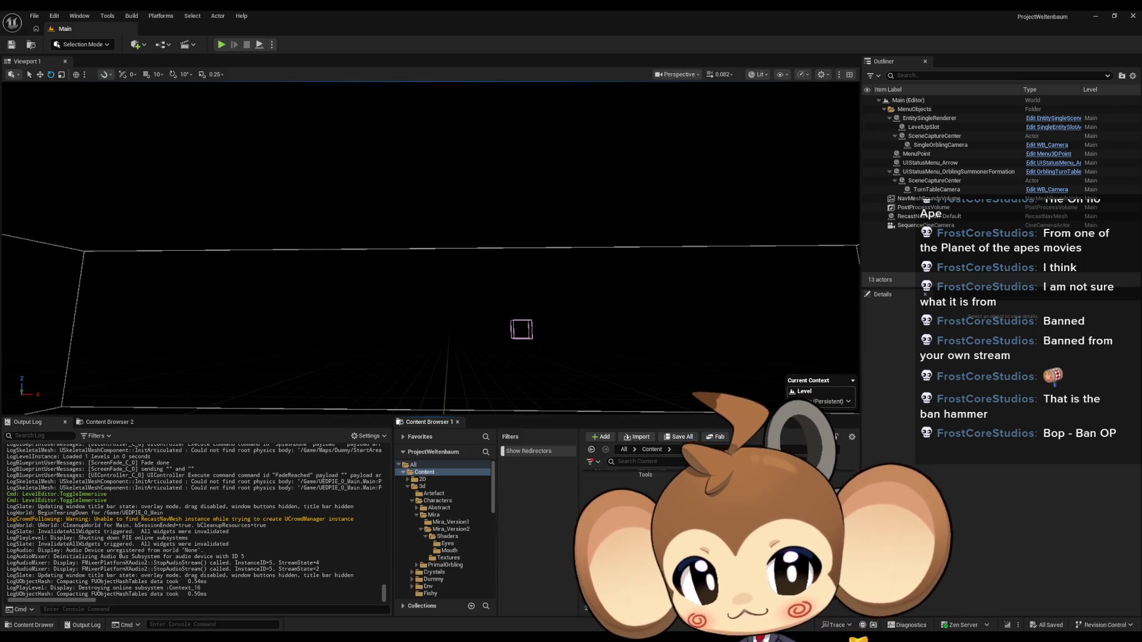
{"action": "key", "text": "alt+Left"}
{"action": "key", "text": "alt+Left"}
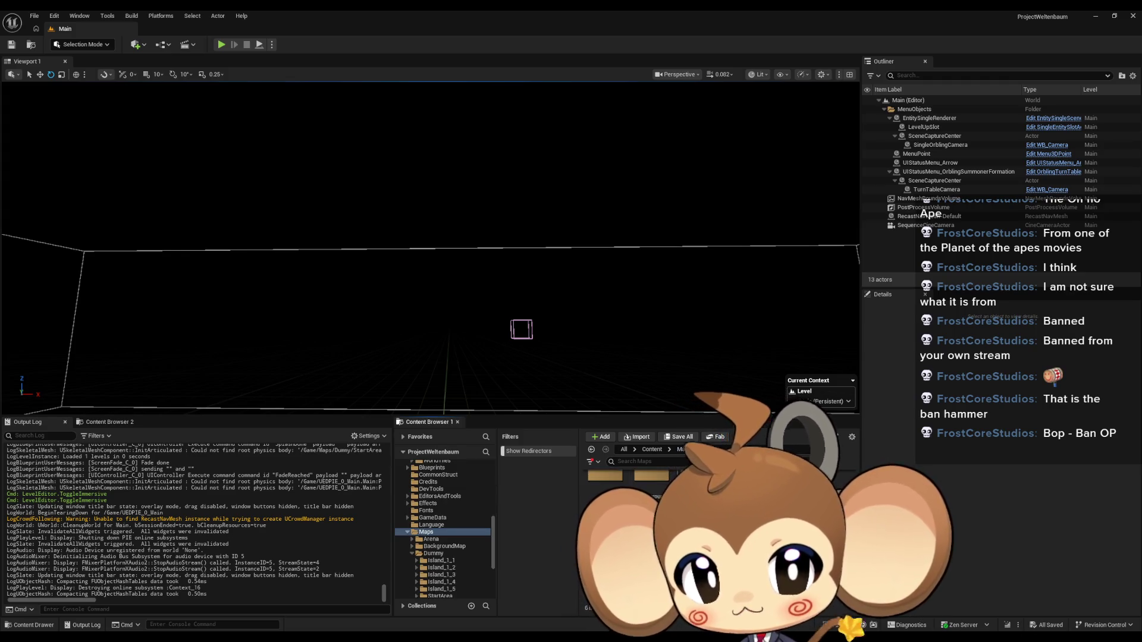
{"action": "double_click", "coordinate": [440, 595]}
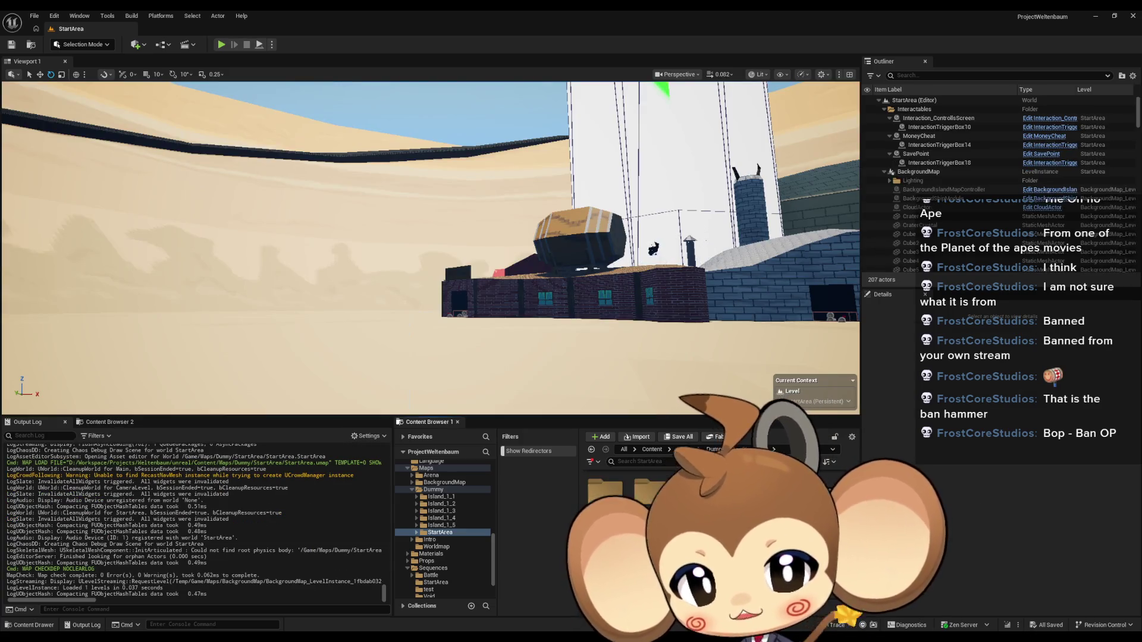
Step: Open LS_MiraNoticeArtefact from Content > Sequences > StartArea in Sequencer
{"action": "left_click", "coordinate": [652, 450]}
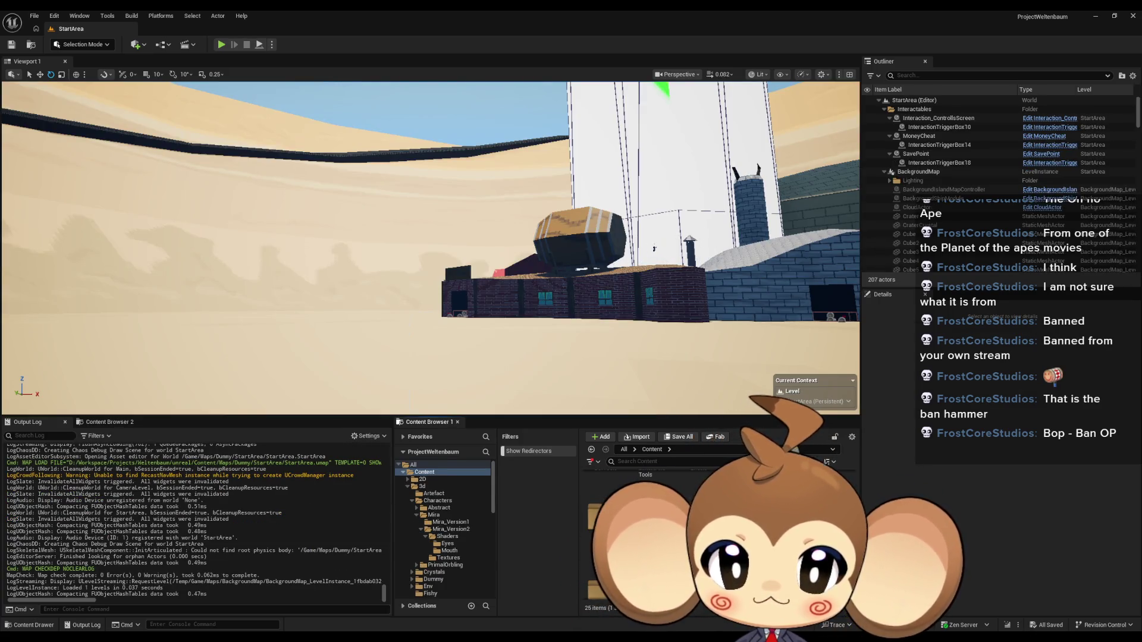
{"action": "left_click", "coordinate": [433, 532]}
{"action": "left_click", "coordinate": [436, 546]}
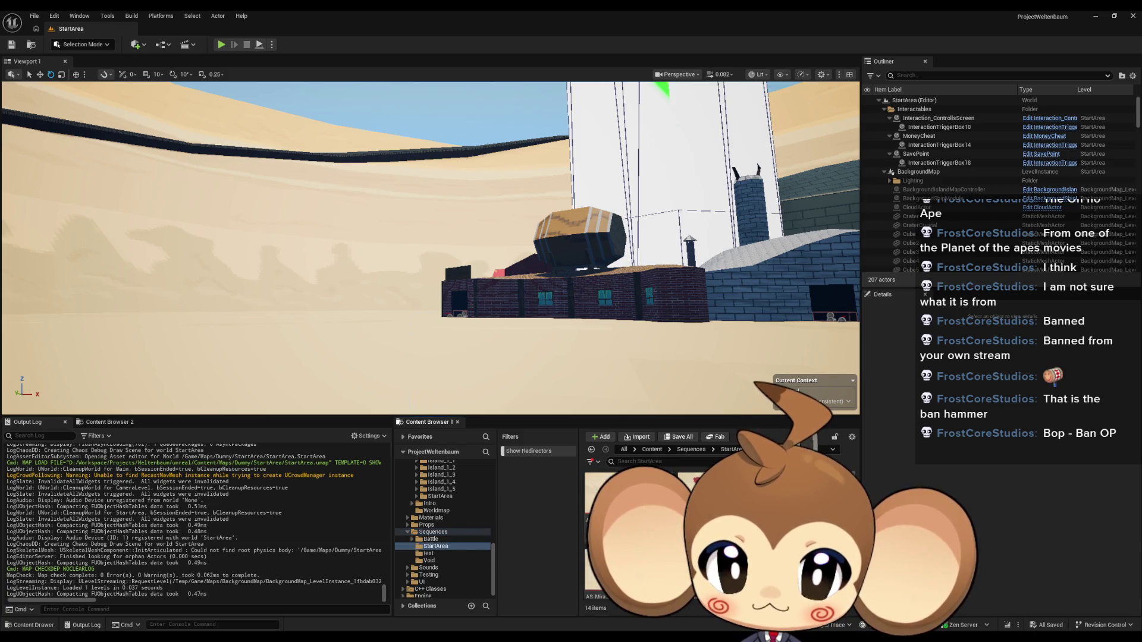
{"action": "double_click", "coordinate": [606, 482]}
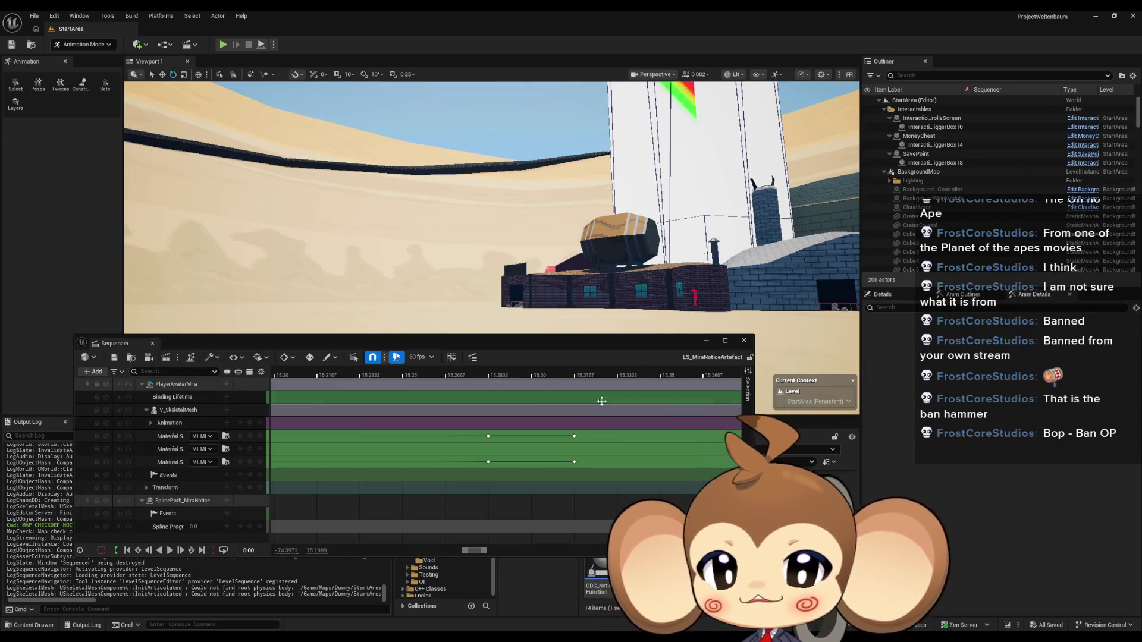
Step: At about 15.17, key MI_Mira_Mouth_Shocked on the mouth slot and MI_Mira_Eye_Shocked on the eye slot
{"action": "scroll", "coordinate": [580, 487], "scroll_direction": "down", "scroll_amount": 5}
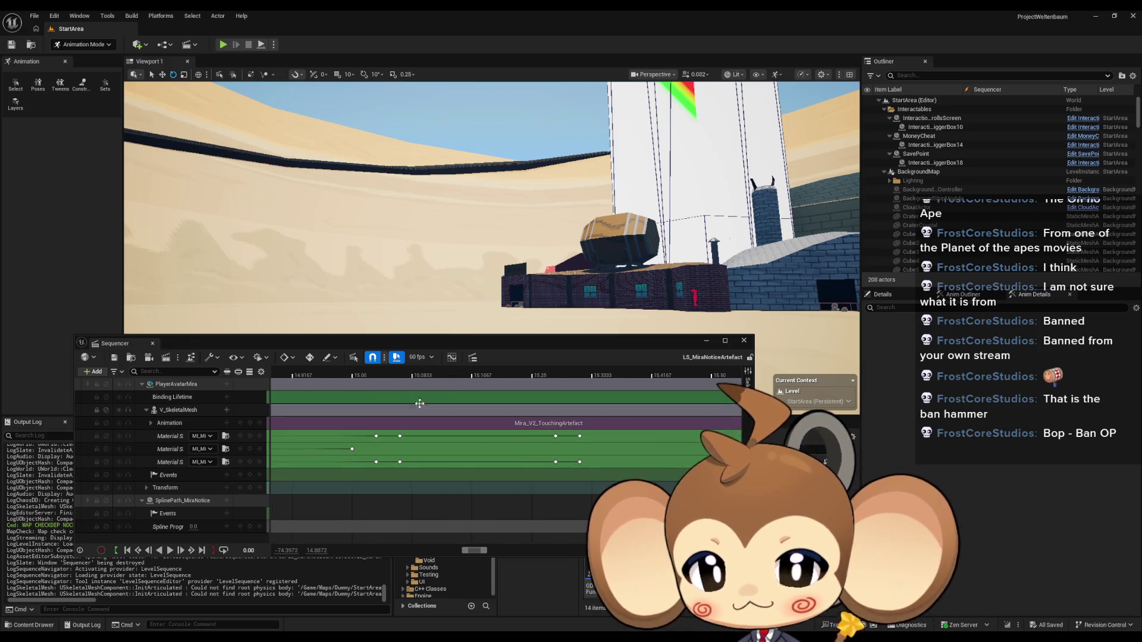
{"action": "left_click_drag", "start_coordinate": [292, 373], "coordinate": [477, 374]}
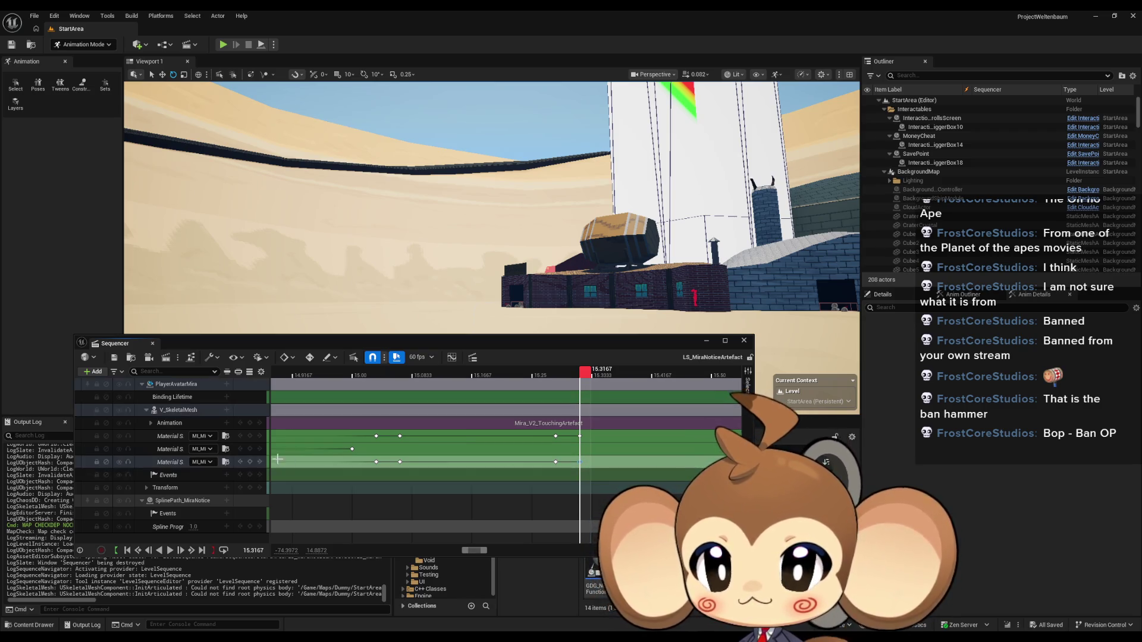
{"action": "left_click", "coordinate": [200, 463]}
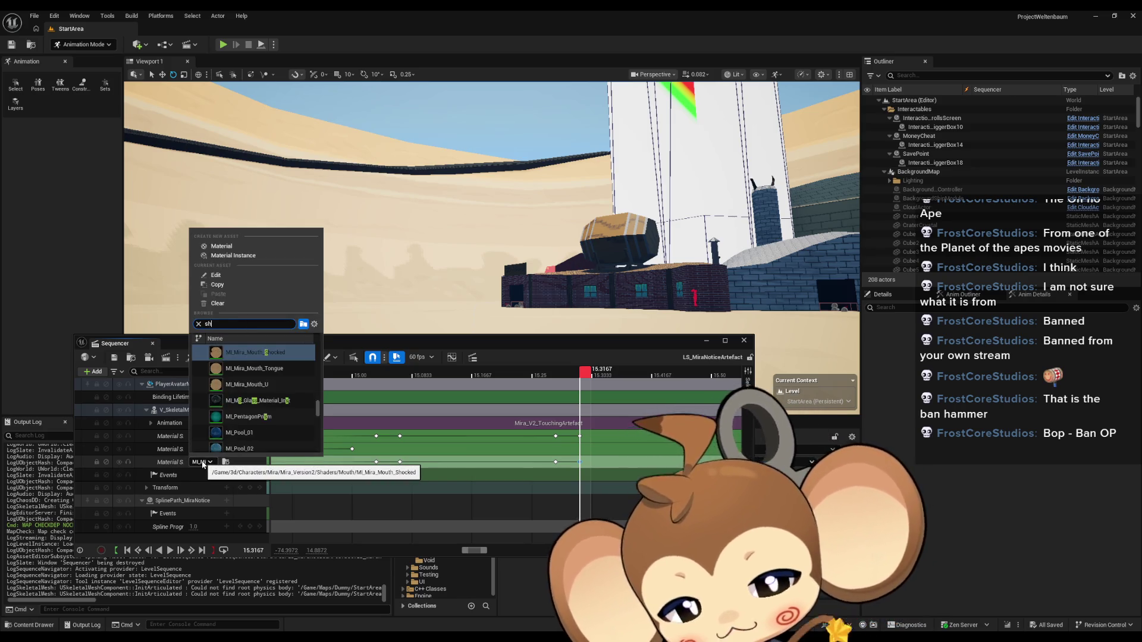
{"action": "left_click", "coordinate": [203, 352]}
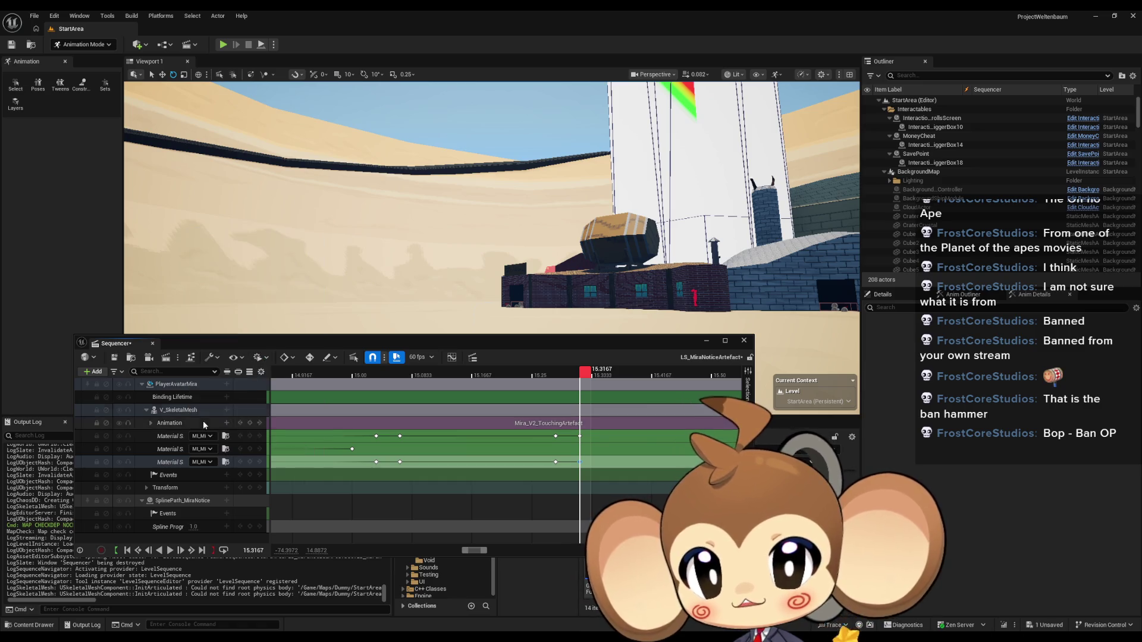
{"action": "left_click", "coordinate": [202, 438]}
{"action": "type", "text": "ck"}
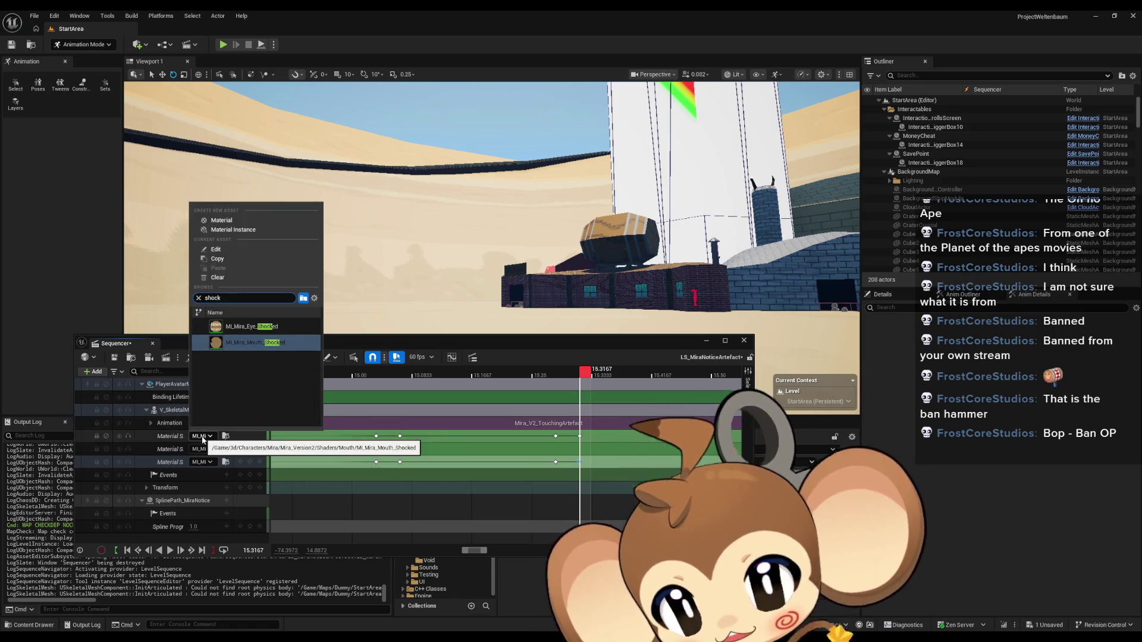
{"action": "left_click", "coordinate": [275, 327]}
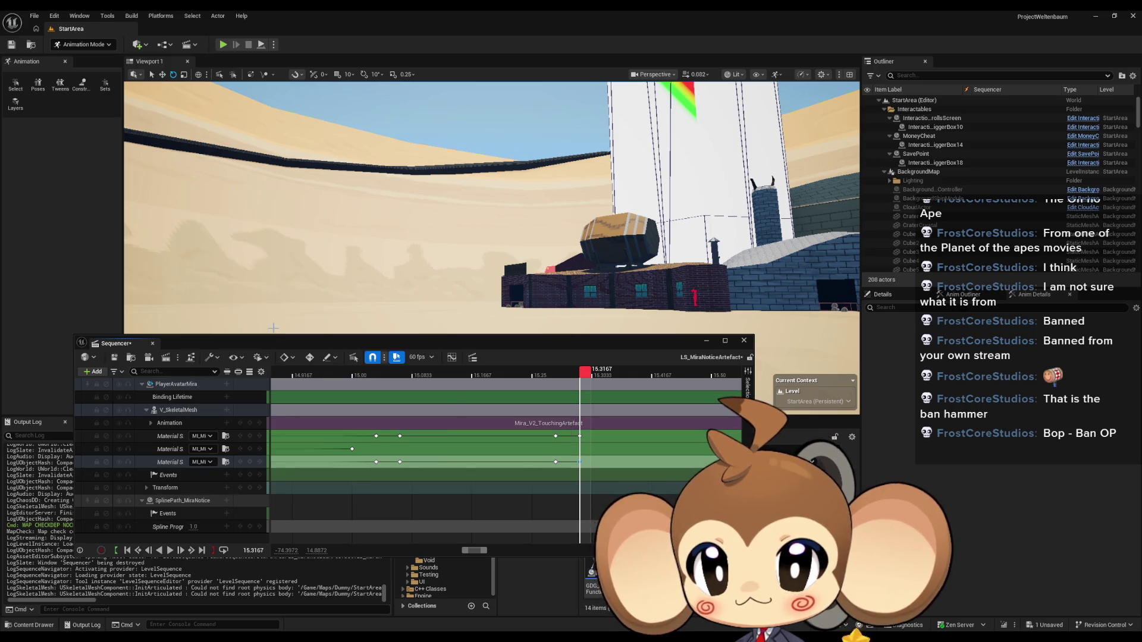
Step: Step back to the earlier keyframe and save the level sequence with Ctrl+S
{"action": "key", "text": "Left"}
{"action": "key", "text": "Left"}
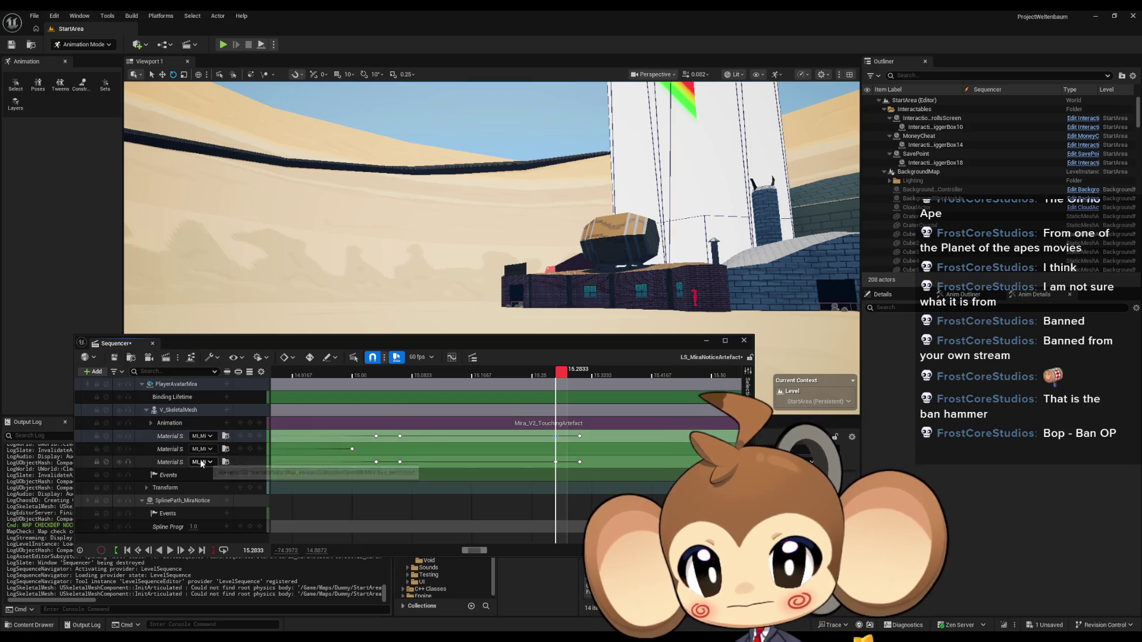
{"action": "key", "text": "comma"}
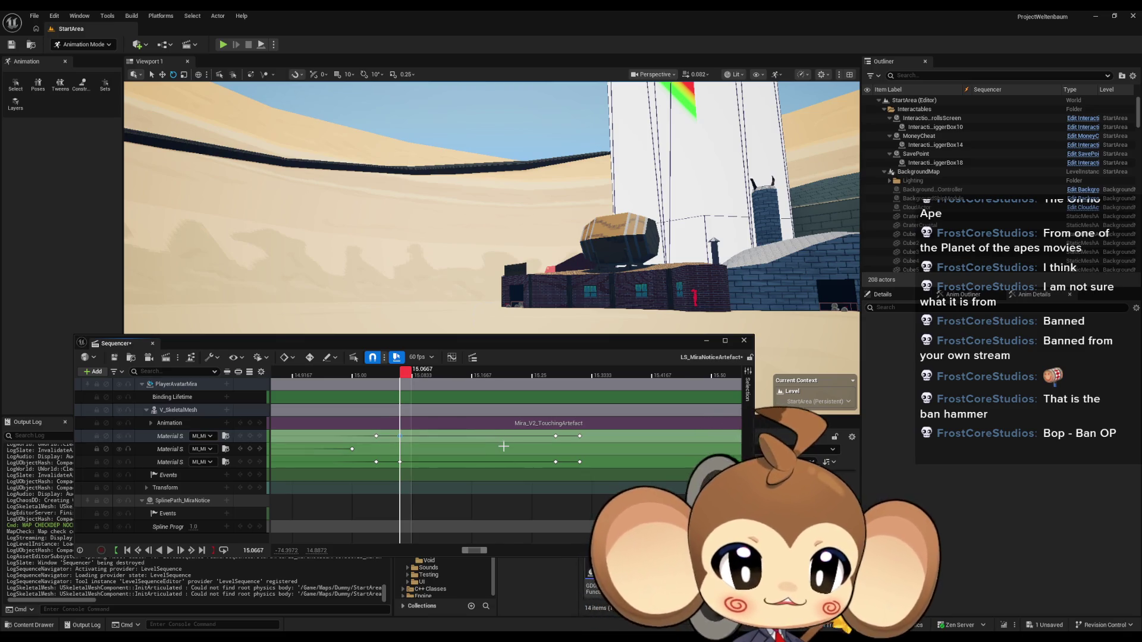
{"action": "key", "text": "ctrl+s"}
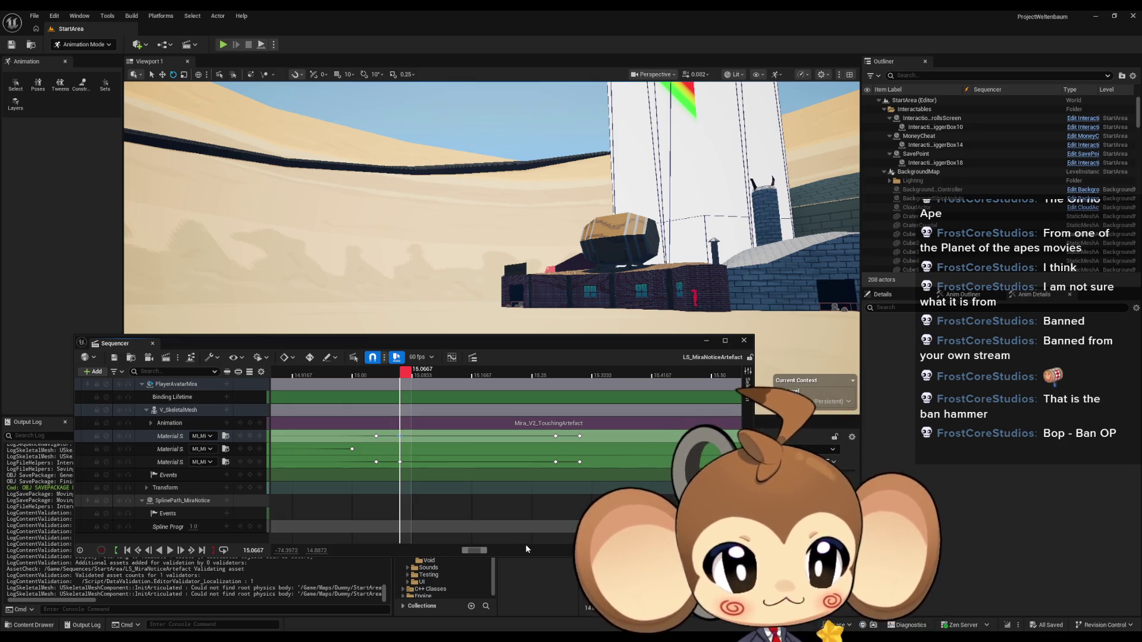
{"action": "mouse_move", "coordinate": [439, 426]}
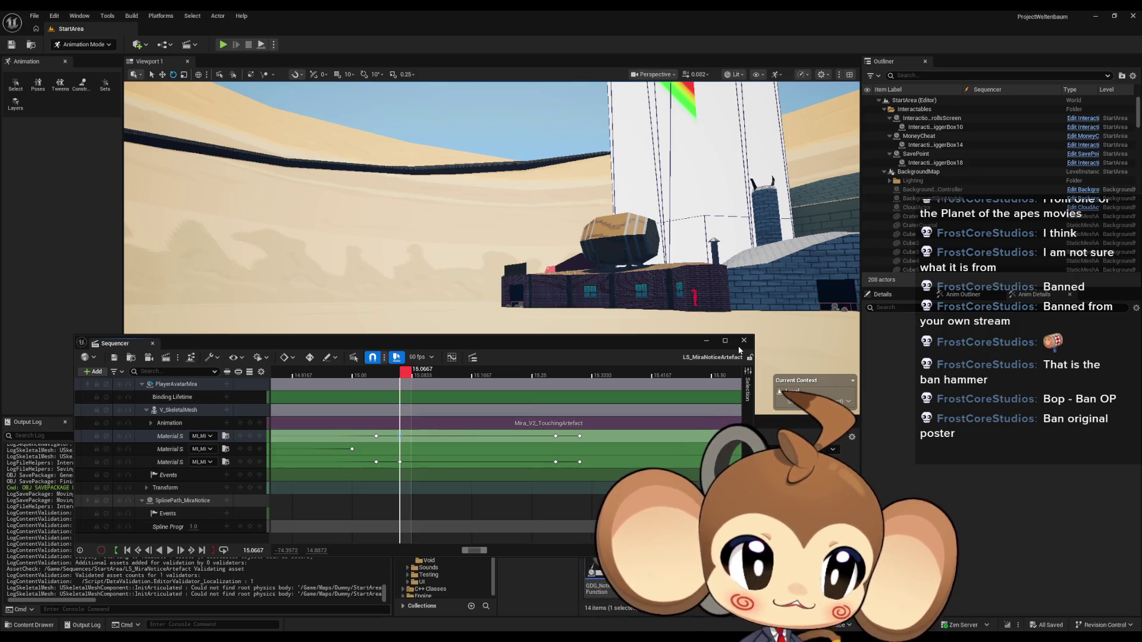
Step: Close Sequencer, then reopen LS_MiraNoticeArtefact from the Content Browser
{"action": "left_click", "coordinate": [743, 340]}
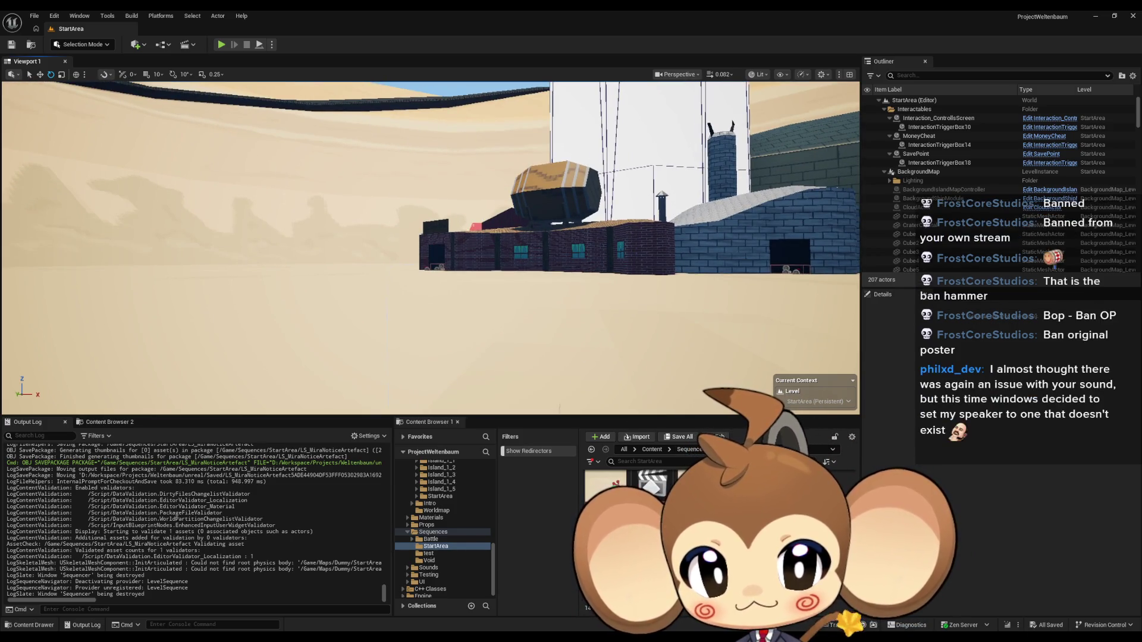
{"action": "double_click", "coordinate": [653, 484]}
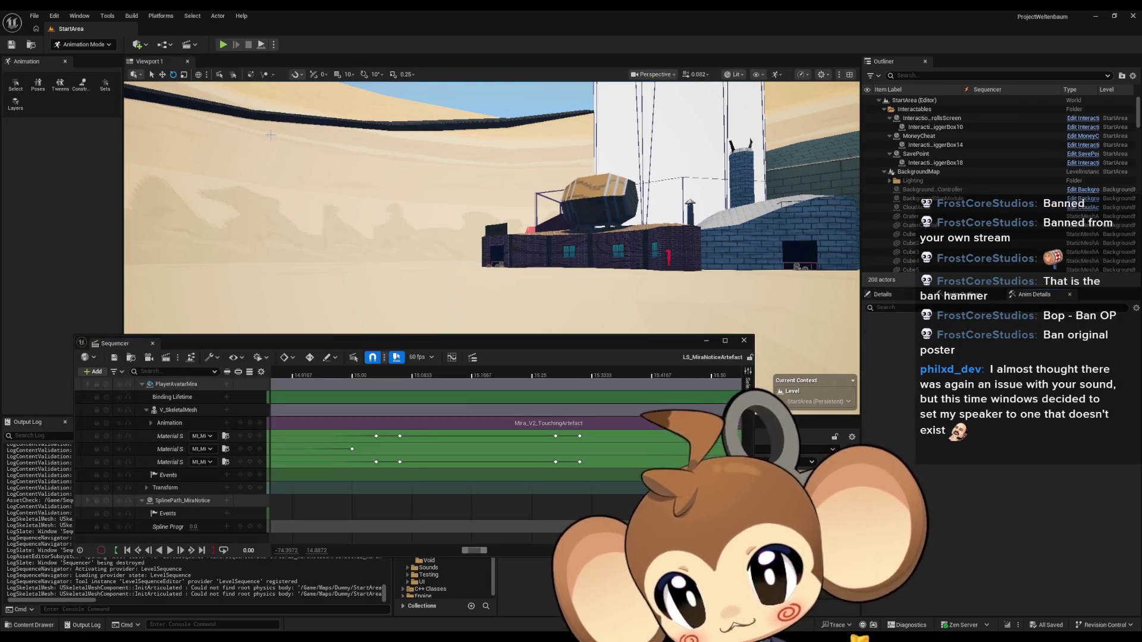
Step: Add a Trigger event track and double-click its key to create a director blueprint event
{"action": "mouse_move", "coordinate": [396, 344]}
{"action": "left_mouse_down"}
{"action": "mouse_move", "coordinate": [404, 272]}
{"action": "mouse_move", "coordinate": [364, 305]}
{"action": "left_mouse_up"}
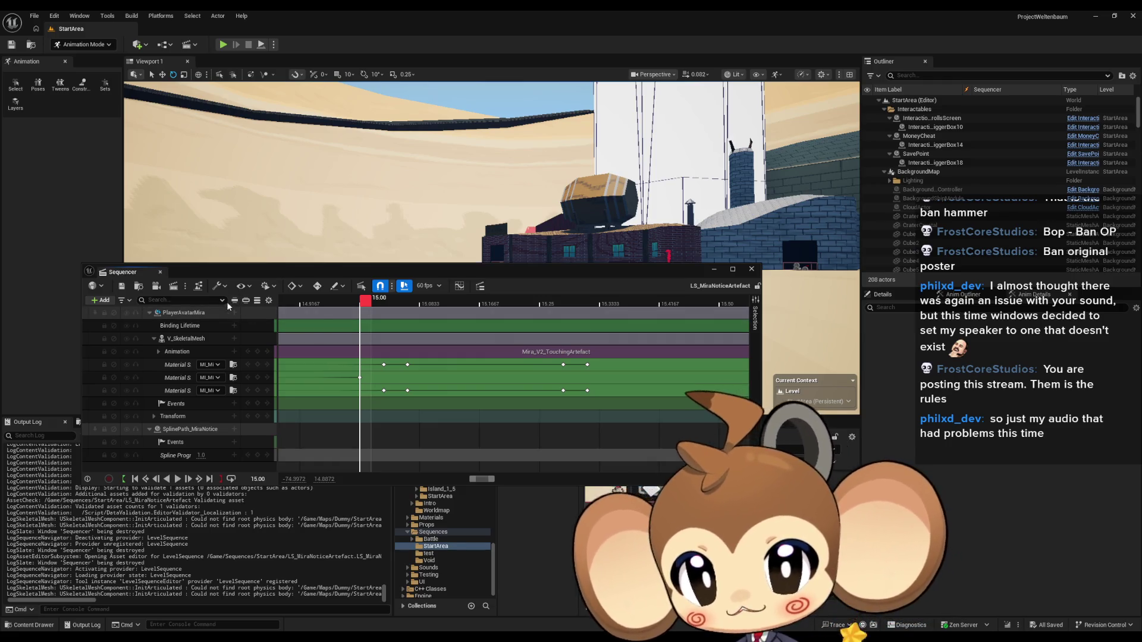
{"action": "left_click", "coordinate": [101, 300]}
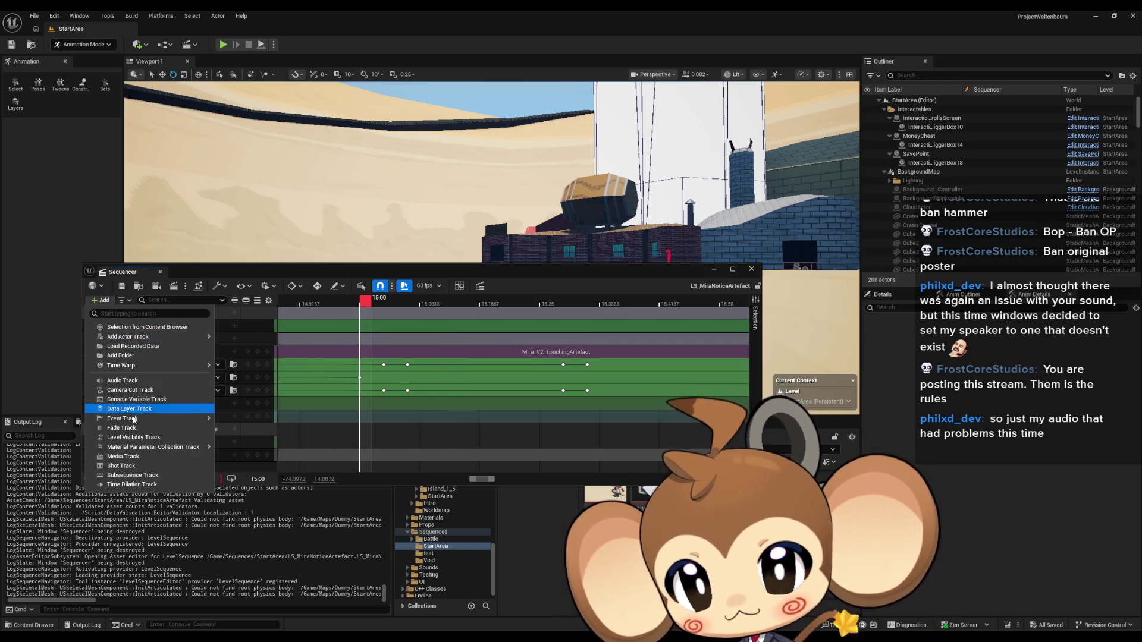
{"action": "mouse_move", "coordinate": [154, 448]}
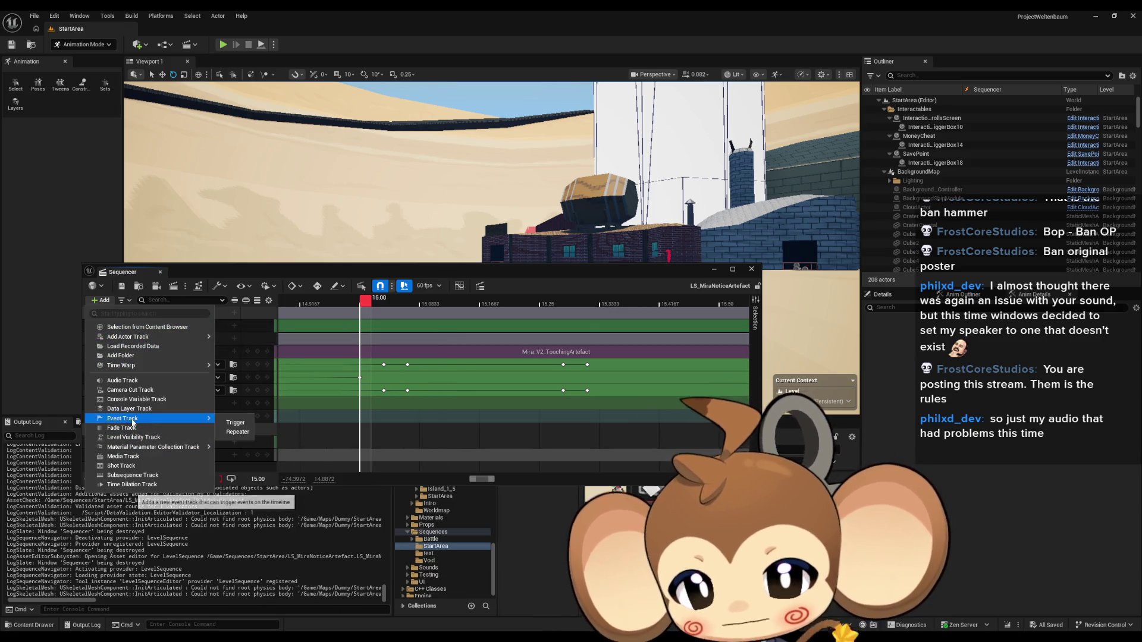
{"action": "left_click", "coordinate": [234, 422]}
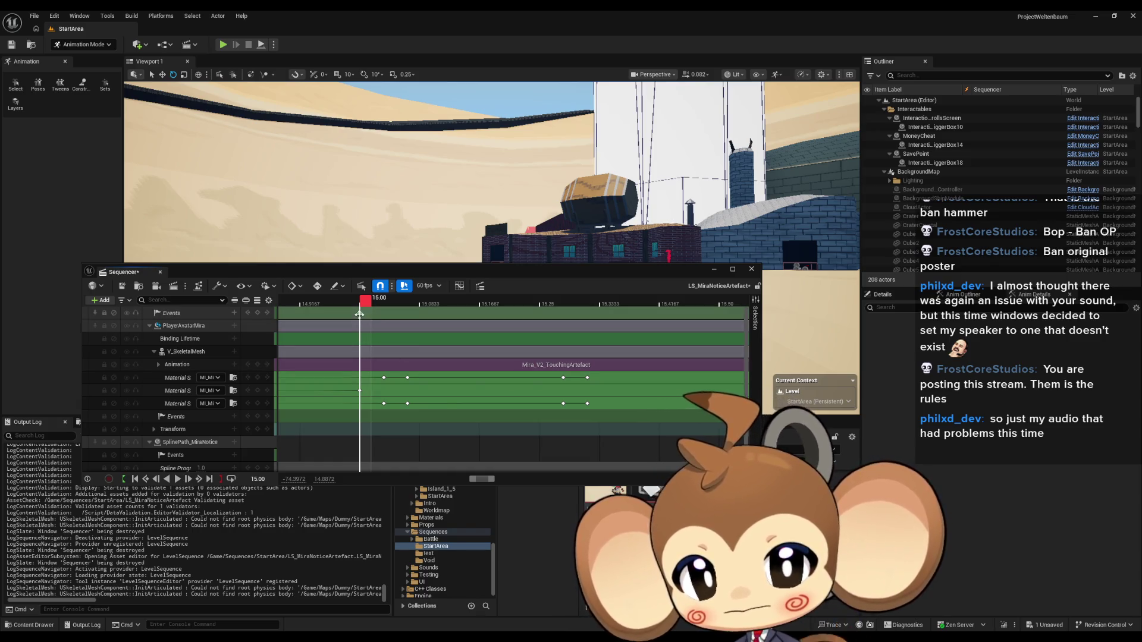
{"action": "double_click", "coordinate": [506, 459]}
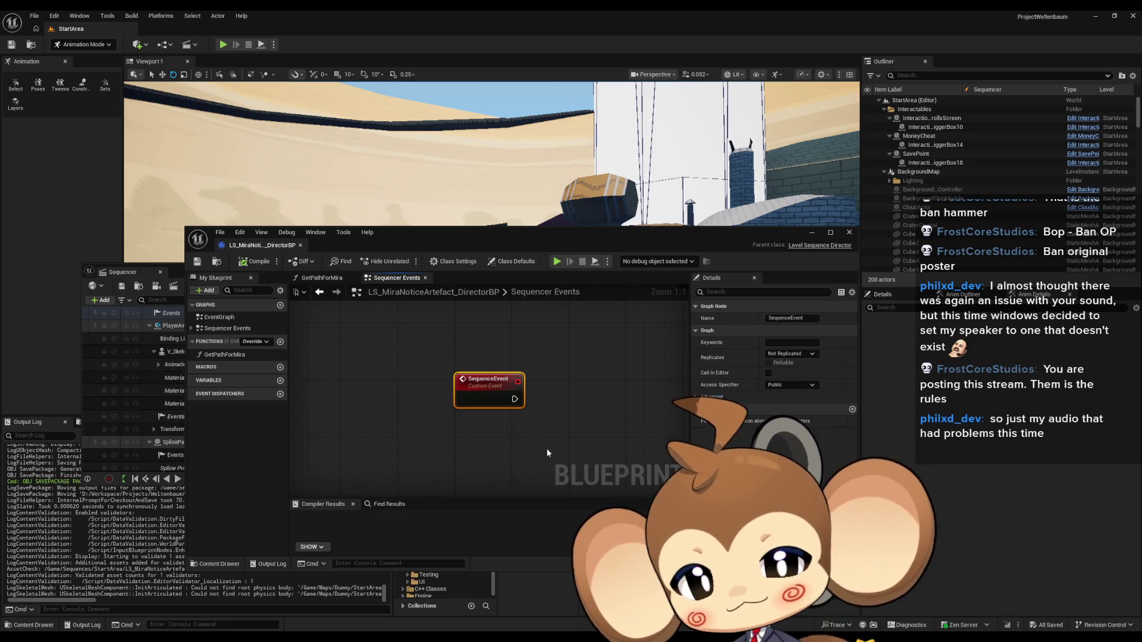
Step: In the maximized director blueprint, move the lower event node group up beside the others
{"action": "left_click_drag", "start_coordinate": [590, 418], "coordinate": [513, 422]}
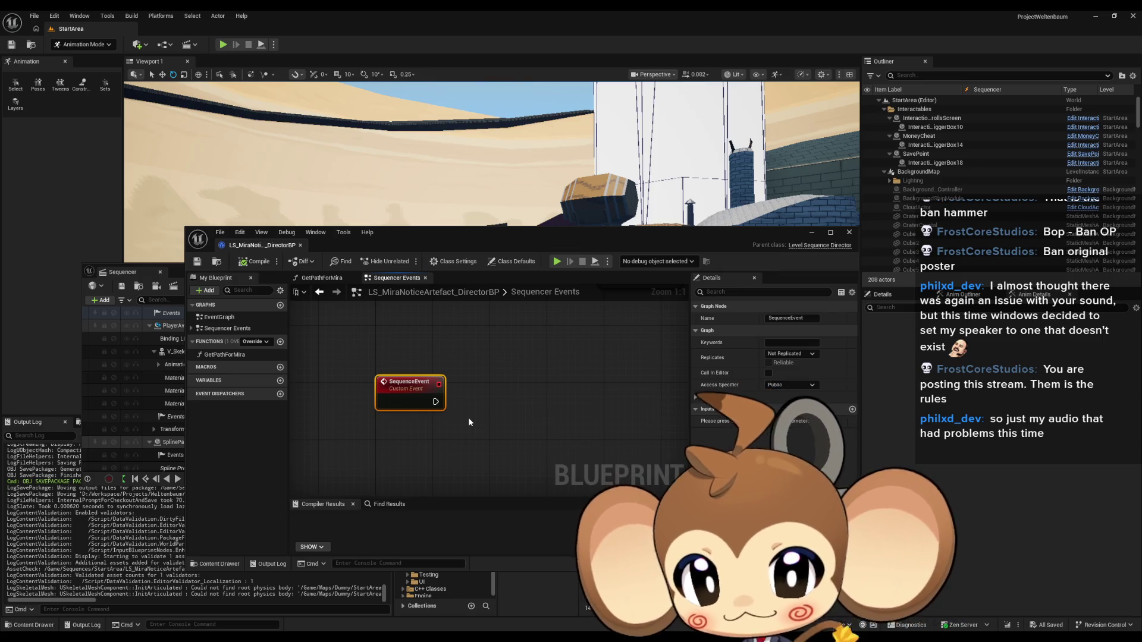
{"action": "left_click_drag", "start_coordinate": [480, 419], "coordinate": [469, 445]}
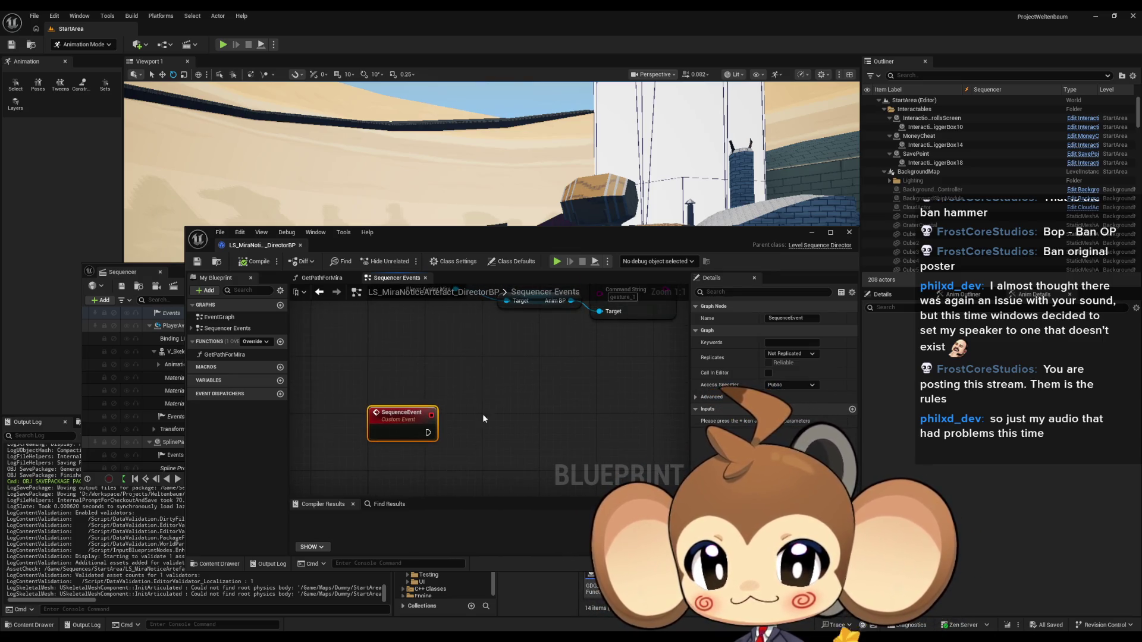
{"action": "mouse_move", "coordinate": [484, 243]}
{"action": "left_mouse_down"}
{"action": "mouse_move", "coordinate": [488, 271]}
{"action": "mouse_move", "coordinate": [480, 258]}
{"action": "left_mouse_up"}
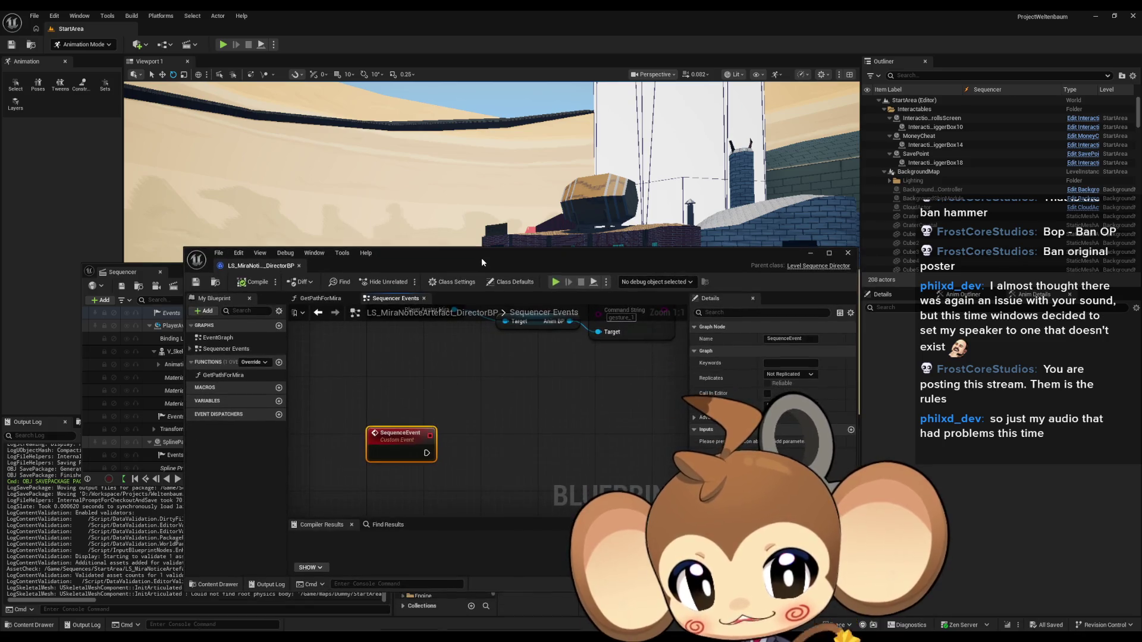
{"action": "double_click", "coordinate": [481, 258]}
{"action": "scroll", "coordinate": [464, 285], "scroll_direction": "down", "scroll_amount": 2}
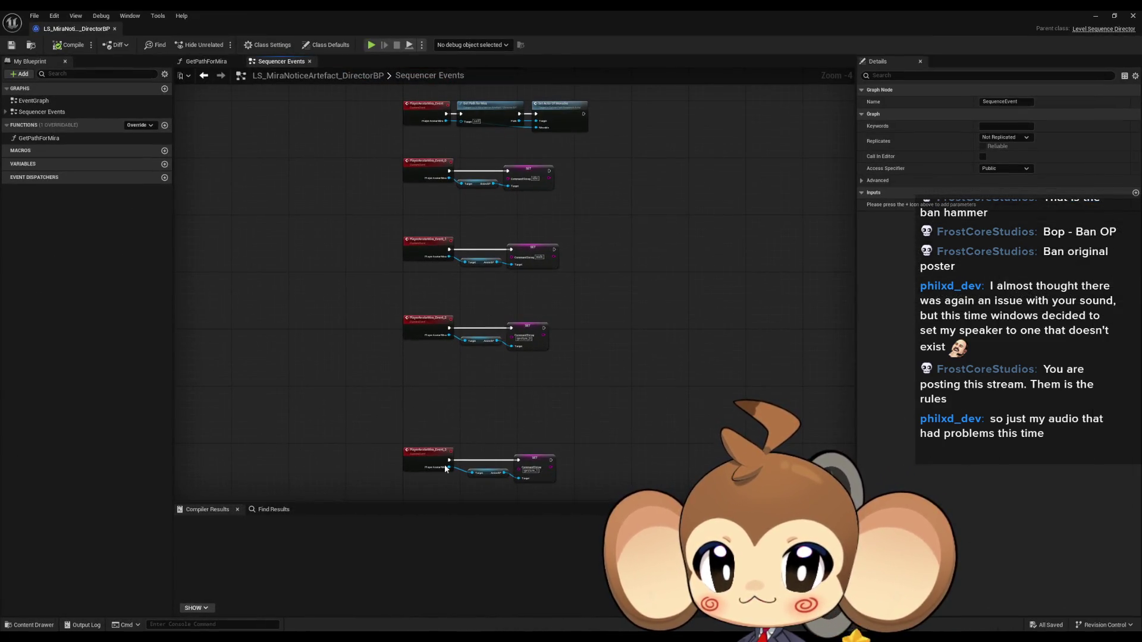
{"action": "left_click_drag", "start_coordinate": [390, 393], "coordinate": [524, 500]}
{"action": "scroll", "coordinate": [428, 425], "scroll_direction": "up", "scroll_amount": 6}
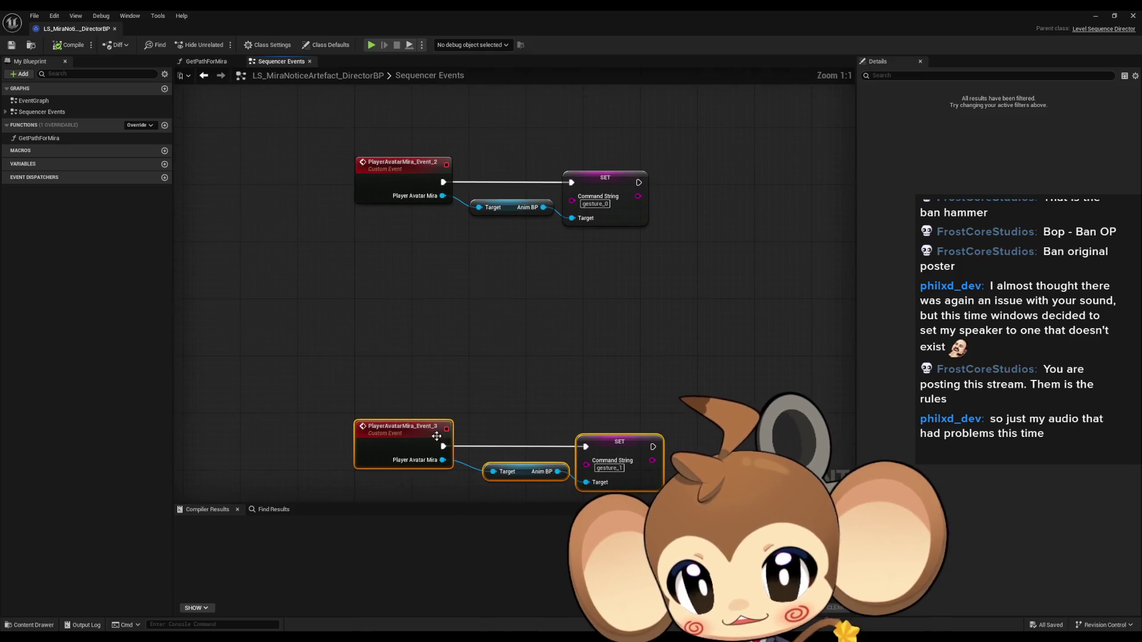
{"action": "left_click_drag", "start_coordinate": [405, 388], "coordinate": [405, 310]}
{"action": "left_click", "coordinate": [501, 245]}
Step: Bring the Event_1 walk nodes into view and restore the blueprint editor to a window
{"action": "scroll", "coordinate": [535, 315], "scroll_direction": "down", "scroll_amount": 1}
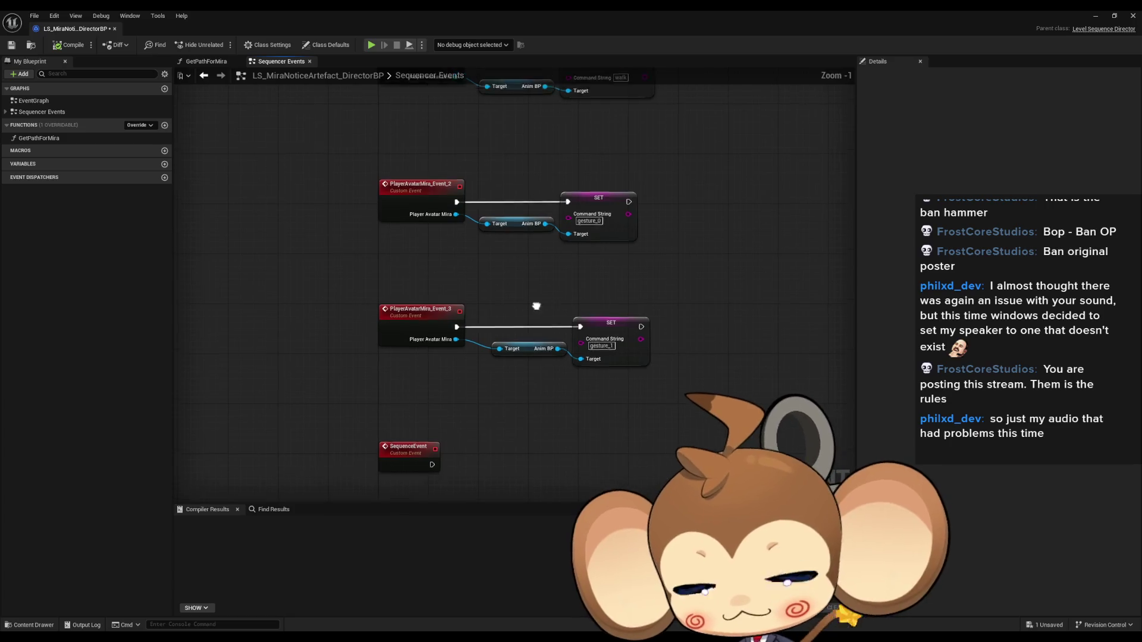
{"action": "left_click_drag", "start_coordinate": [534, 303], "coordinate": [534, 376]}
{"action": "mouse_move", "coordinate": [283, 10]}
{"action": "left_mouse_down"}
{"action": "mouse_move", "coordinate": [476, 252]}
{"action": "mouse_move", "coordinate": [488, 316]}
{"action": "mouse_move", "coordinate": [473, 335]}
{"action": "left_mouse_up"}
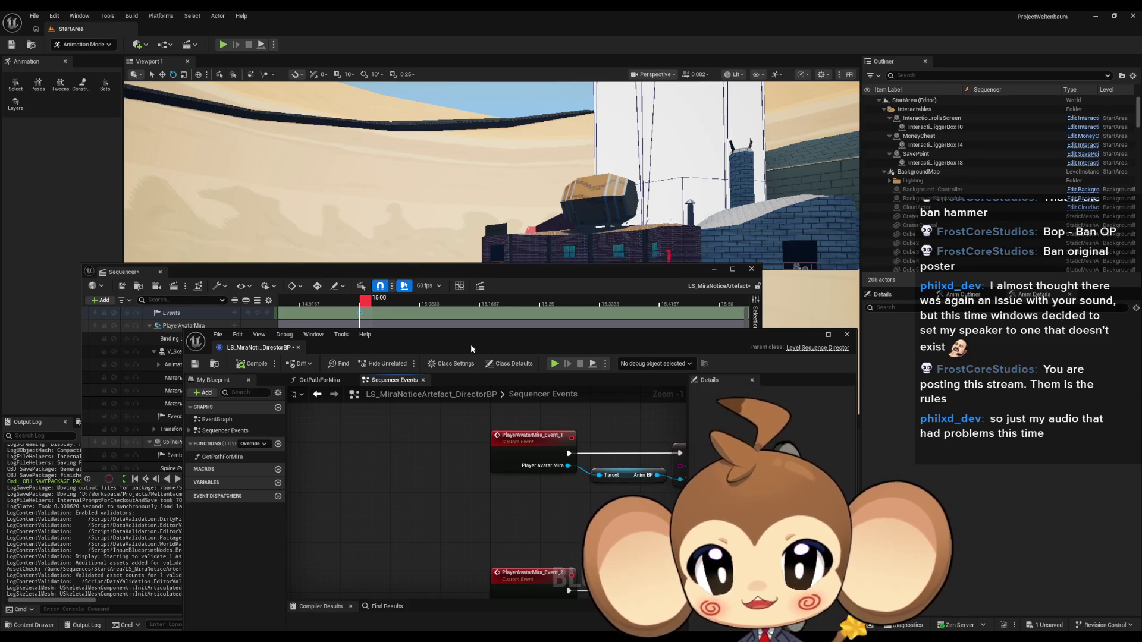
{"action": "scroll", "coordinate": [474, 521], "scroll_direction": "down", "scroll_amount": 3}
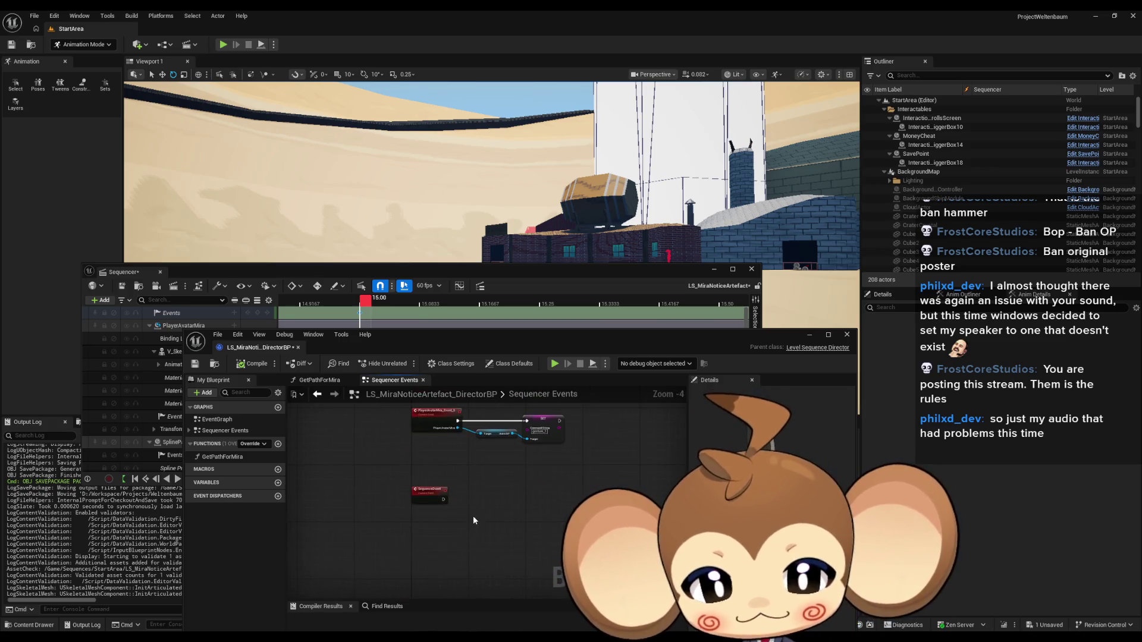